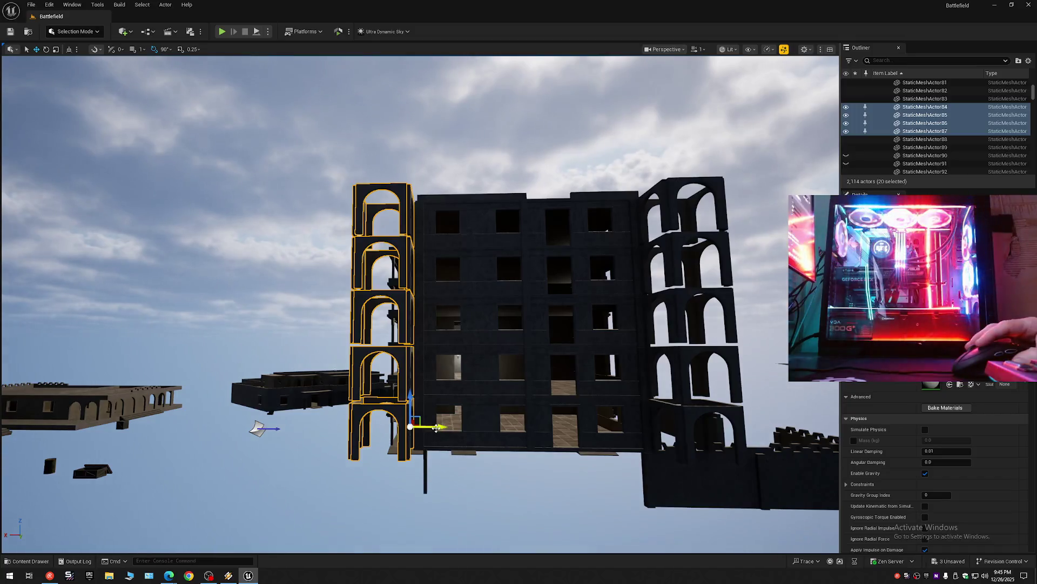
Step: Undo the tower's last move and hide the currently selected tower pieces in the Outliner
key(ctrl+z)
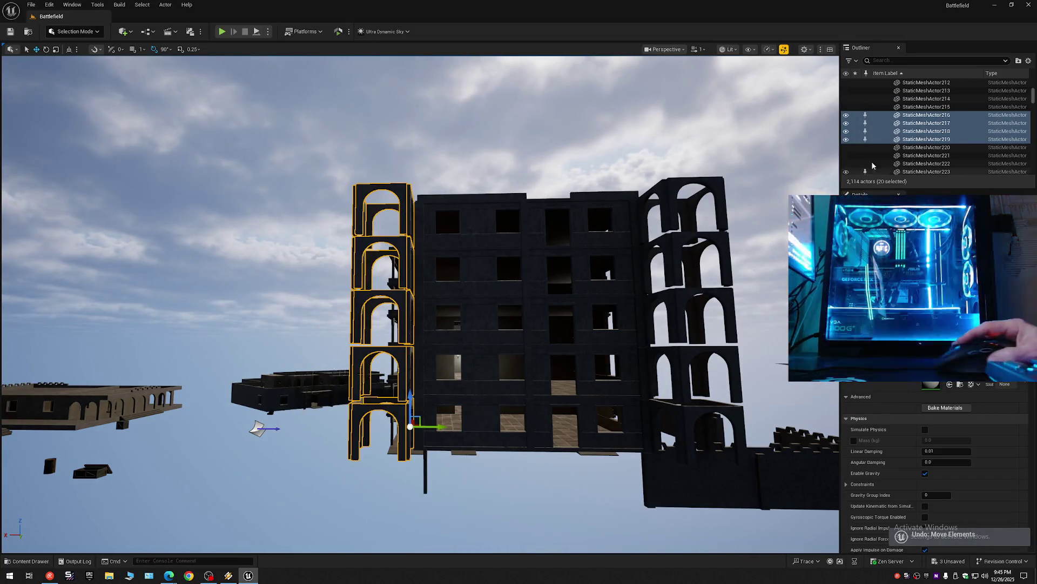
click(846, 119)
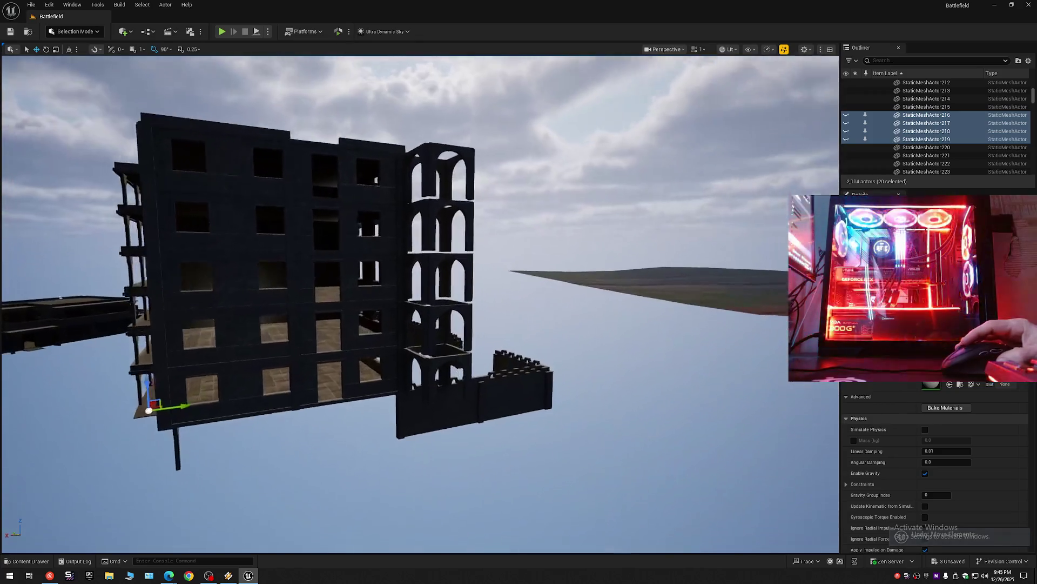
drag(116, 97, 374, 349)
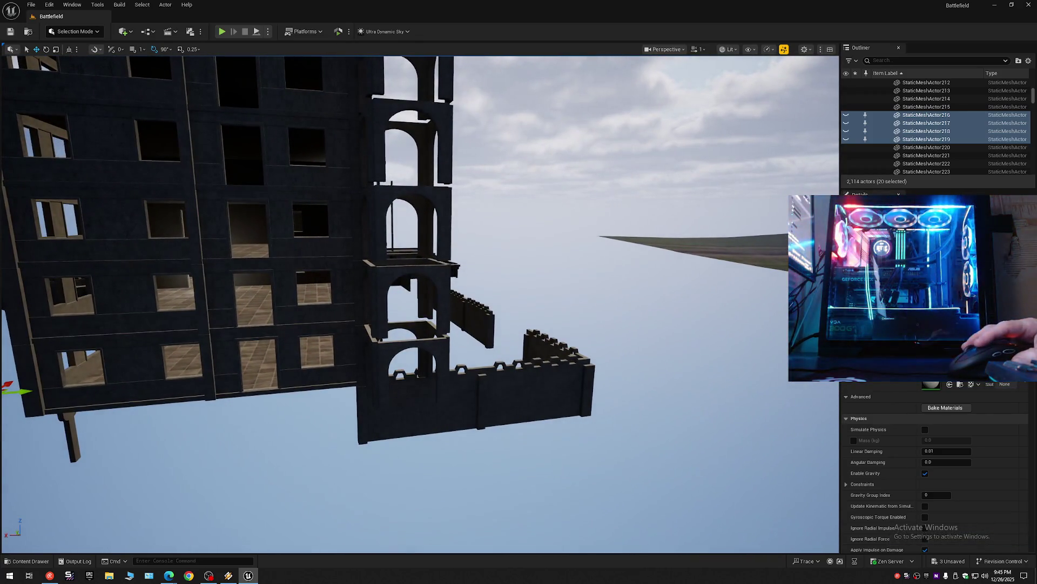
Step: Select the thin wall and lower/middle arched pieces of the tower beside the dark building
click(373, 348)
ctrl+click(414, 327)
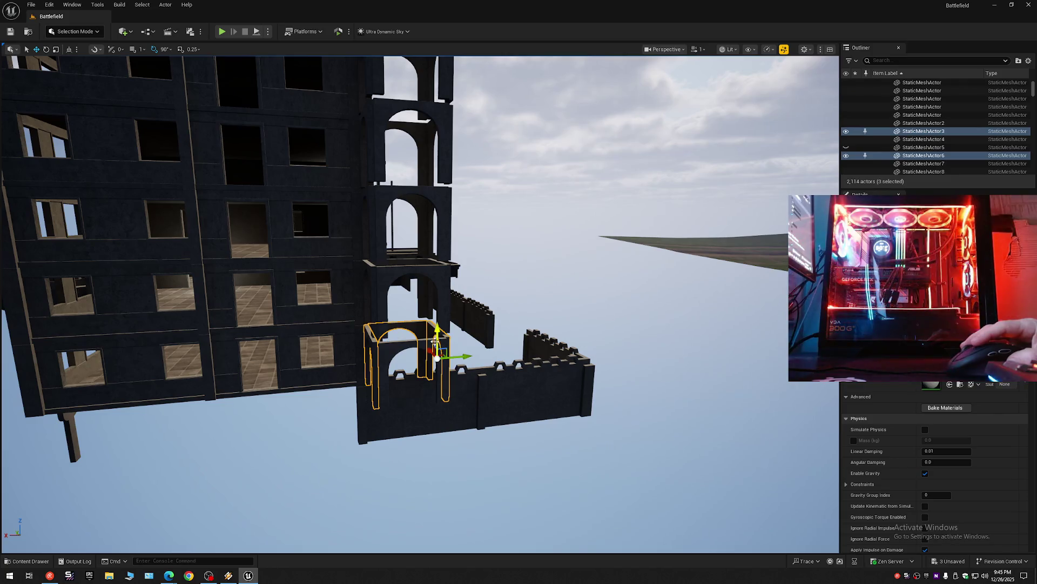
ctrl+click(434, 349)
ctrl+click(368, 269)
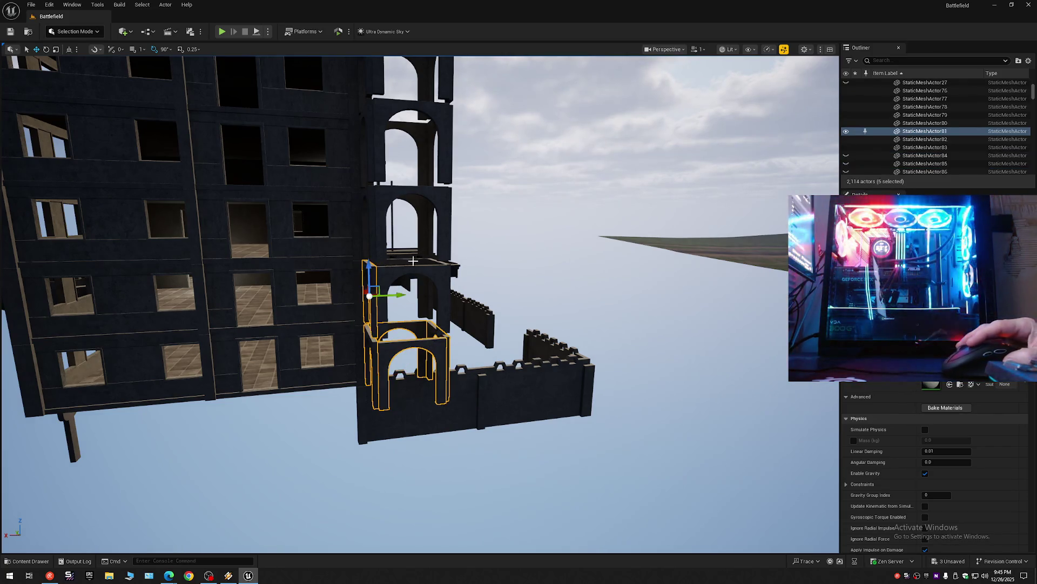
ctrl+click(421, 261)
ctrl+click(438, 266)
ctrl+click(397, 284)
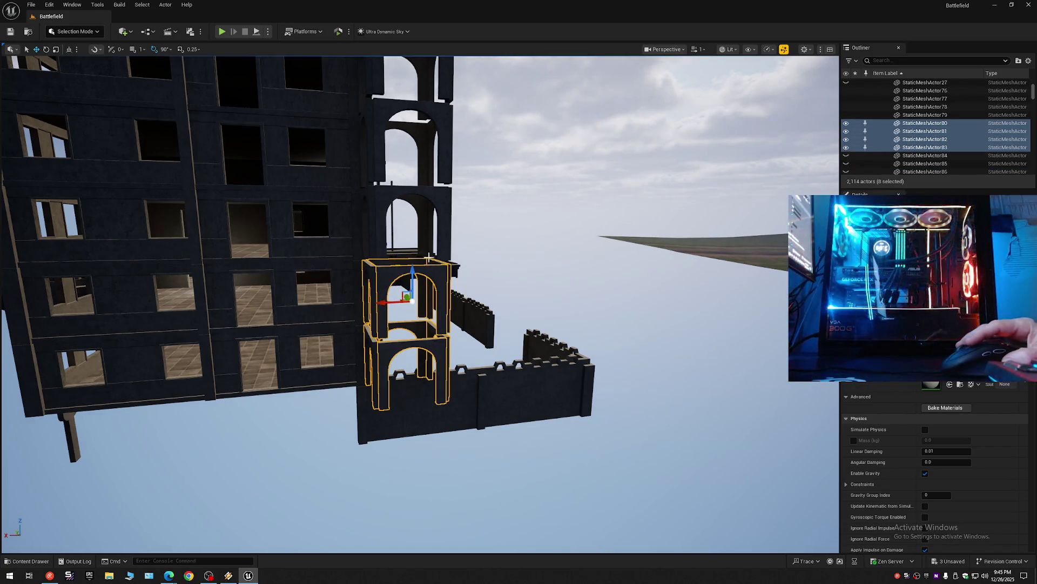
ctrl+click(419, 207)
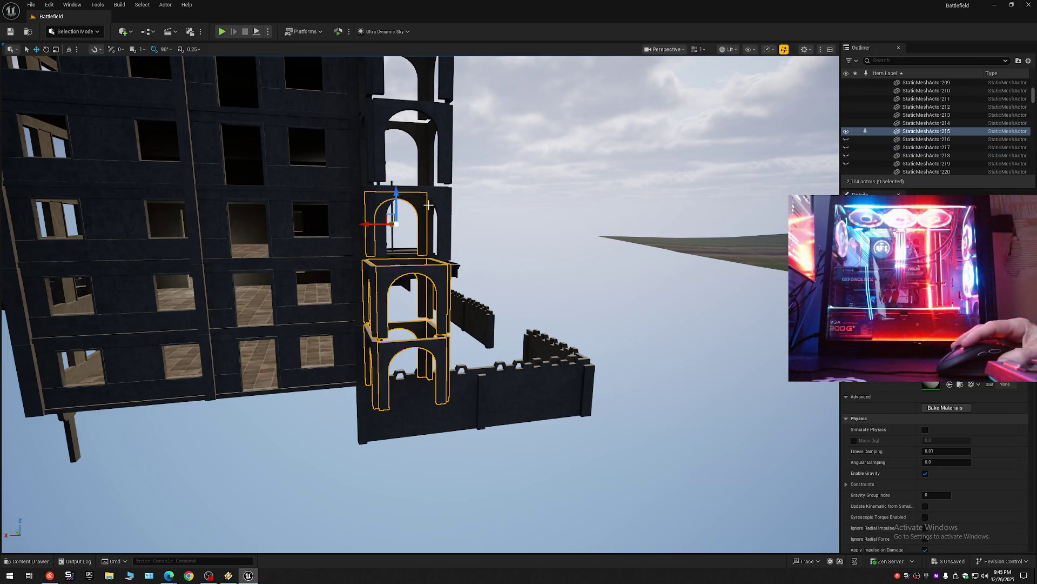
ctrl+click(432, 204)
ctrl+click(377, 198)
ctrl+click(372, 199)
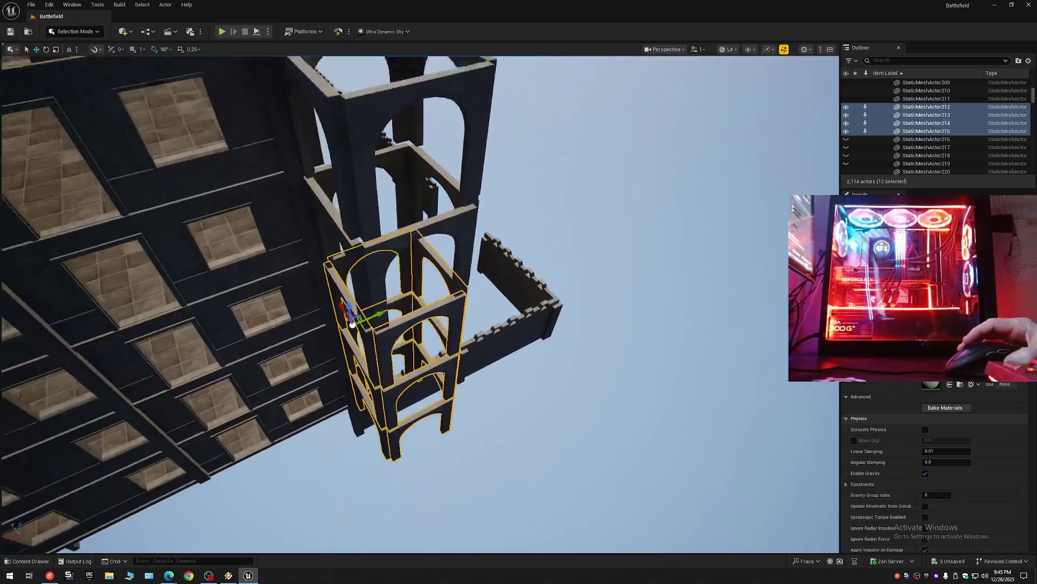
Step: Add the remaining upper arched tower pieces to the selection and hide them all
drag(369, 233, 369, 233)
ctrl+click(332, 242)
ctrl+click(395, 207)
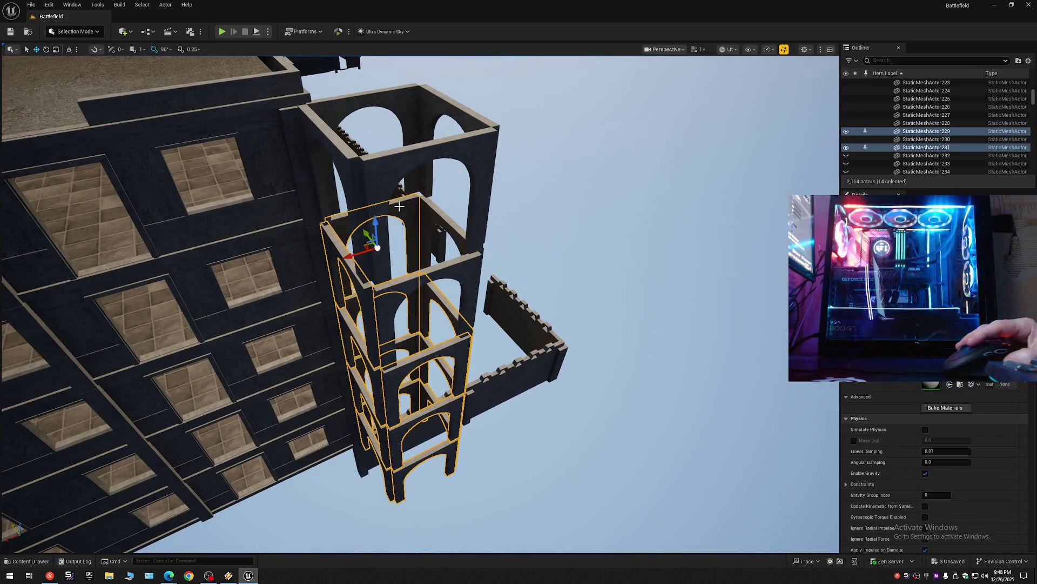
ctrl+click(446, 260)
ctrl+click(437, 247)
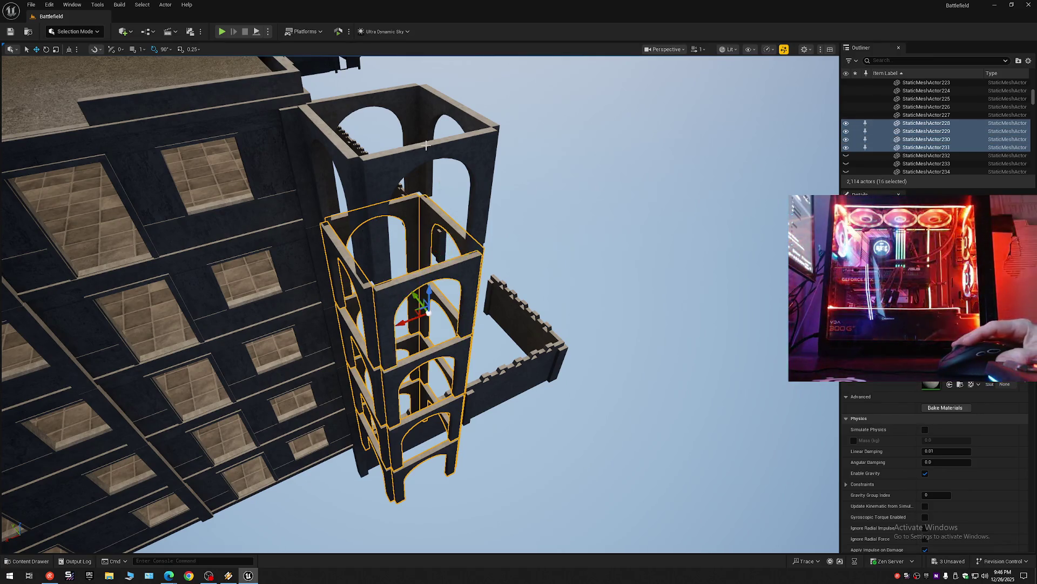
ctrl+click(430, 114)
ctrl+click(318, 131)
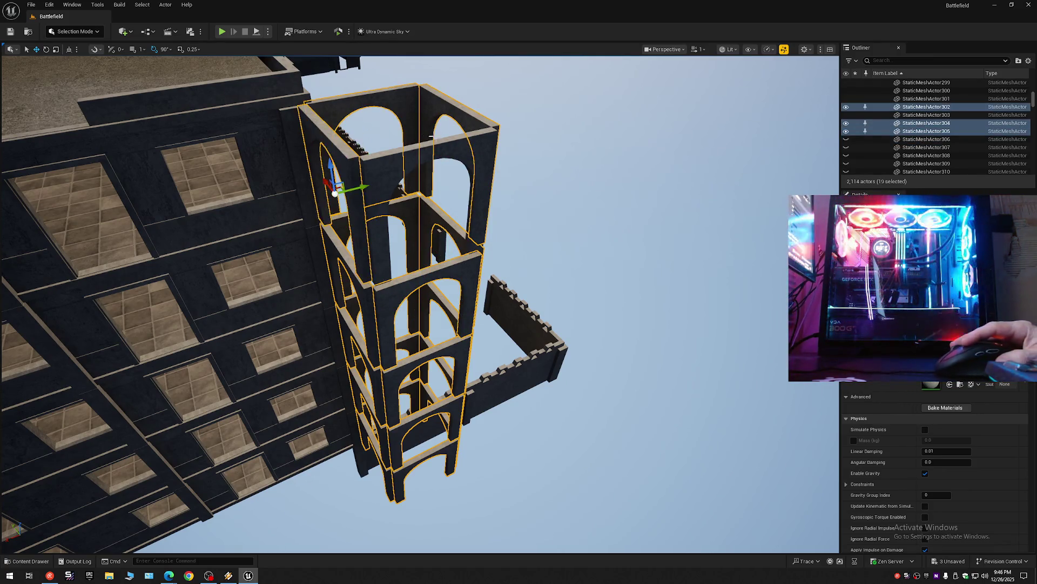
click(846, 107)
mouse_move(683, 203)
mouse_down()
mouse_move(262, 95)
mouse_move(223, 153)
mouse_move(239, 151)
mouse_move(201, 191)
mouse_up()
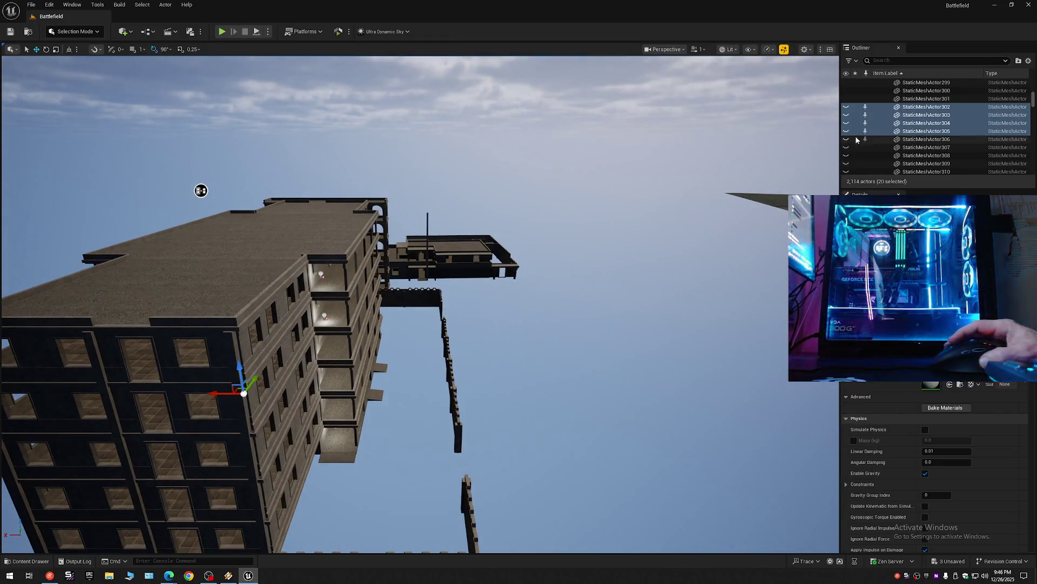
scroll(932, 130, up, 10)
scroll(884, 154, up, 5)
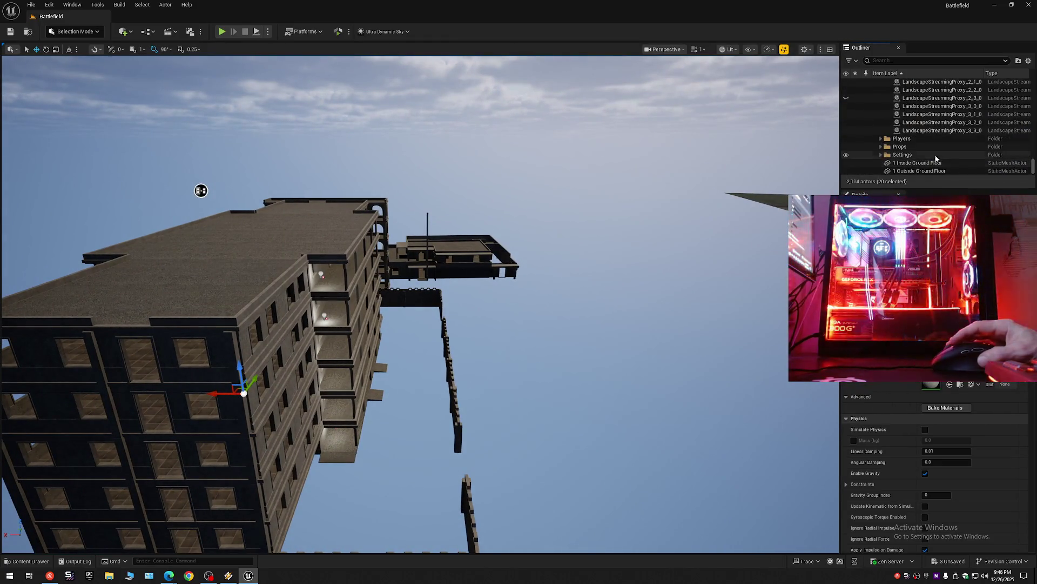
Step: Set Ultra_Dynamic_Weather's Manual Weather State to the Clear_Skies preset
click(887, 170)
scroll(895, 166, down, 2)
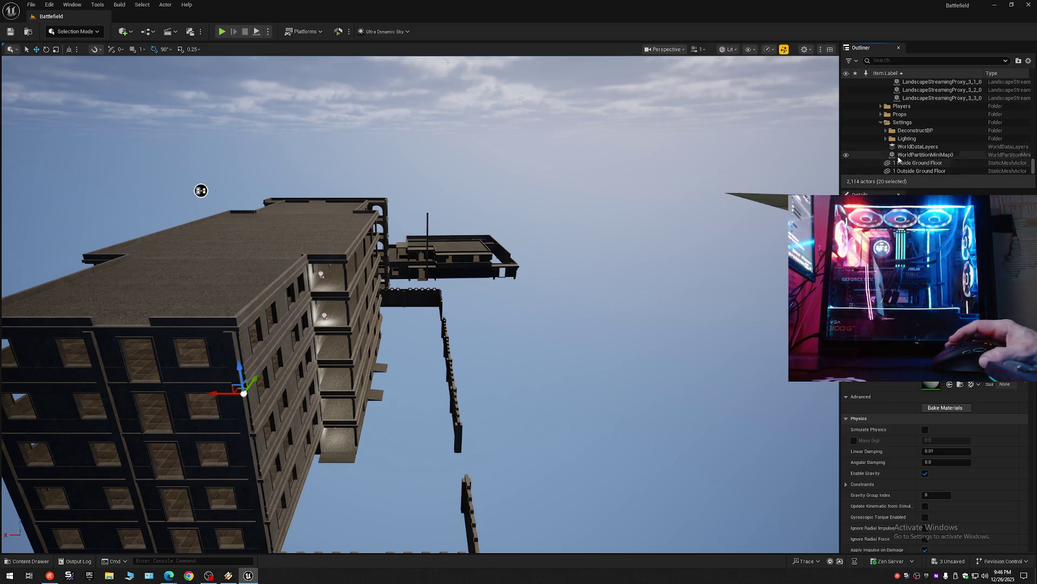
click(917, 154)
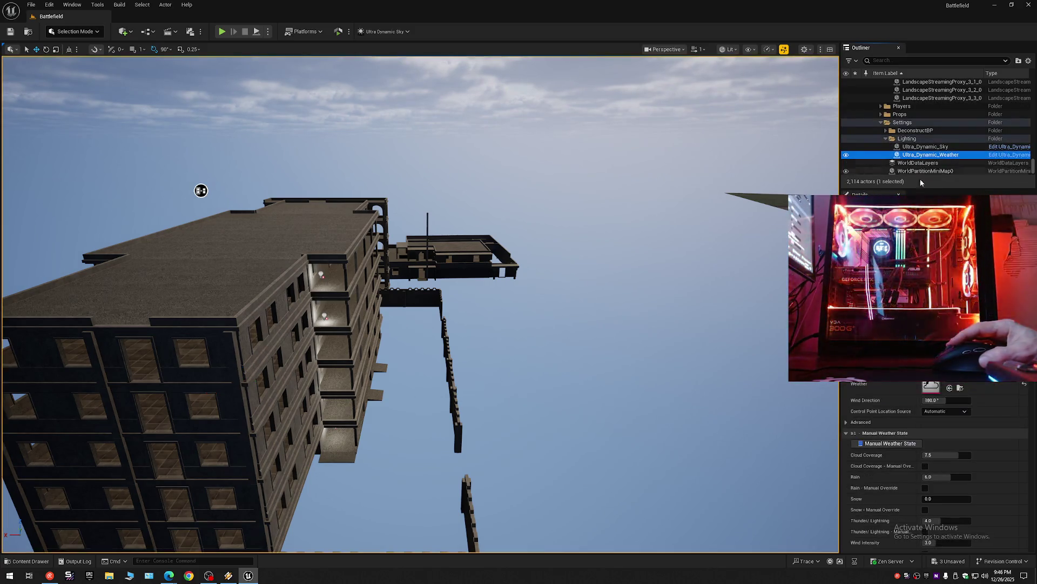
click(961, 384)
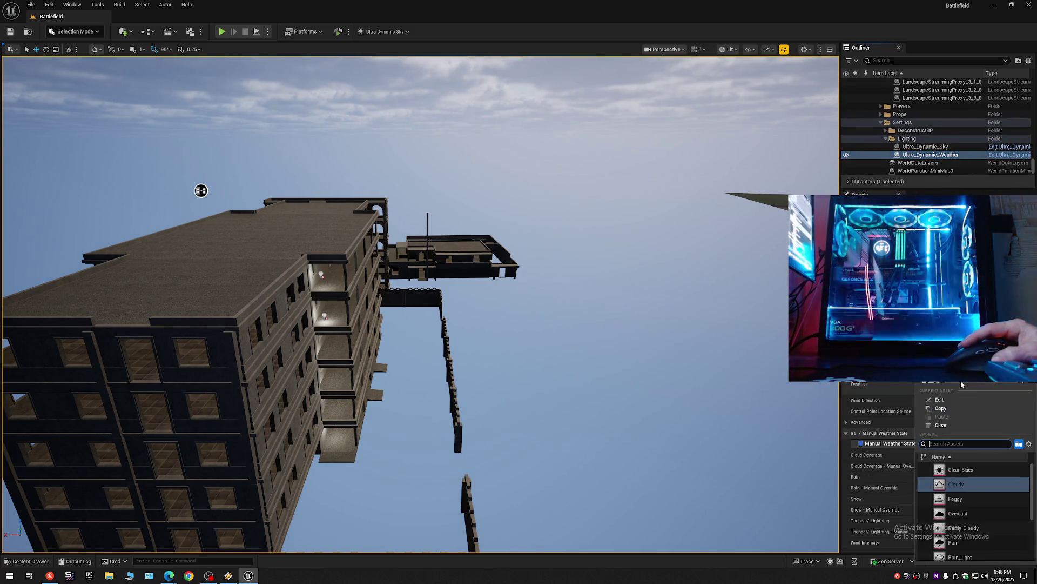
click(951, 471)
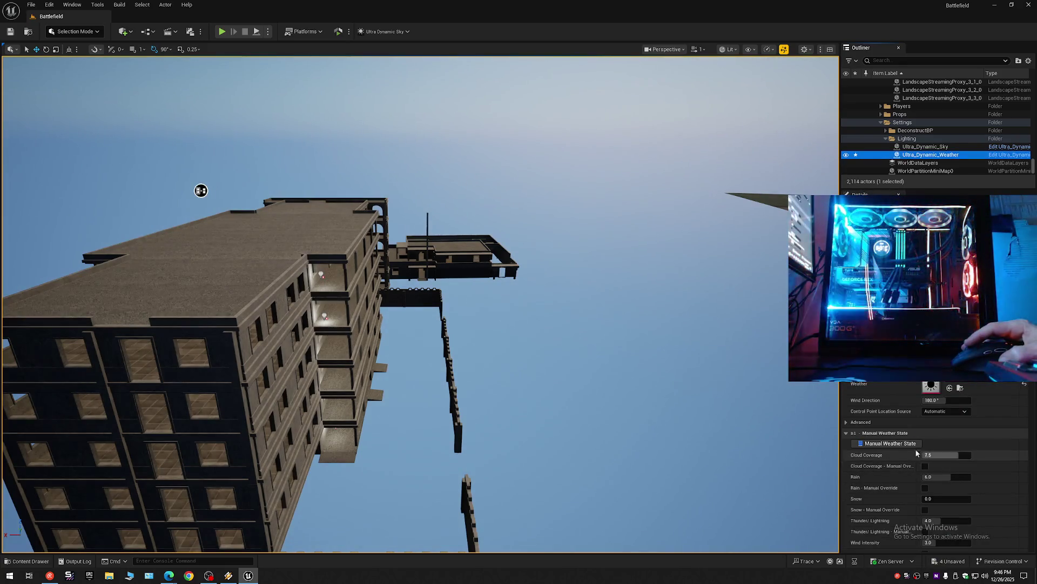
Step: Collapse the whole Outliner and expand only the Battlefield level's top folders
click(1028, 60)
click(909, 99)
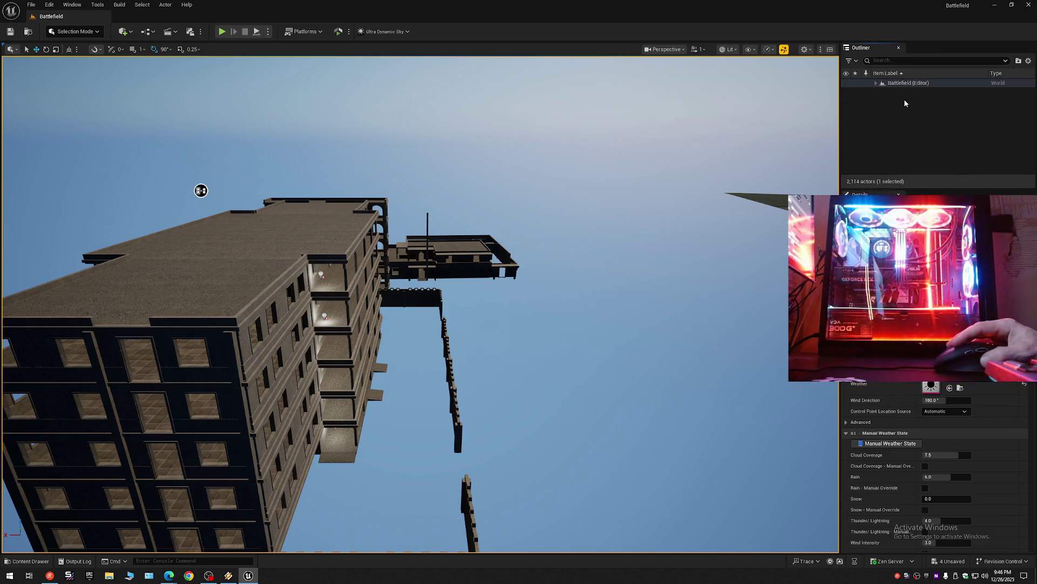
click(877, 81)
mouse_move(202, 191)
mouse_down()
mouse_move(130, 145)
mouse_move(426, 357)
mouse_up()
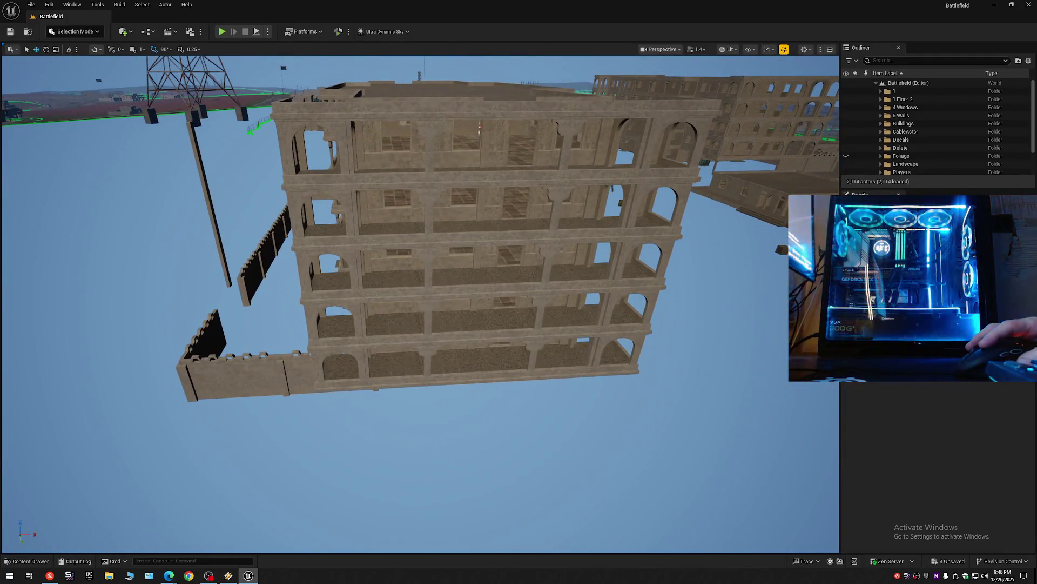
Step: Select the tan building's bottom three floor slabs, dropping a stray small mesh from the pick
click(382, 366)
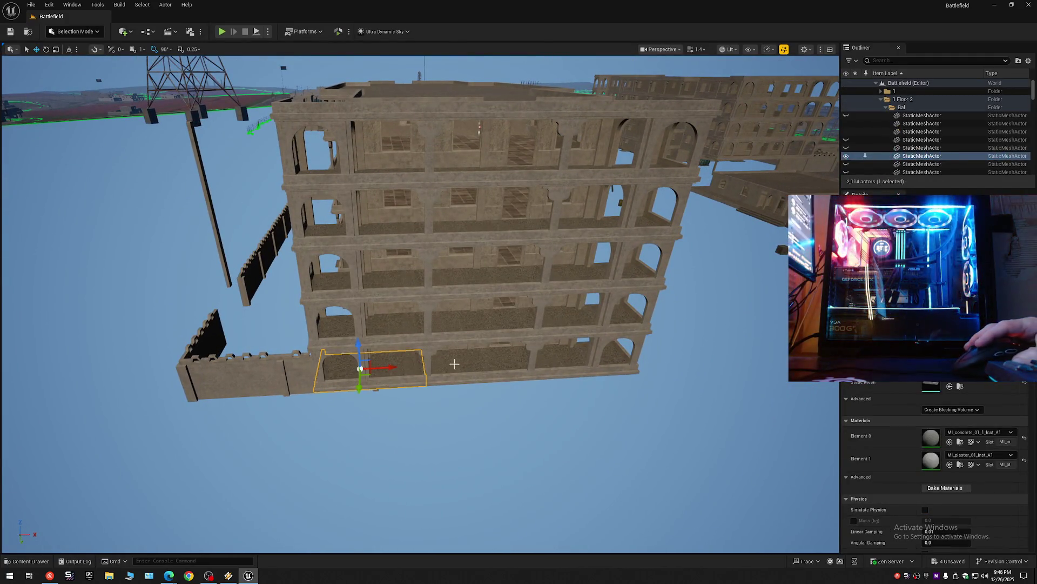
ctrl+click(479, 363)
ctrl+click(561, 346)
ctrl+click(581, 309)
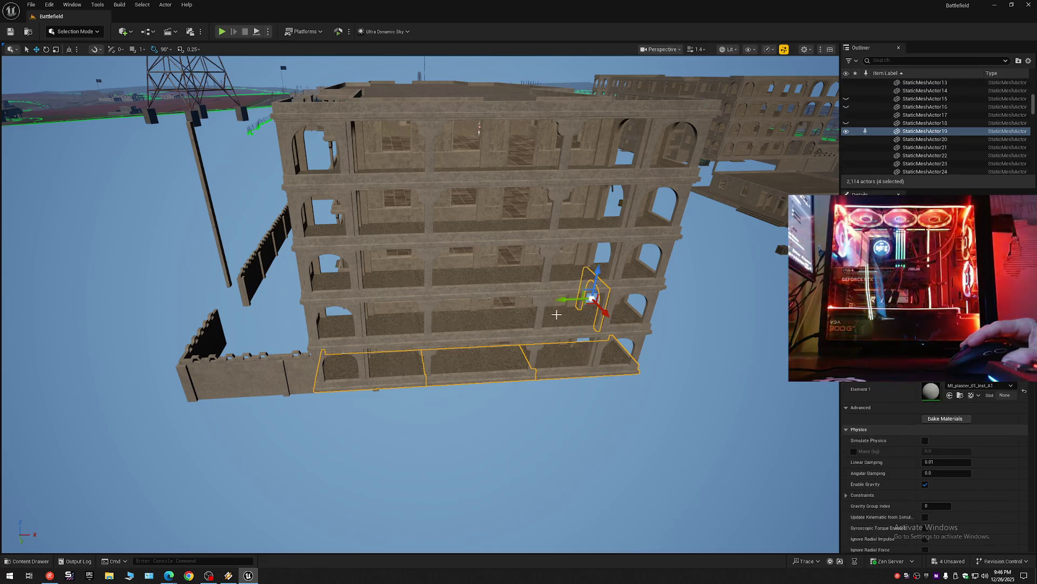
ctrl+click(581, 309)
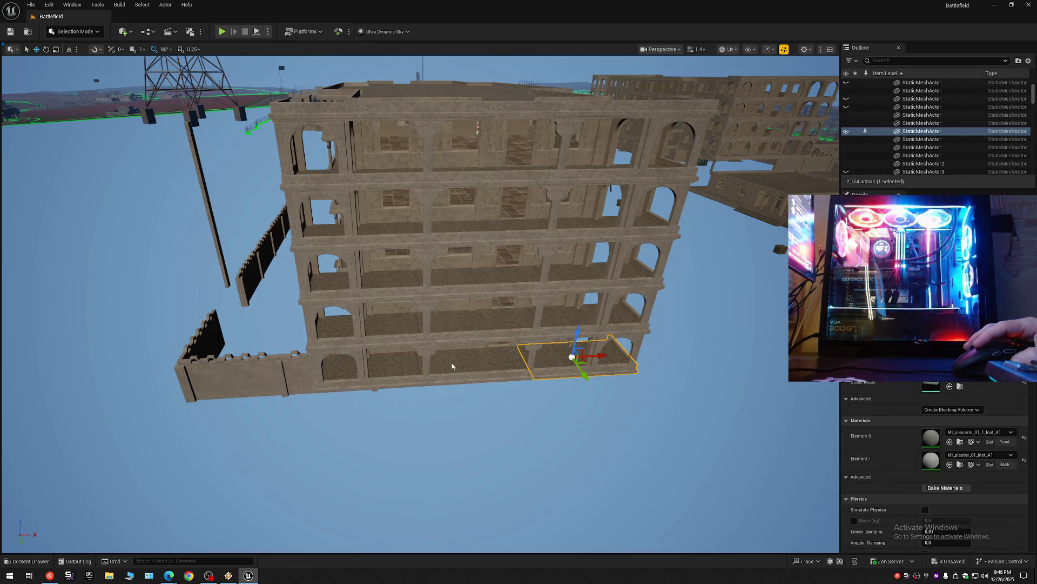
shift+click(390, 364)
ctrl+click(387, 327)
ctrl+click(477, 323)
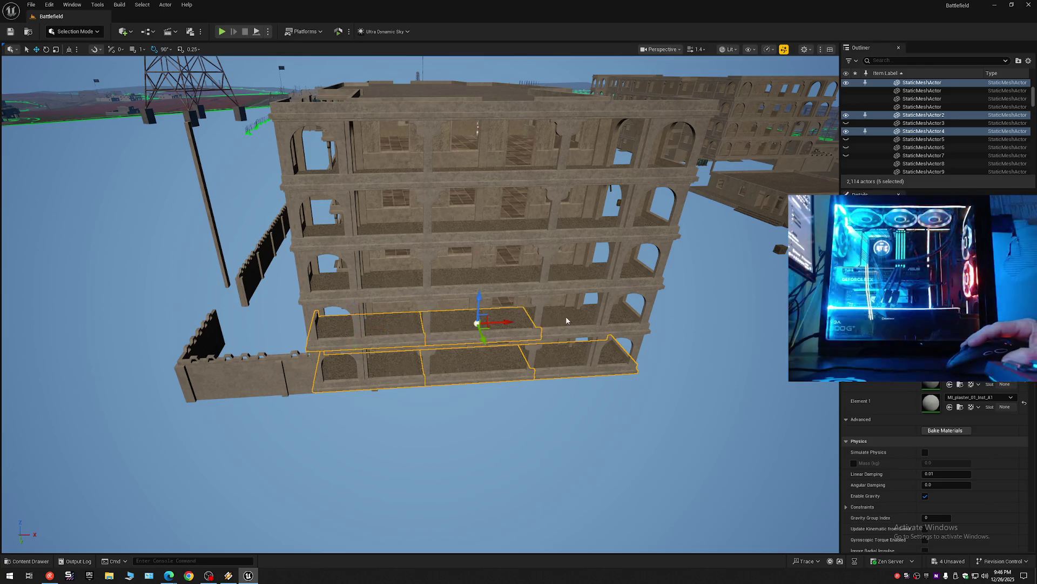
ctrl+click(582, 316)
ctrl+click(581, 278)
ctrl+click(480, 279)
ctrl+click(372, 284)
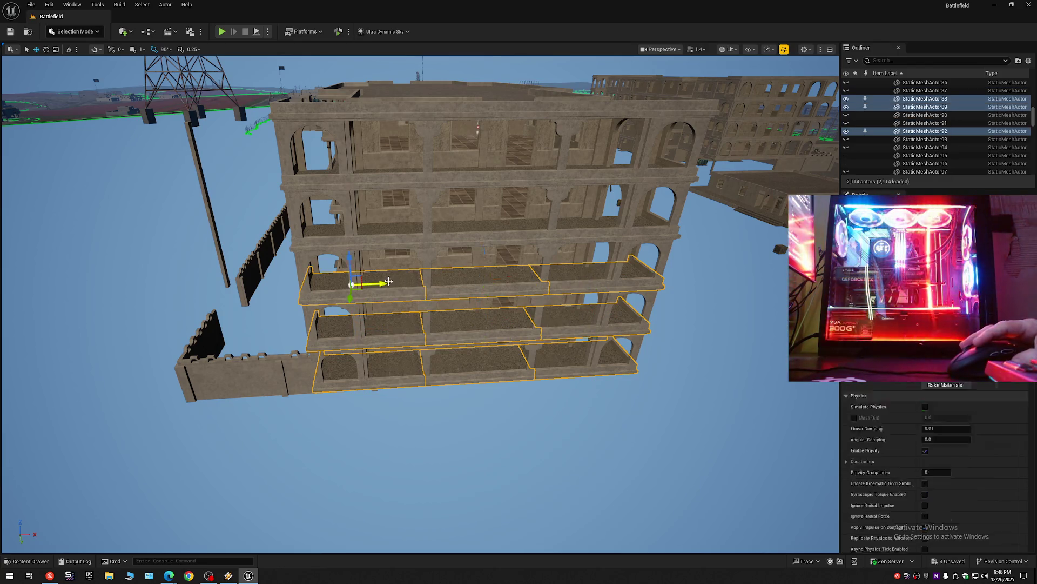
Step: Add the fourth floor, top floor and parapet slab pieces to the selection
ctrl+click(385, 231)
ctrl+click(475, 230)
ctrl+click(594, 226)
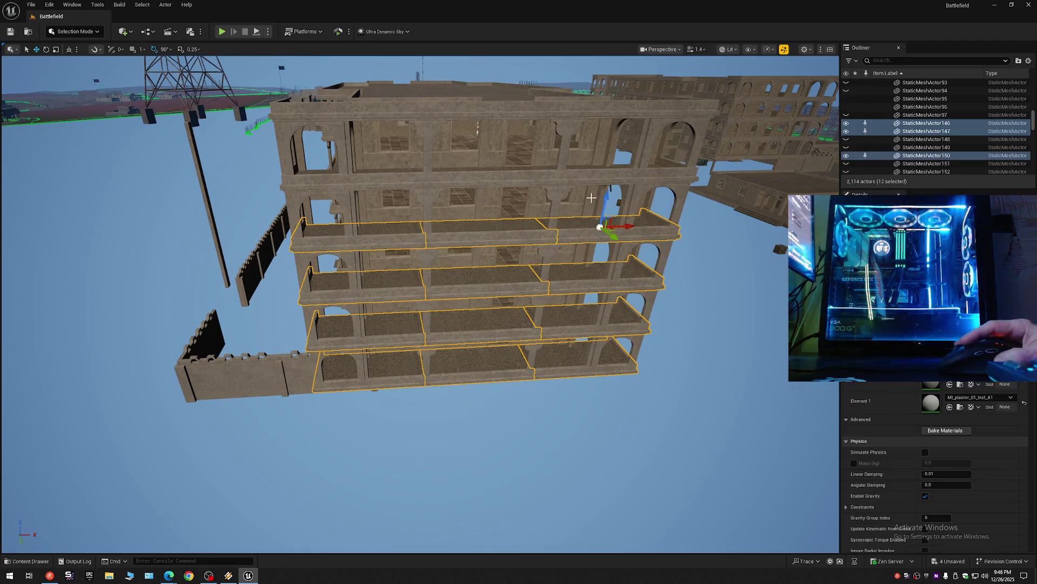
ctrl+click(597, 178)
ctrl+click(486, 177)
ctrl+click(389, 179)
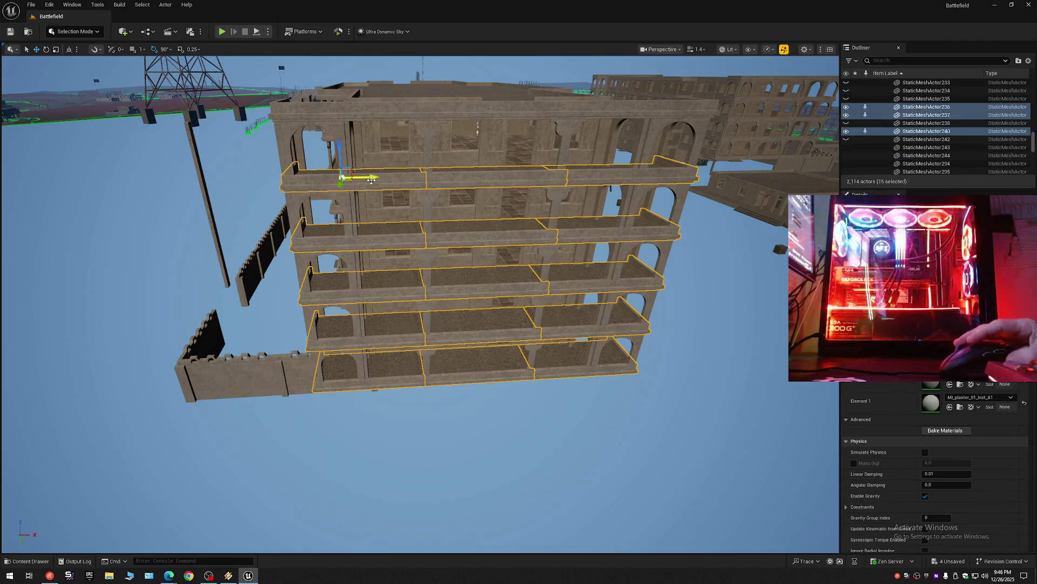
ctrl+click(370, 115)
ctrl+click(474, 109)
ctrl+click(613, 108)
Step: Shift the selected floors sideways, undo the move, then hide all the floor slabs
drag(601, 175, 532, 126)
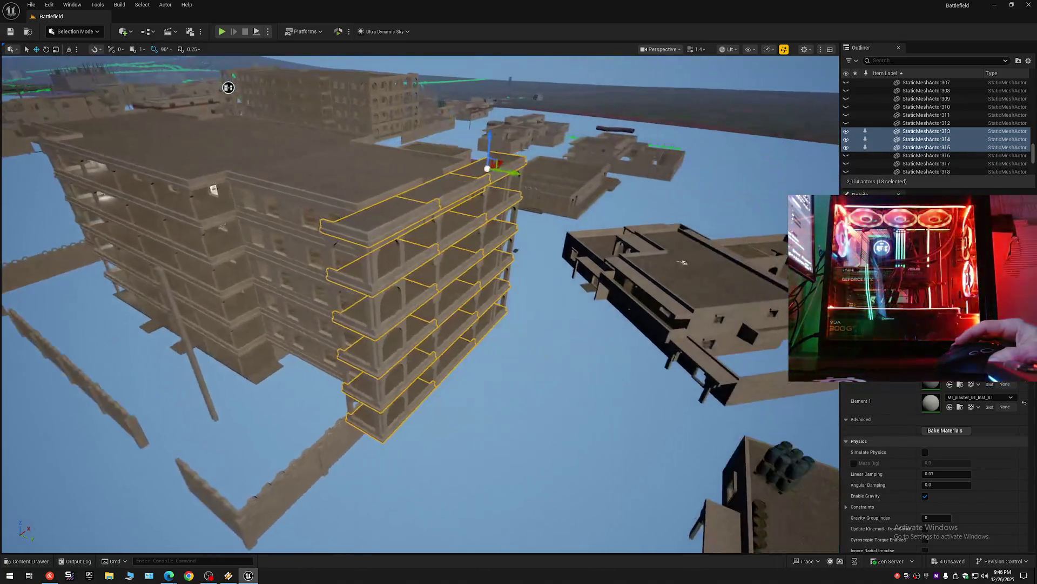
drag(513, 174, 574, 196)
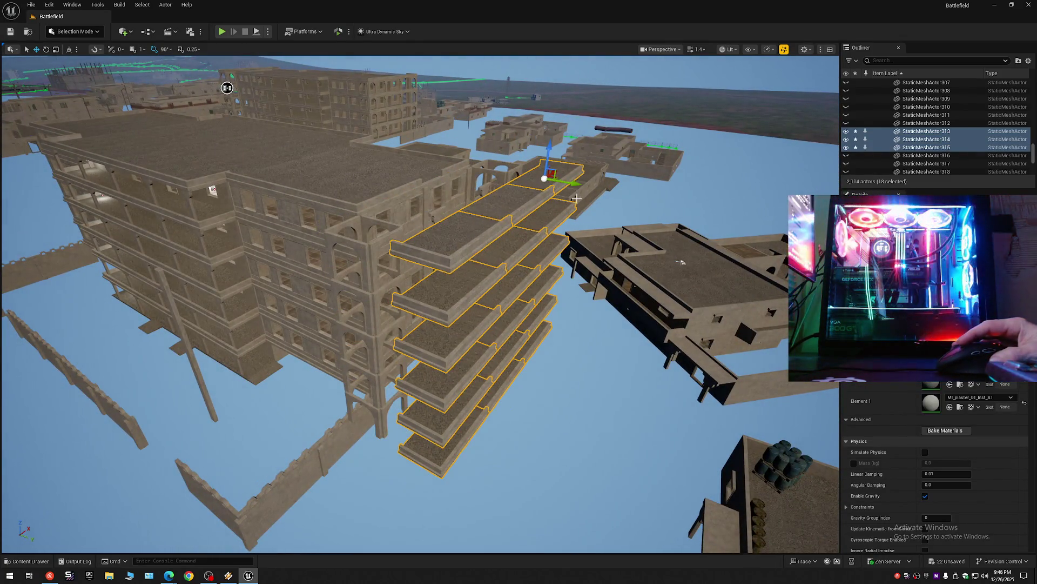
key(ctrl+z)
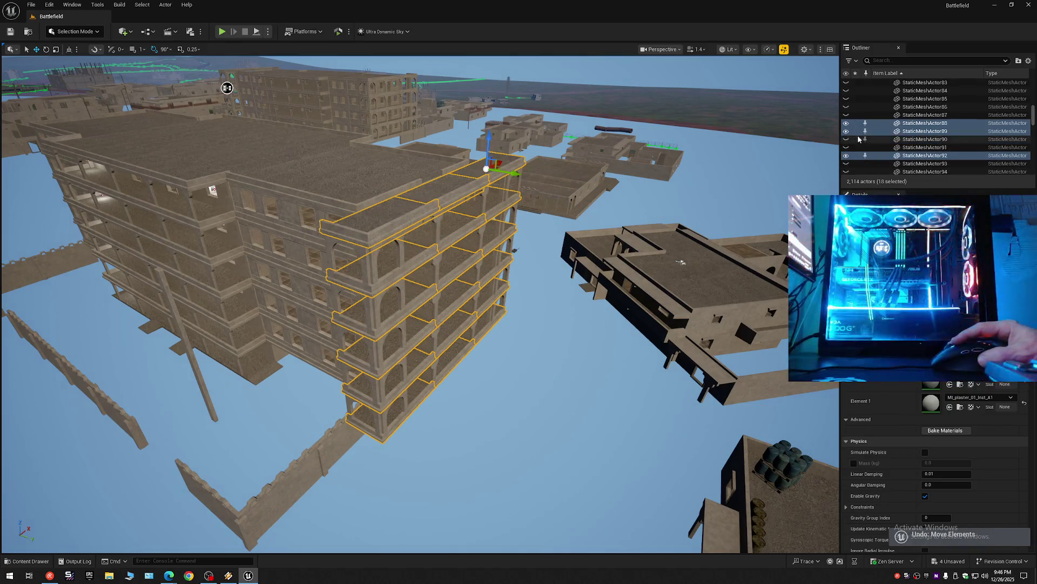
click(846, 131)
mouse_move(519, 292)
mouse_down()
mouse_move(459, 115)
mouse_move(418, 395)
mouse_up()
Step: Select the ten T-shaped pillar pieces in both facade columns and hide them
click(358, 396)
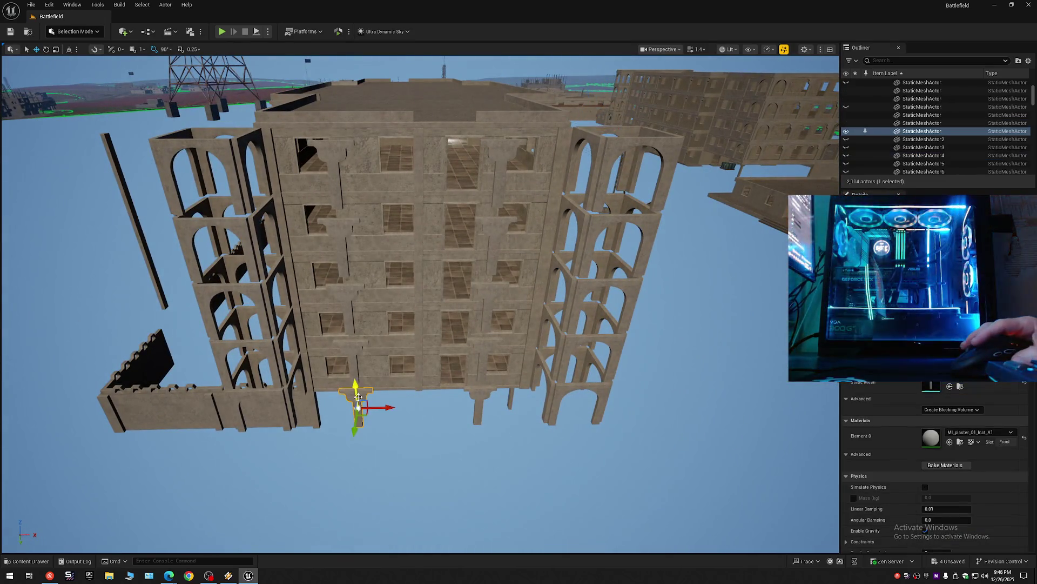
ctrl+click(482, 397)
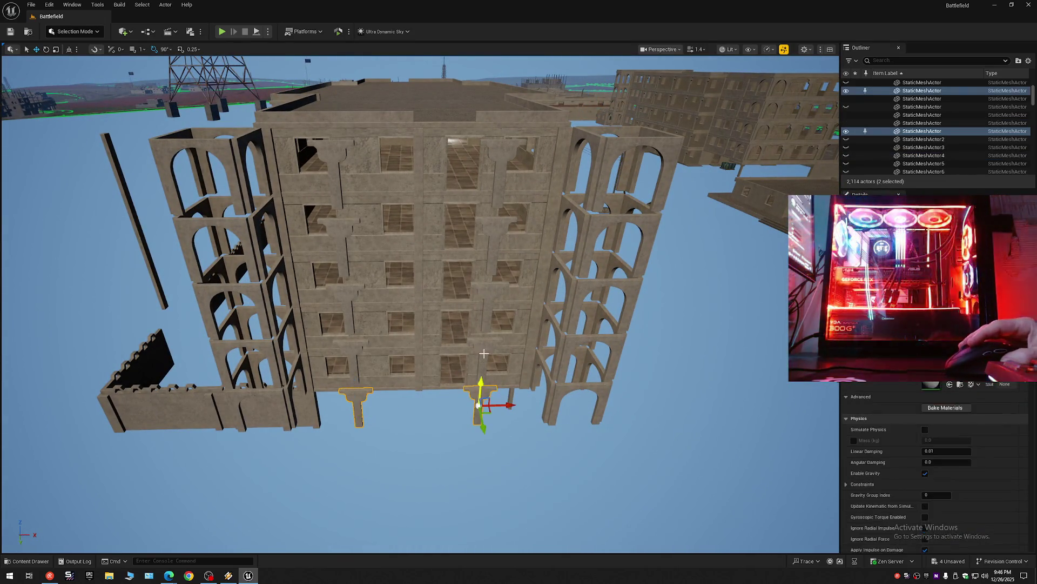
ctrl+click(484, 357)
ctrl+click(351, 357)
ctrl+click(342, 288)
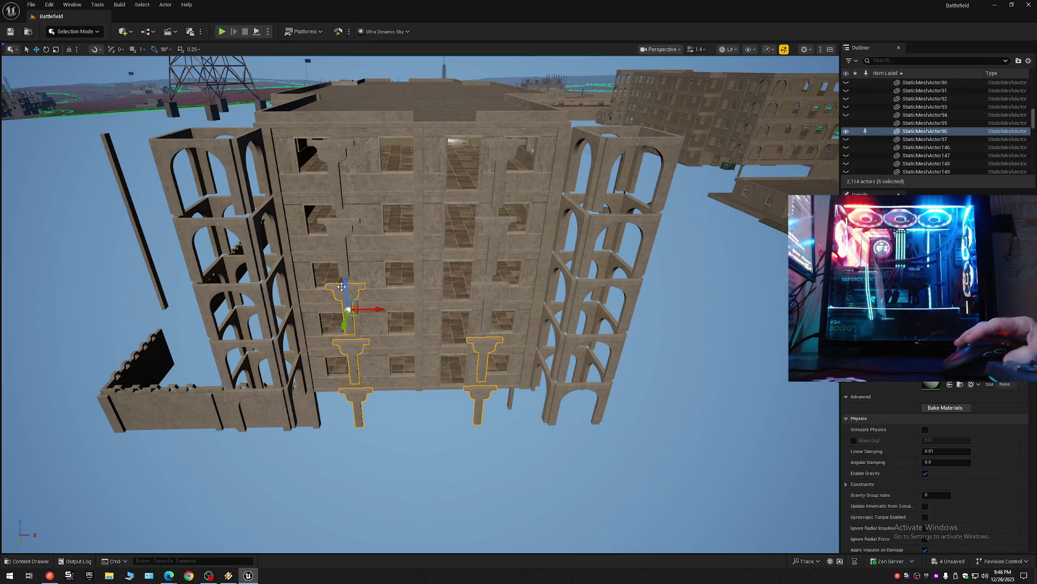
ctrl+click(337, 233)
ctrl+click(336, 158)
ctrl+click(501, 190)
ctrl+click(497, 232)
ctrl+click(491, 296)
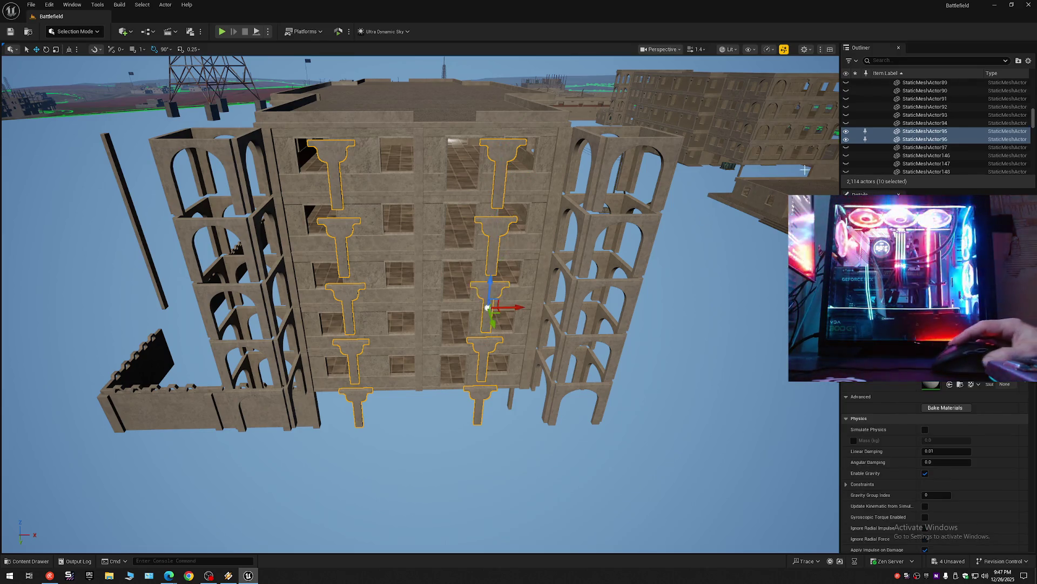
click(847, 134)
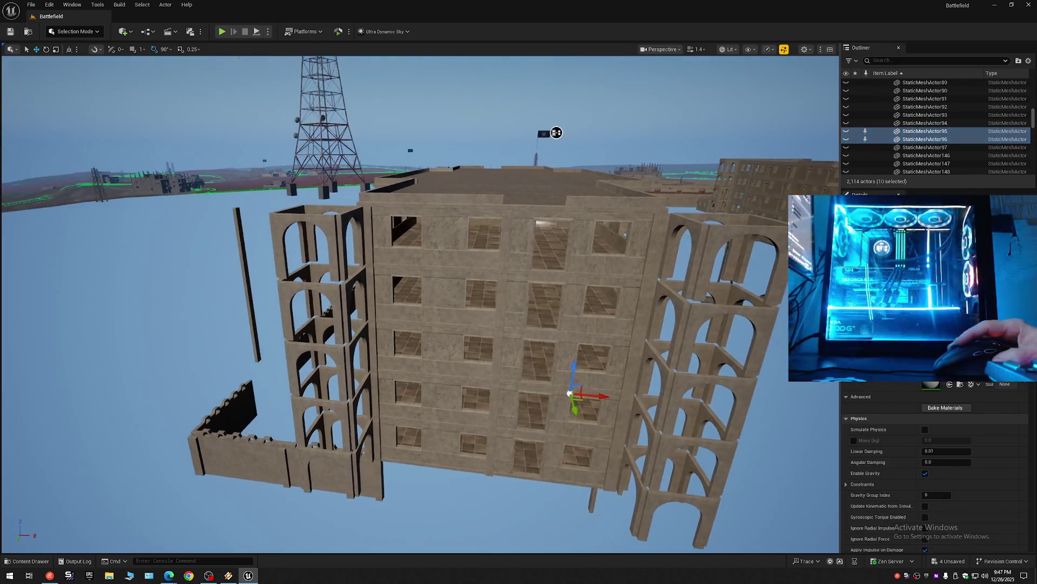
drag(421, 308, 419, 218)
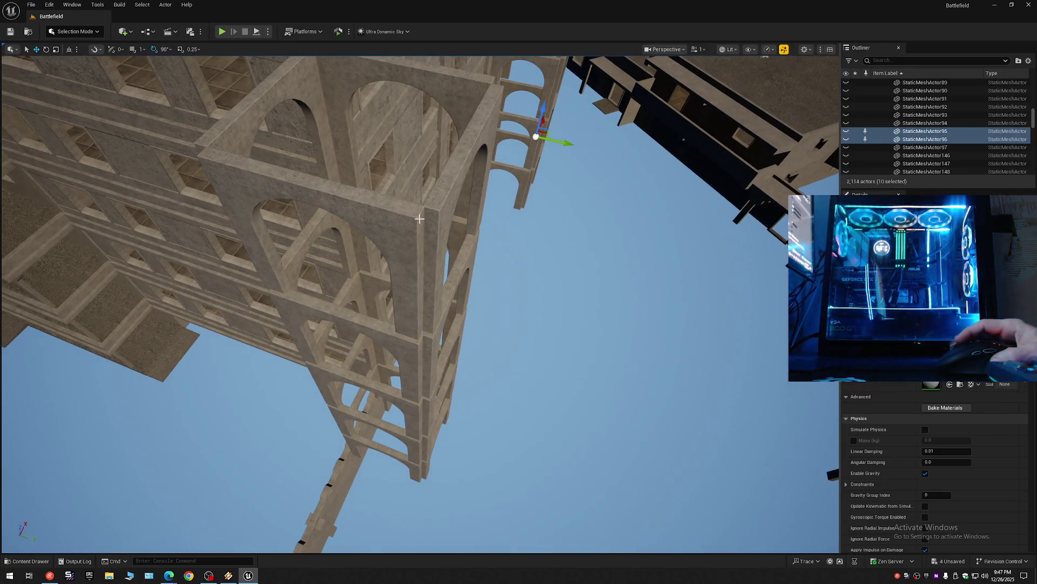
Step: Select the upper and middle arched wall pieces of the corner tower
click(311, 108)
ctrl+click(345, 80)
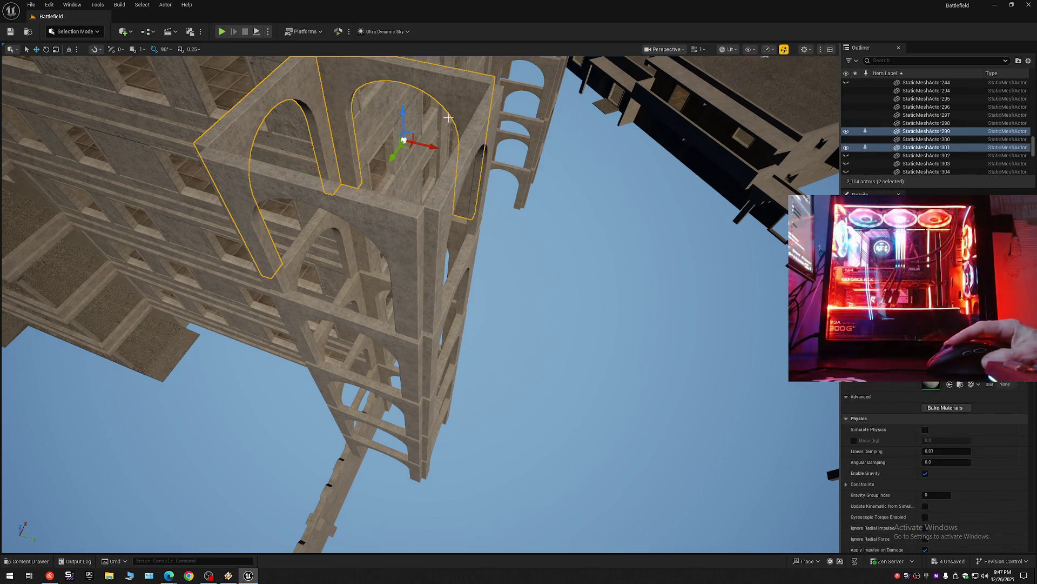
ctrl+click(464, 144)
ctrl+click(344, 217)
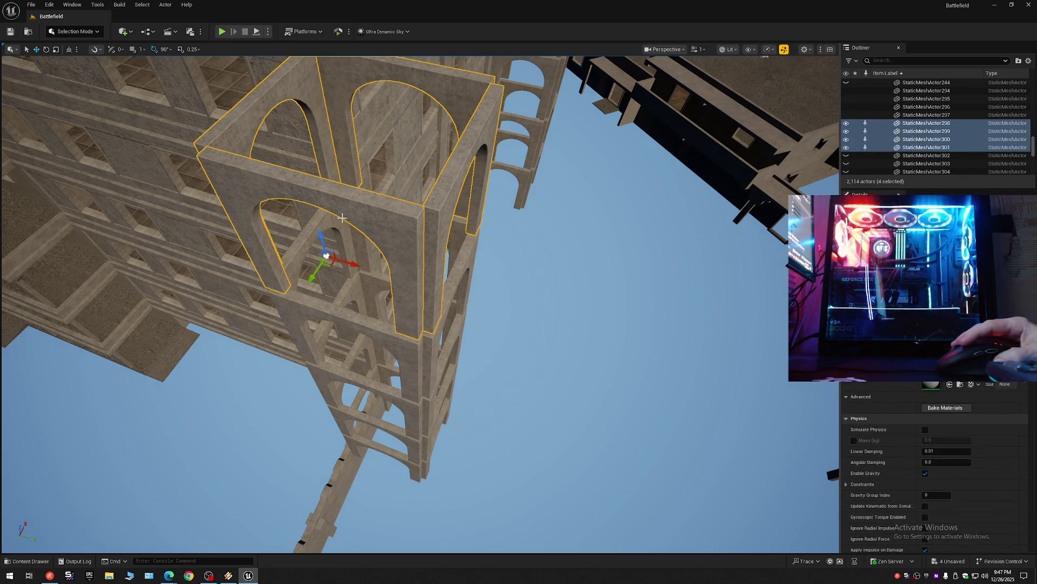
ctrl+click(329, 236)
ctrl+click(405, 255)
ctrl+click(394, 314)
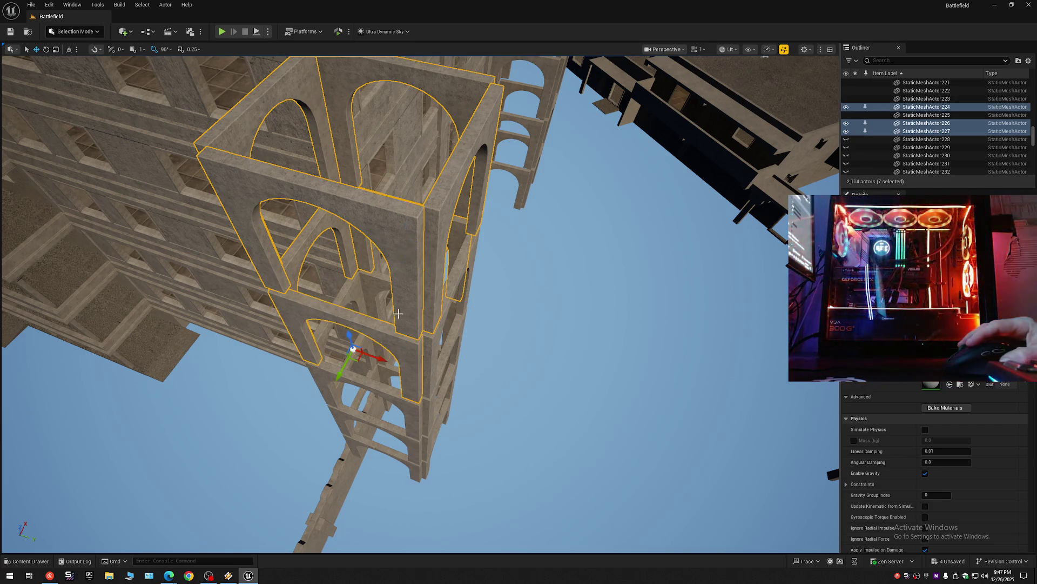
ctrl+click(429, 335)
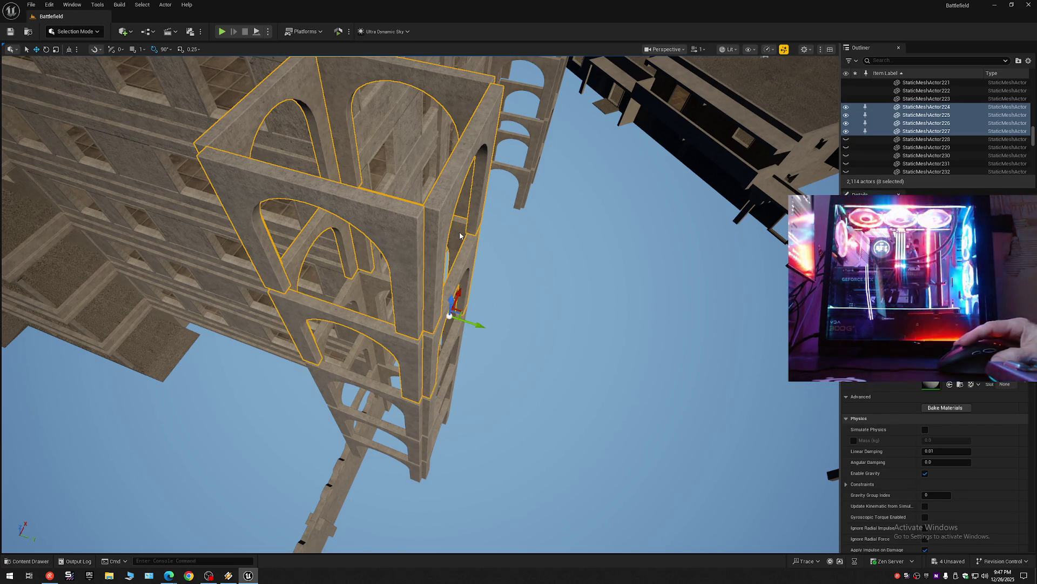
drag(450, 294, 450, 294)
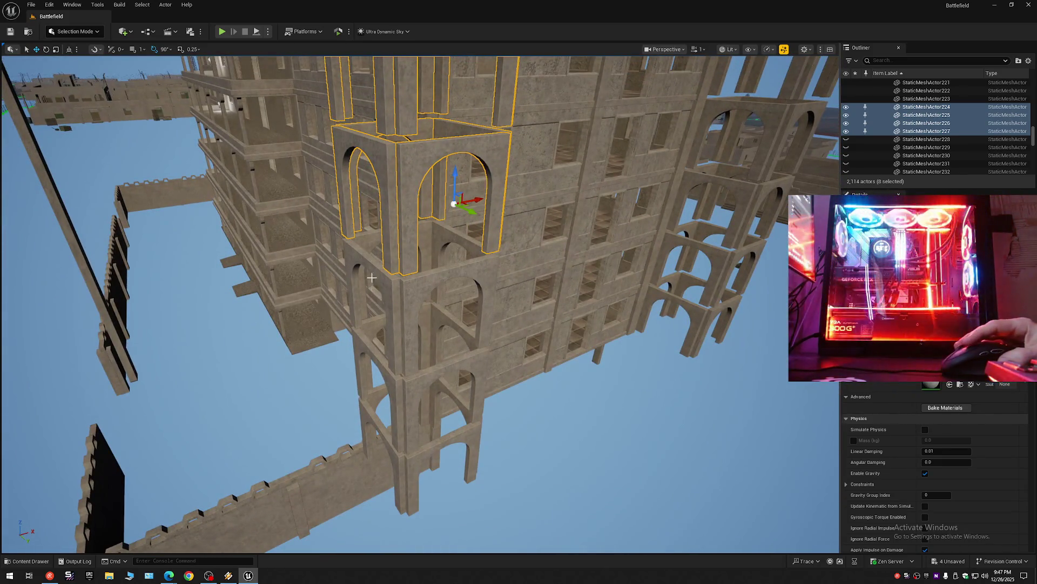
Step: Add more tower wall and arch pieces, undoing one wrong pick along the way
ctrl+click(367, 242)
ctrl+click(358, 325)
ctrl+click(456, 229)
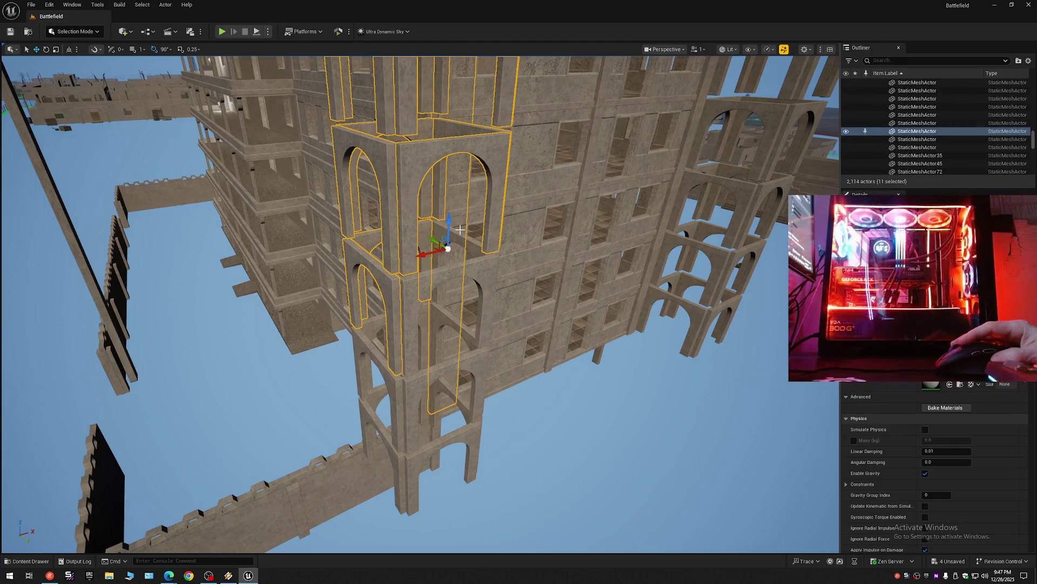
key(ctrl+z)
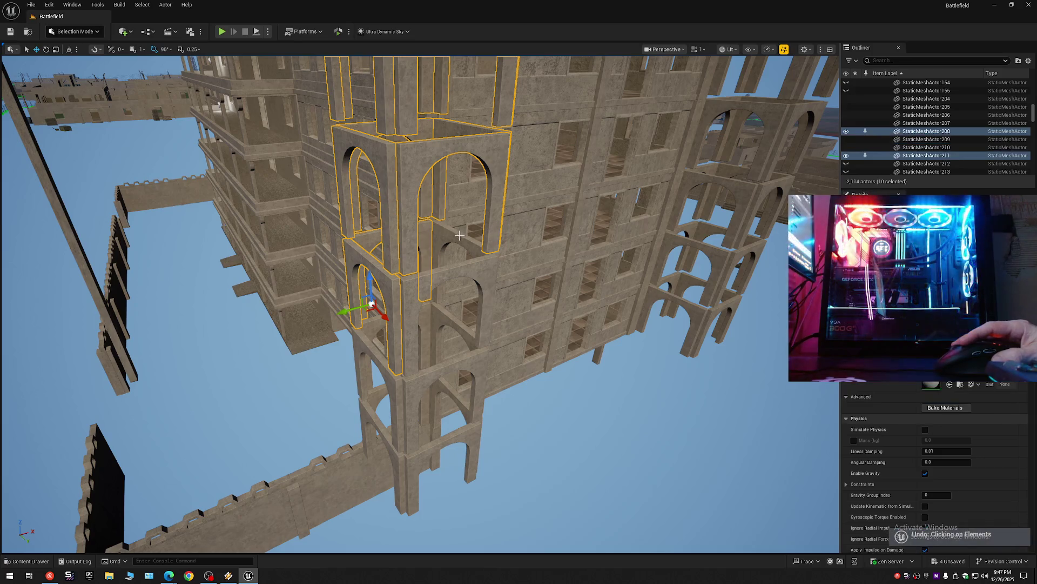
ctrl+click(452, 259)
ctrl+click(429, 360)
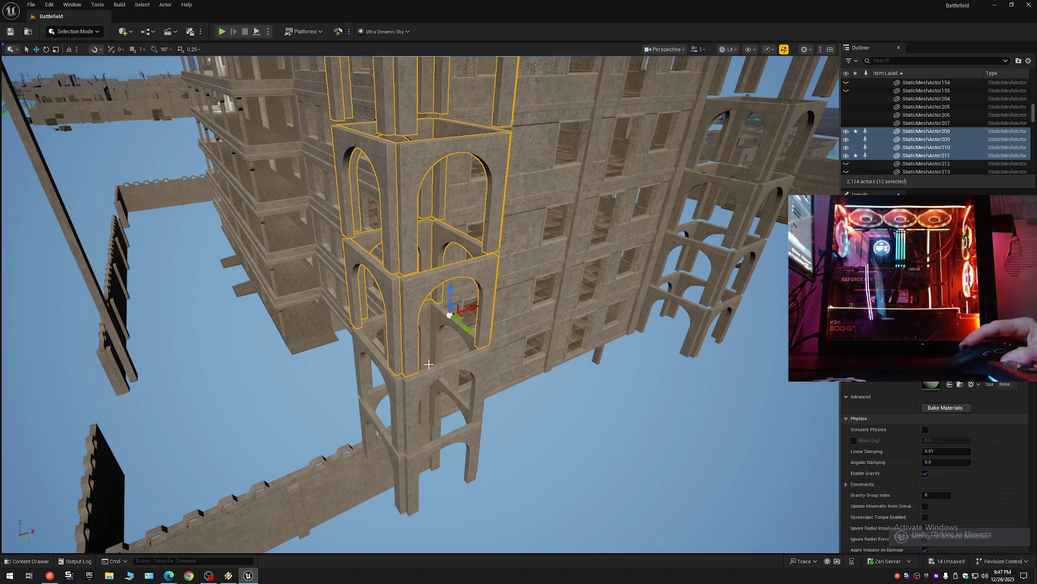
ctrl+click(466, 387)
ctrl+click(456, 350)
ctrl+click(369, 361)
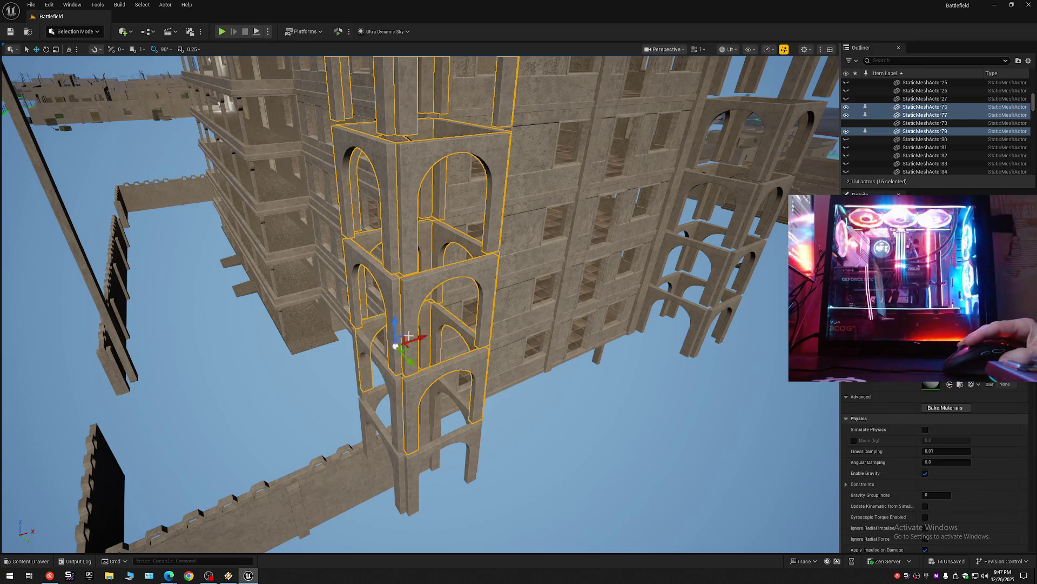
Step: Add the bottom tower pieces to reach twenty selected, then hide the whole tower
ctrl+click(394, 416)
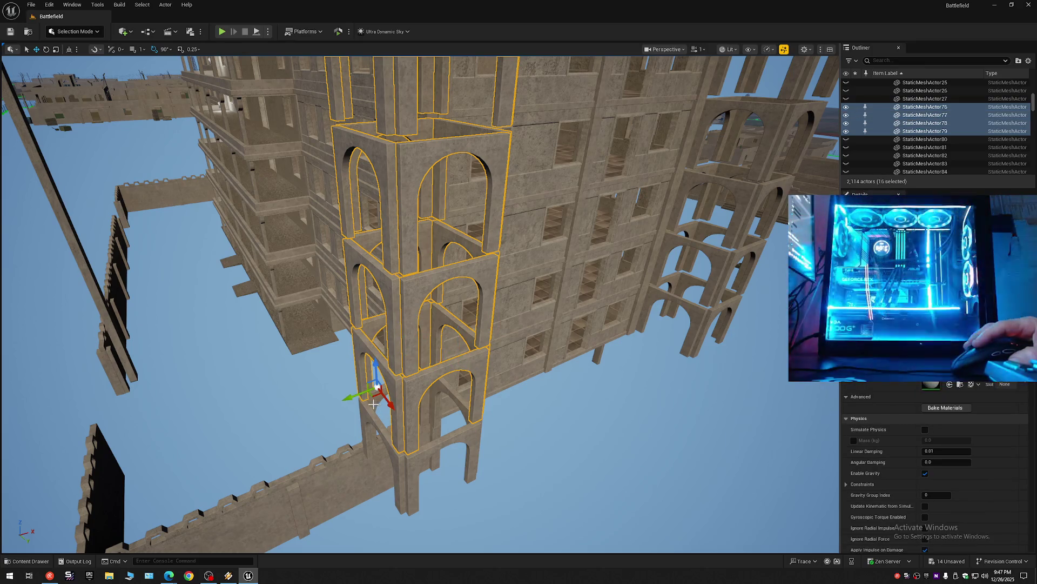
ctrl+click(373, 403)
ctrl+click(370, 413)
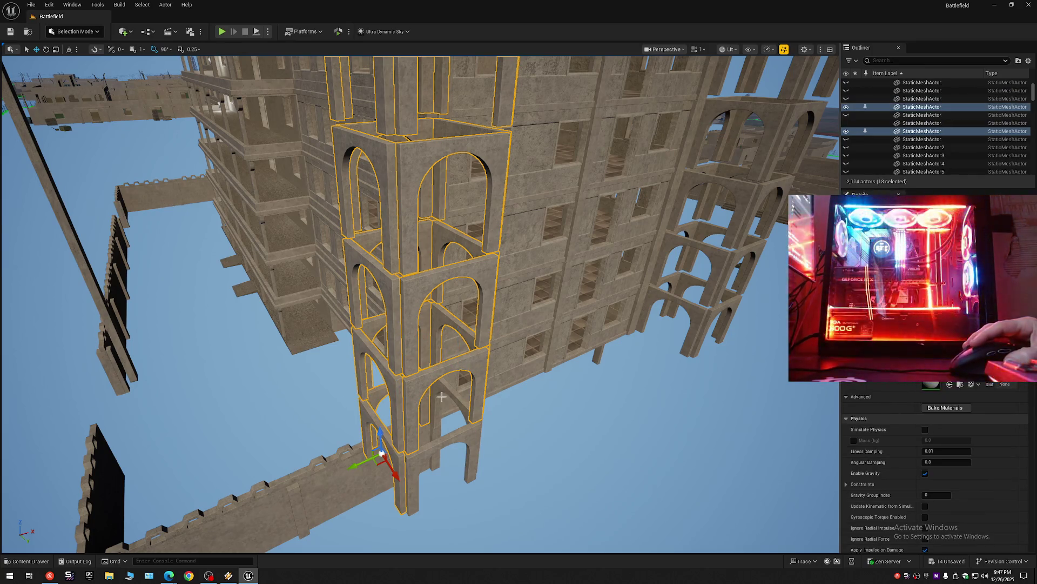
ctrl+click(442, 397)
ctrl+click(454, 455)
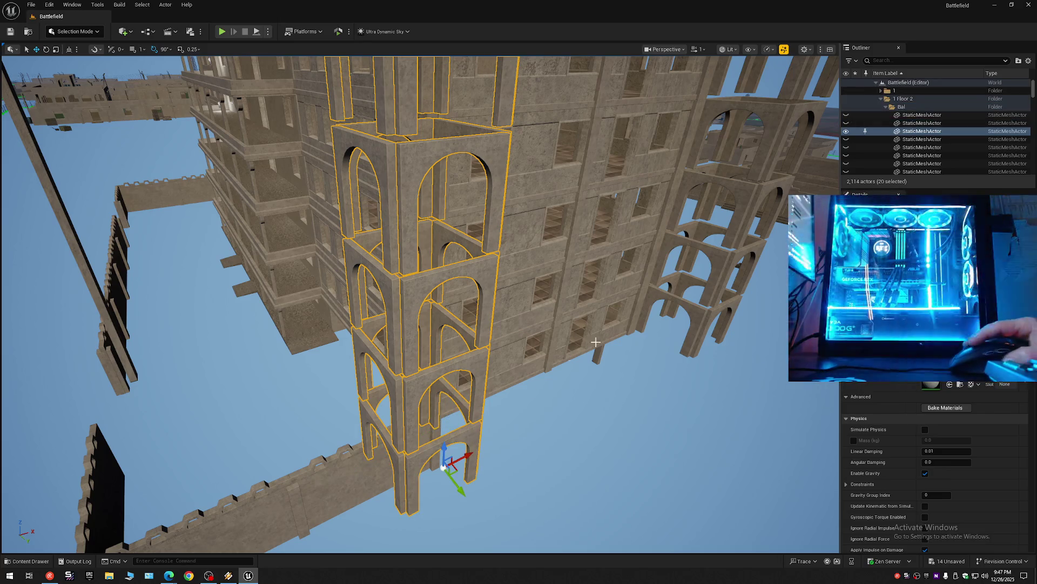
click(845, 131)
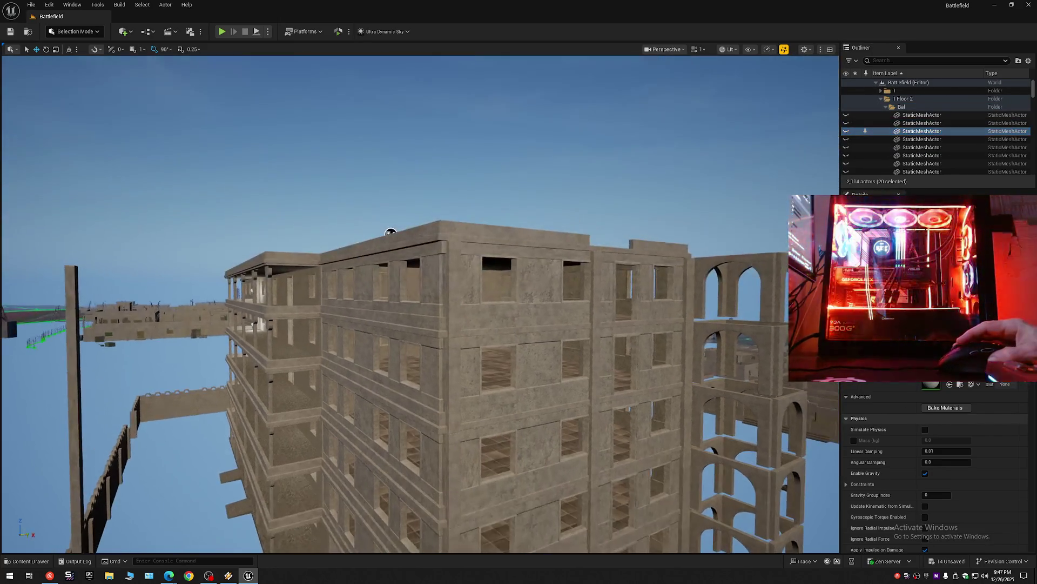
drag(390, 232, 454, 244)
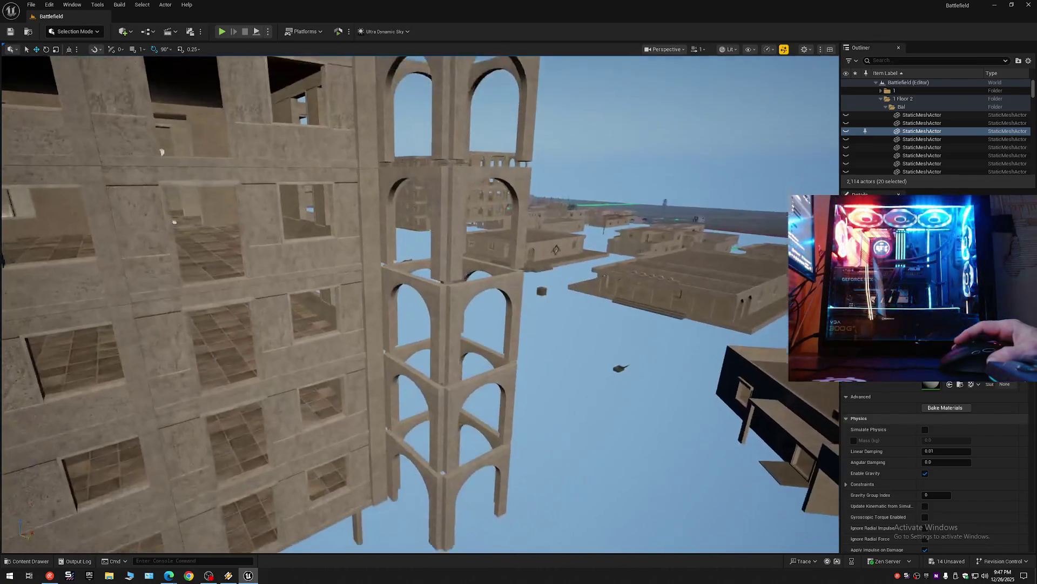
Step: Select the arch pieces of the second tower against the dark building, floor by floor
drag(557, 341, 557, 326)
click(403, 397)
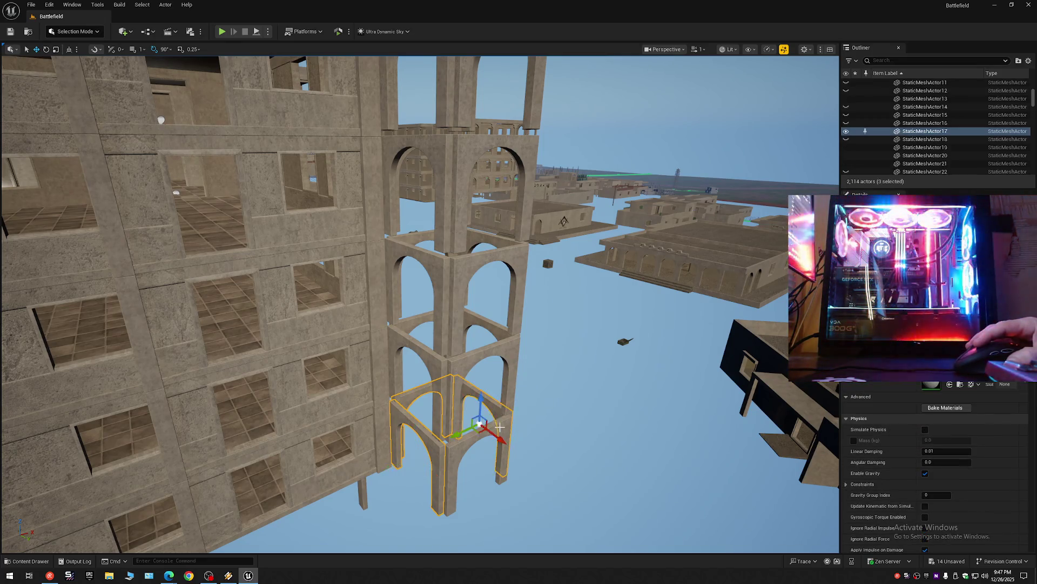
ctrl+click(496, 406)
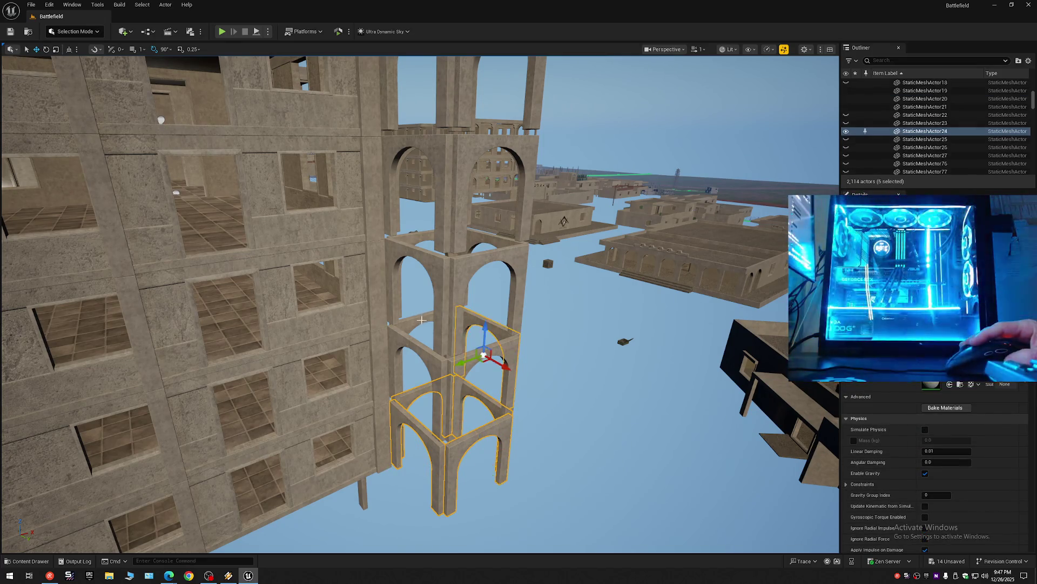
ctrl+click(405, 328)
ctrl+click(396, 340)
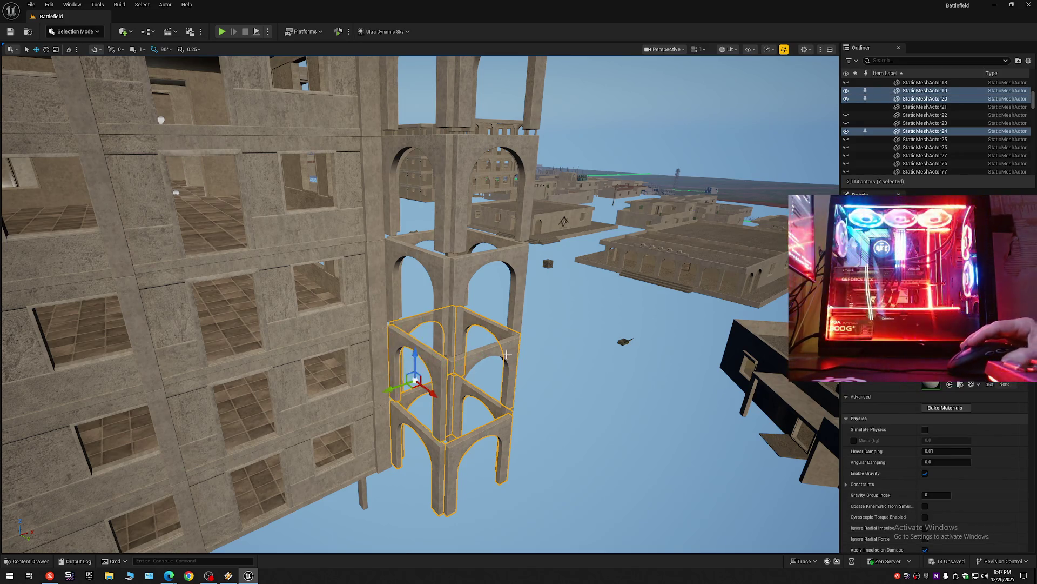
ctrl+click(510, 347)
ctrl+click(492, 243)
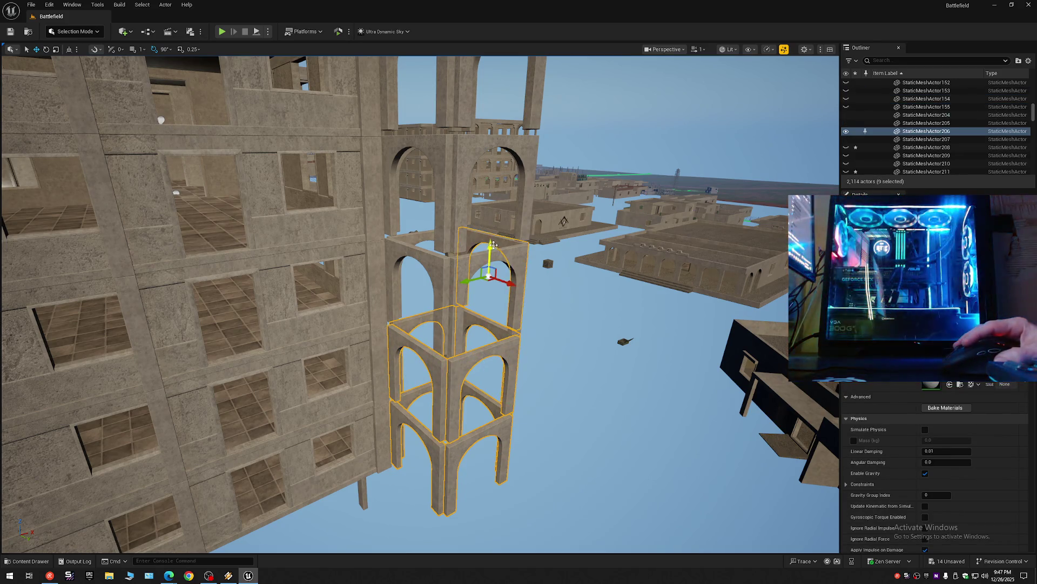
ctrl+click(510, 258)
ctrl+click(403, 242)
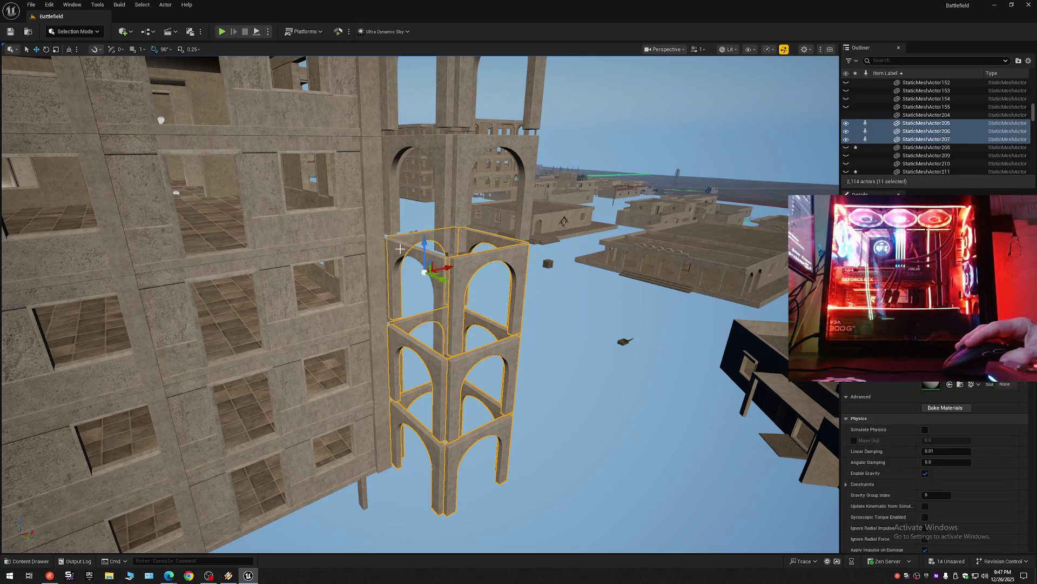
ctrl+click(404, 151)
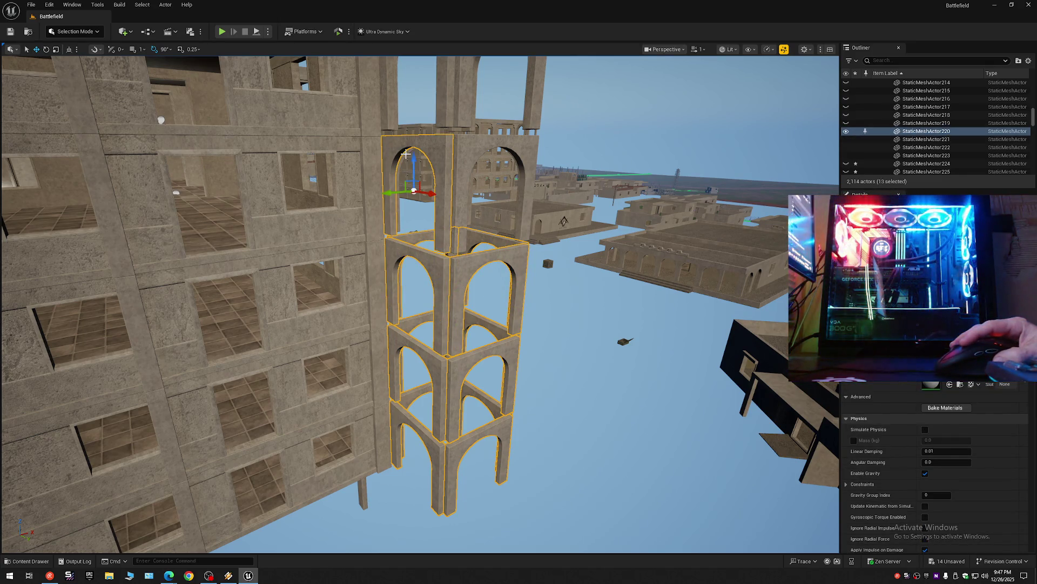
ctrl+click(408, 152)
ctrl+click(523, 146)
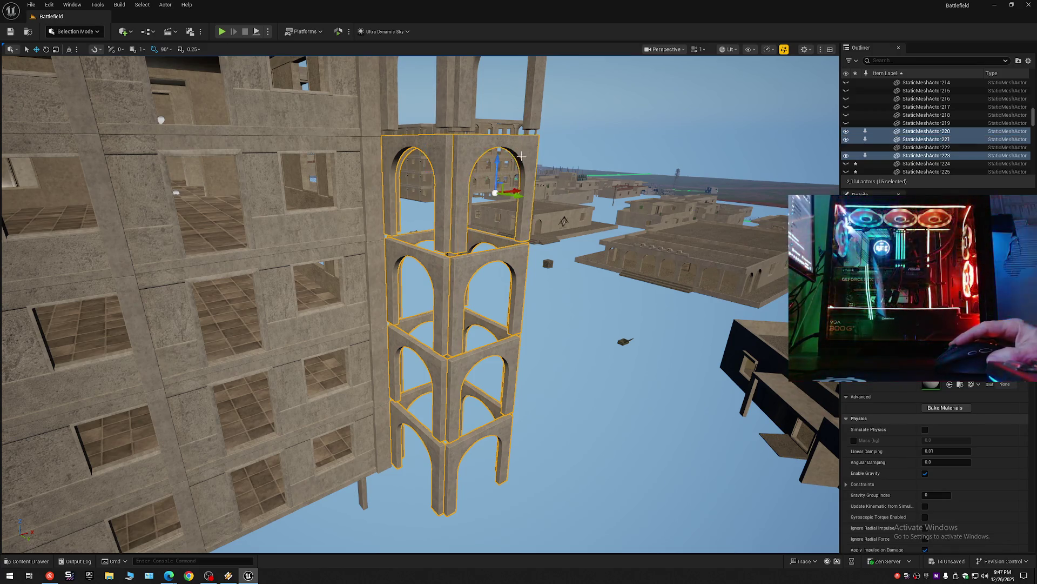
Step: Frame the tower, add its top arch pieces to reach twenty, and hide them with H
key(w)
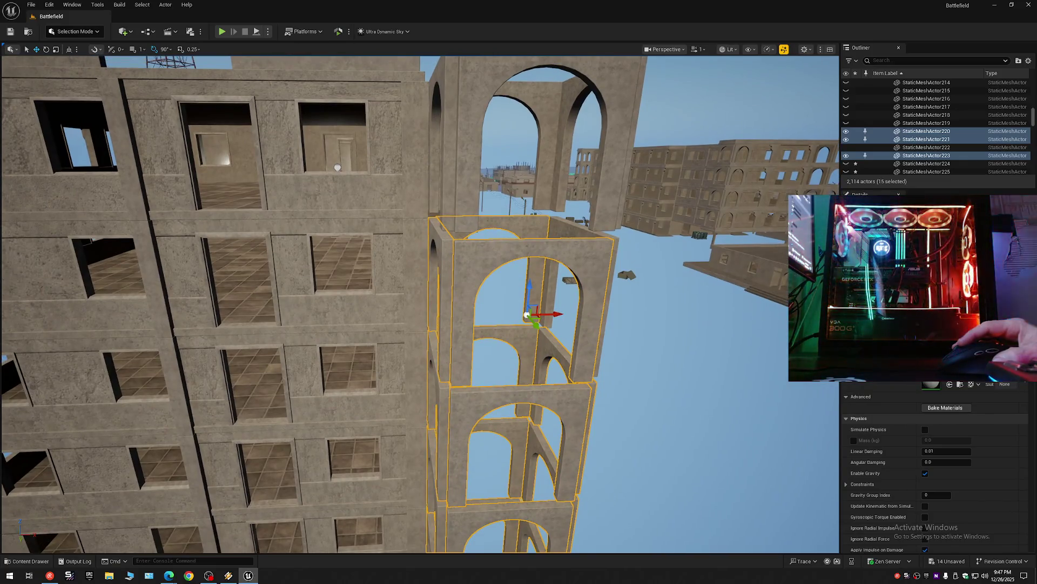
mouse_move(518, 308)
mouse_down()
mouse_move(518, 244)
mouse_move(505, 235)
mouse_up()
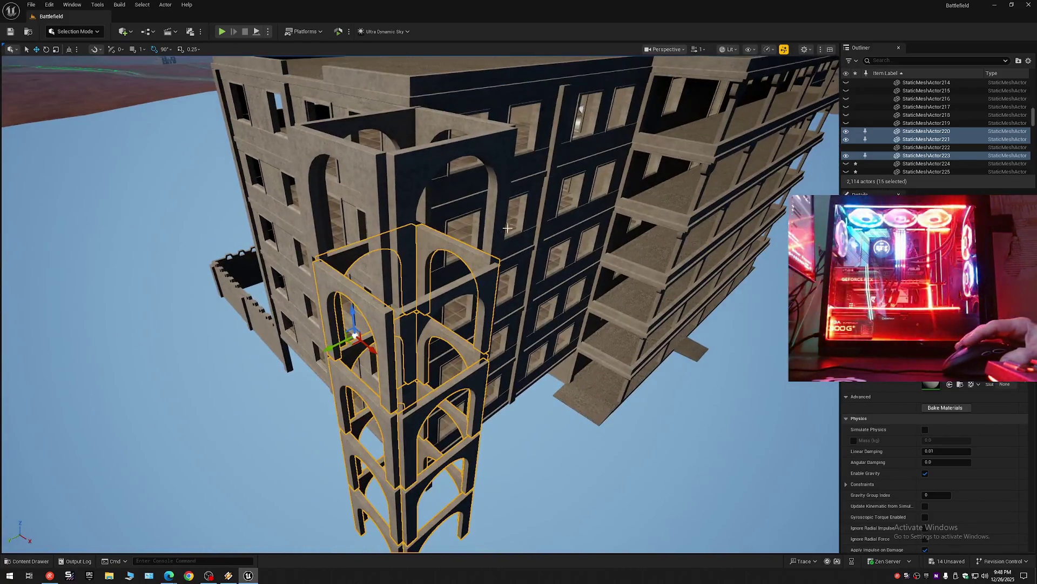
ctrl+click(478, 285)
ctrl+click(422, 123)
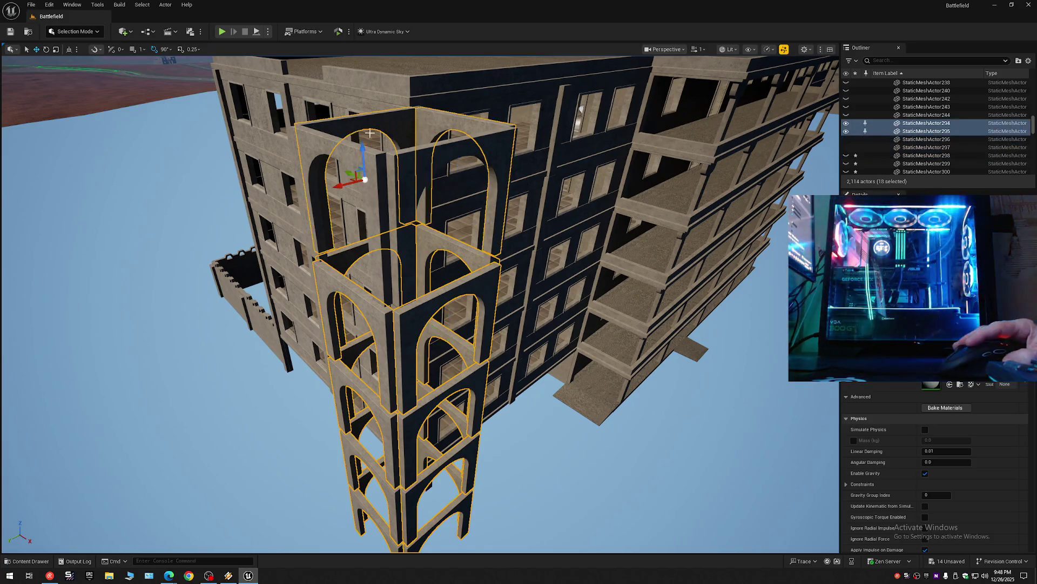
ctrl+click(344, 202)
ctrl+click(503, 163)
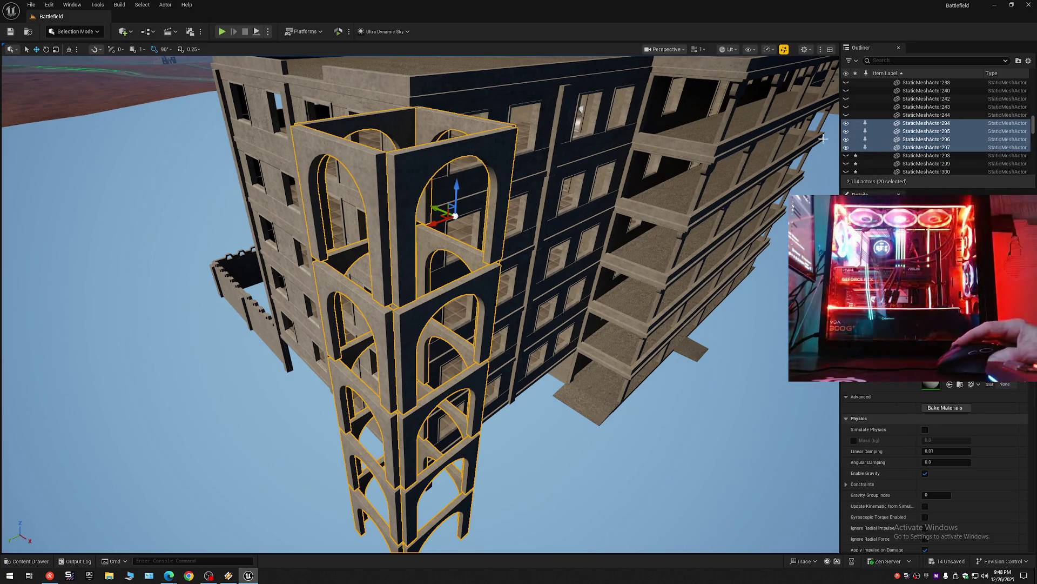
key(h)
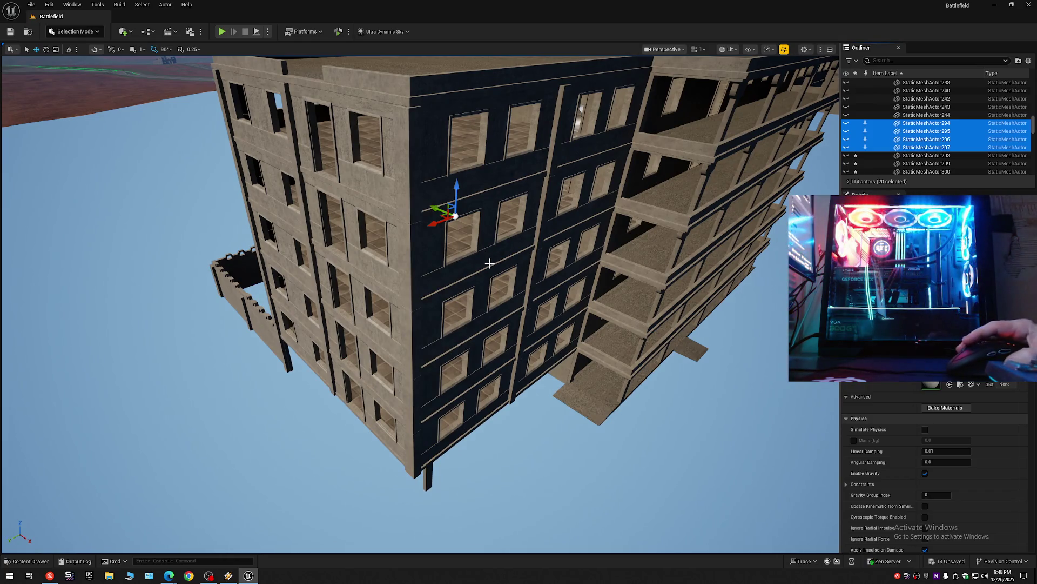
drag(485, 273, 489, 273)
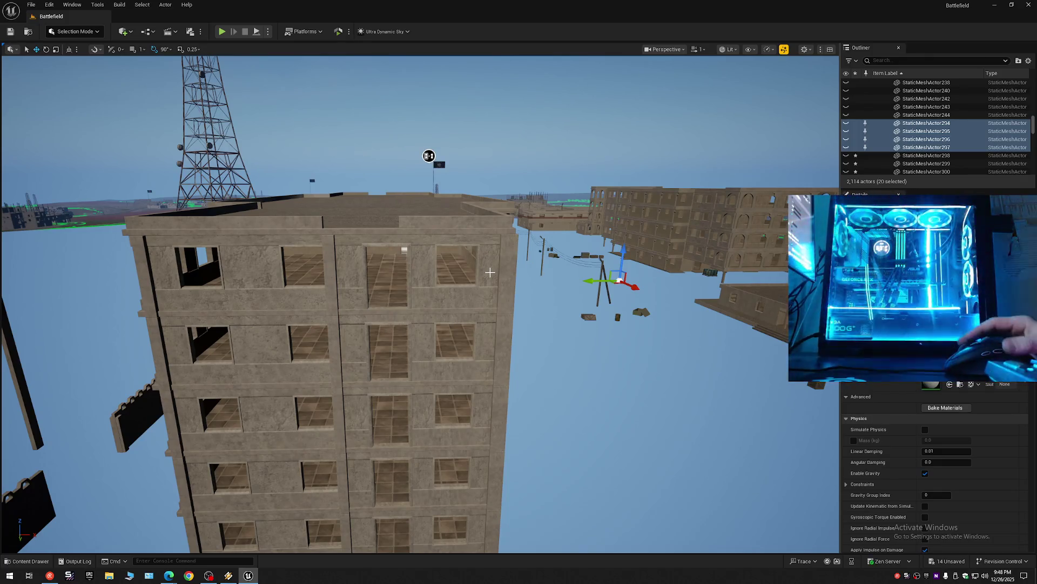
Step: Select the tan building's lower, second-floor and upper-floor outer wall pieces
drag(398, 367, 527, 380)
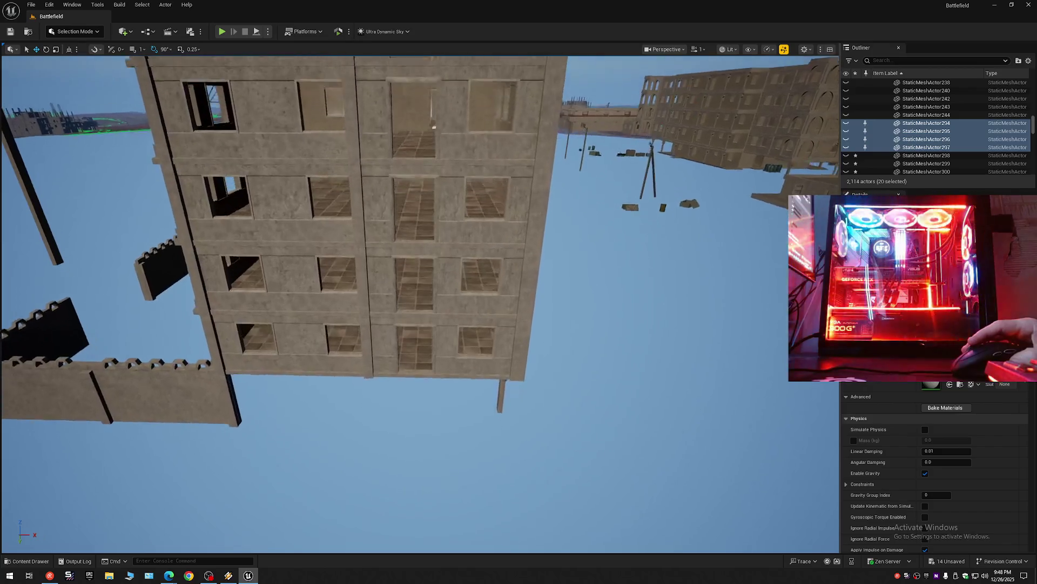
click(524, 365)
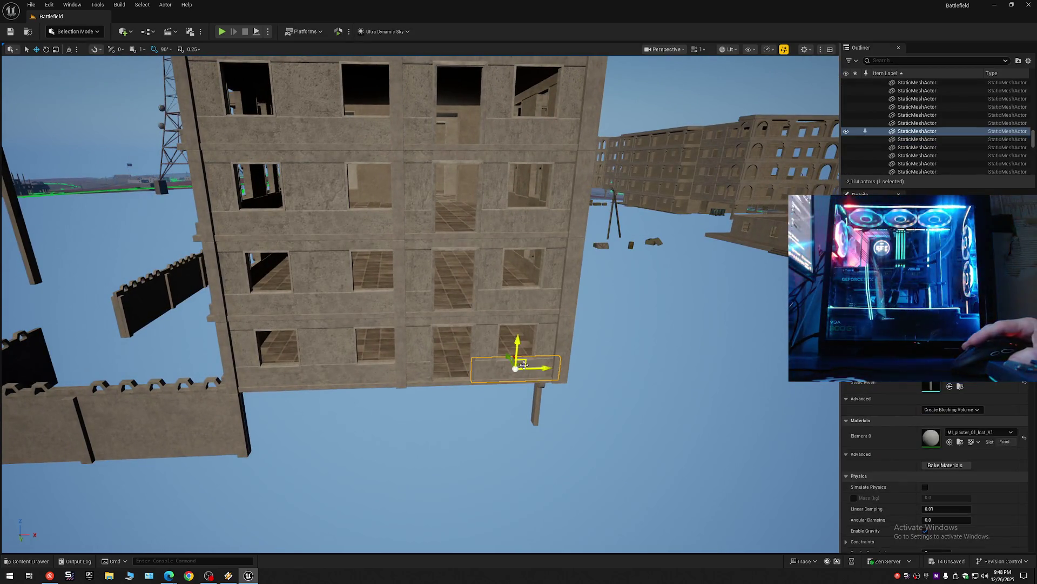
ctrl+click(373, 365)
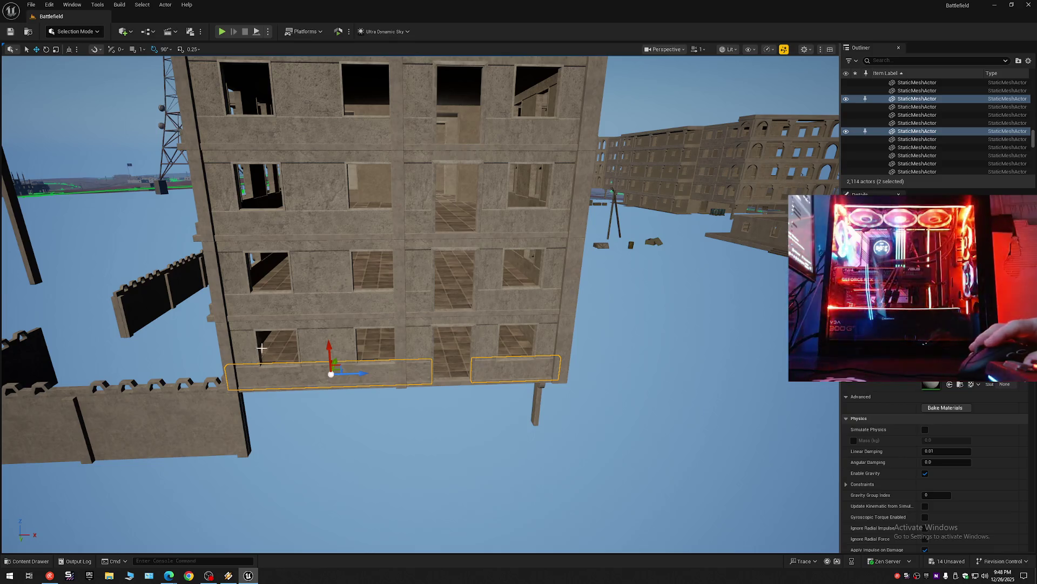
ctrl+click(371, 321)
ctrl+click(450, 317)
ctrl+click(517, 301)
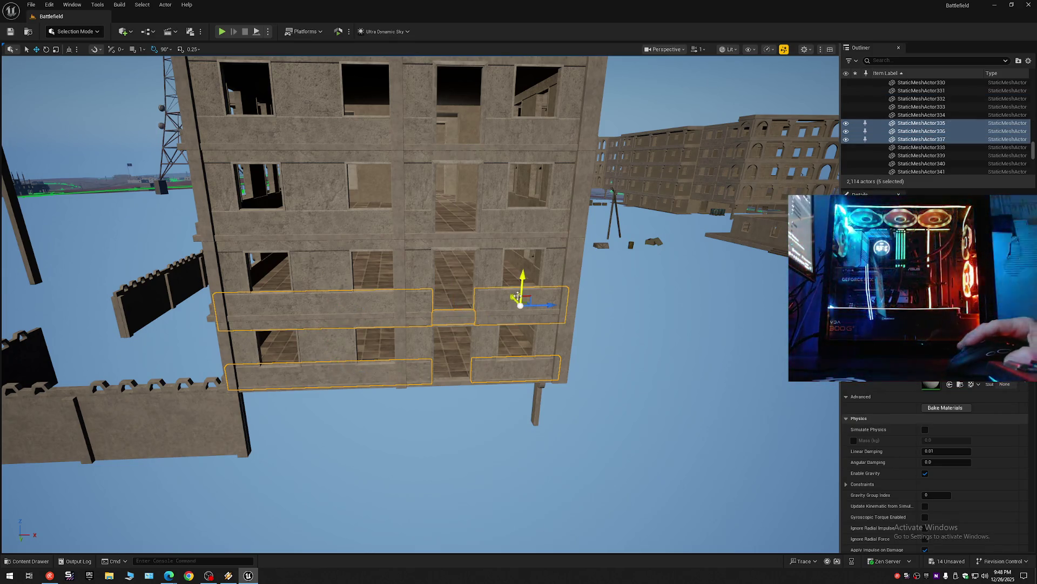
ctrl+click(526, 239)
ctrl+click(459, 245)
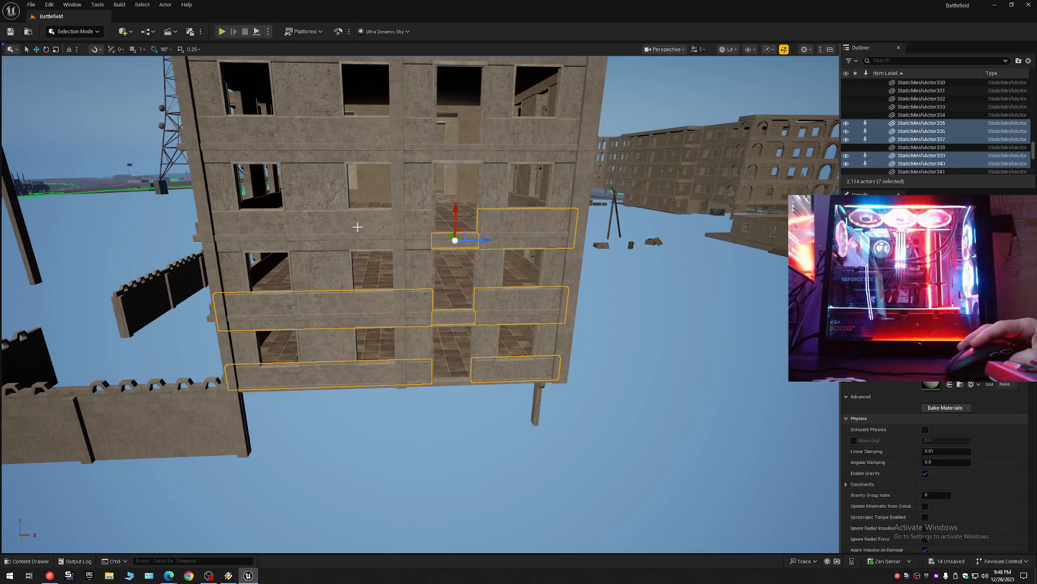
ctrl+click(354, 224)
Step: Add the top-floor wall pieces and those under the upper-right windows to the selection
ctrl+click(420, 154)
ctrl+click(454, 155)
ctrl+click(533, 138)
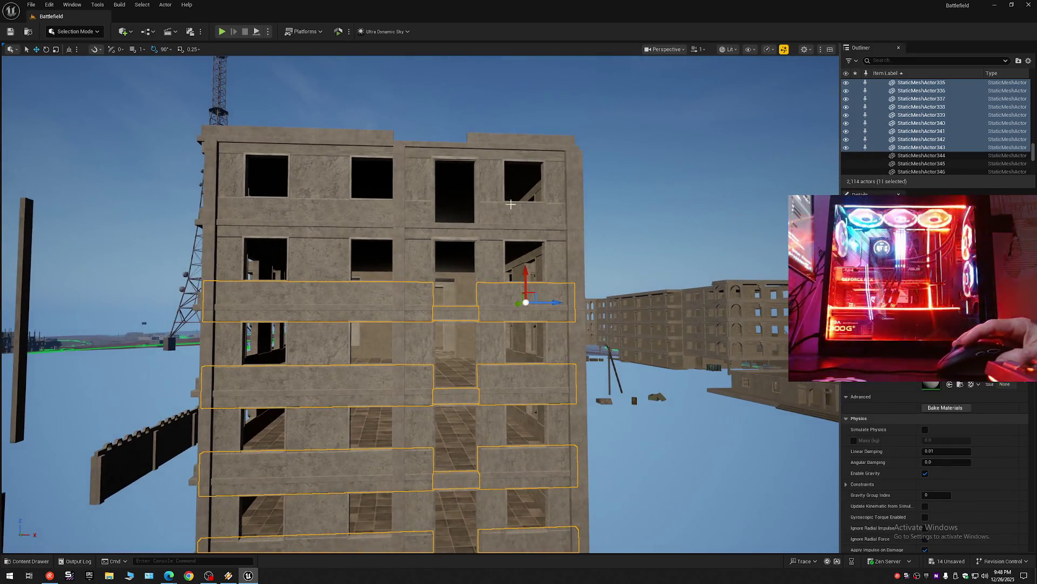
ctrl+click(487, 213)
ctrl+click(453, 233)
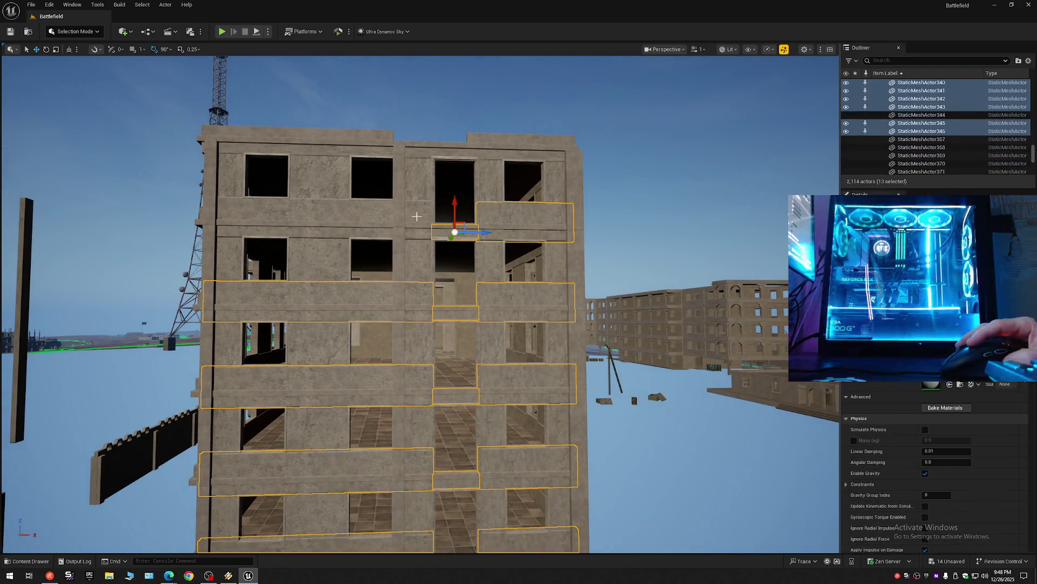
ctrl+click(348, 209)
Step: Add the top wall beam and remaining top-floor bands, then hide all twenty wall pieces
ctrl+click(364, 152)
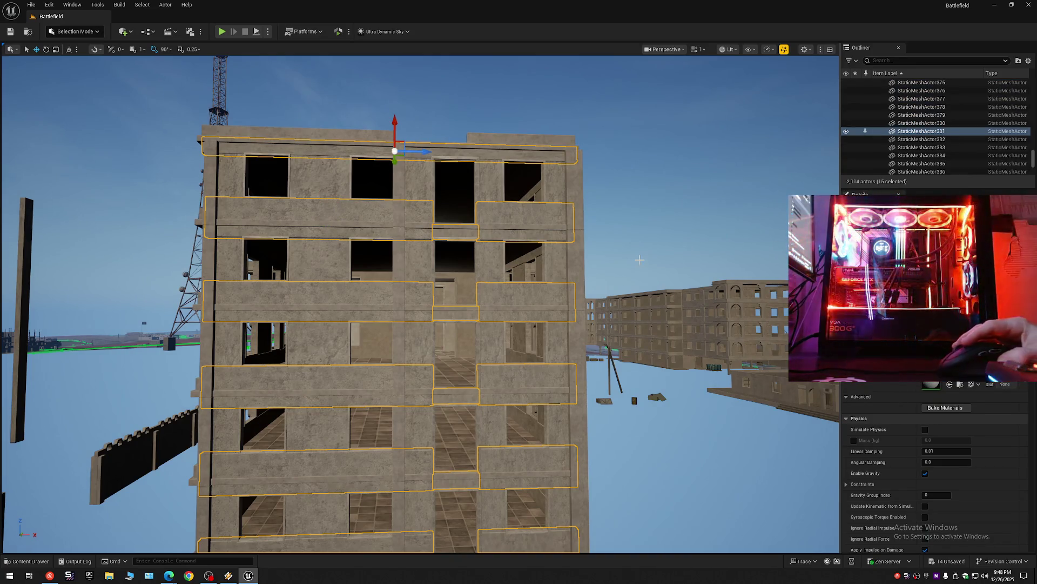
ctrl+click(513, 184)
ctrl+click(422, 184)
ctrl+click(325, 185)
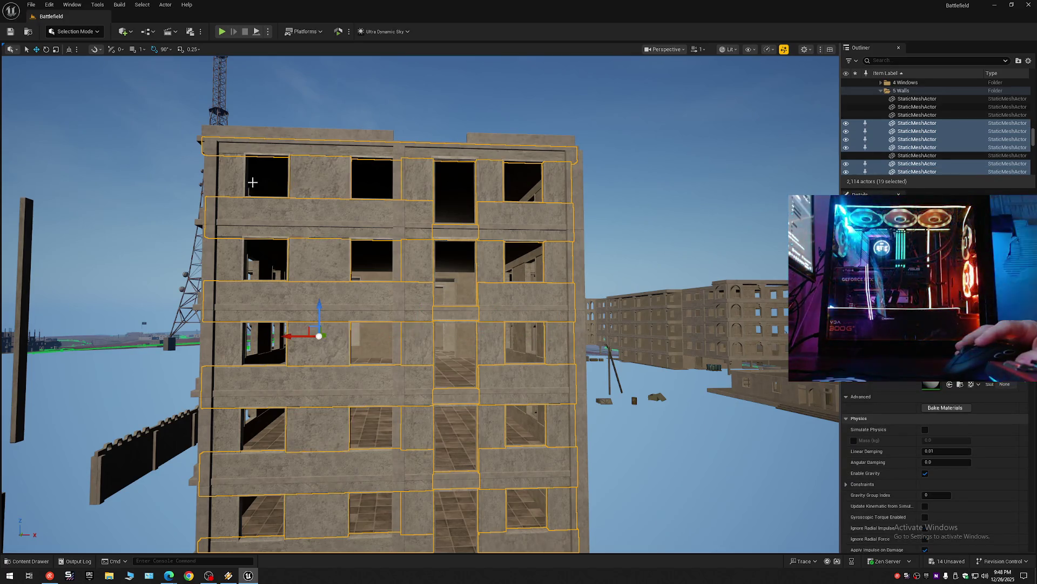
ctrl+click(238, 185)
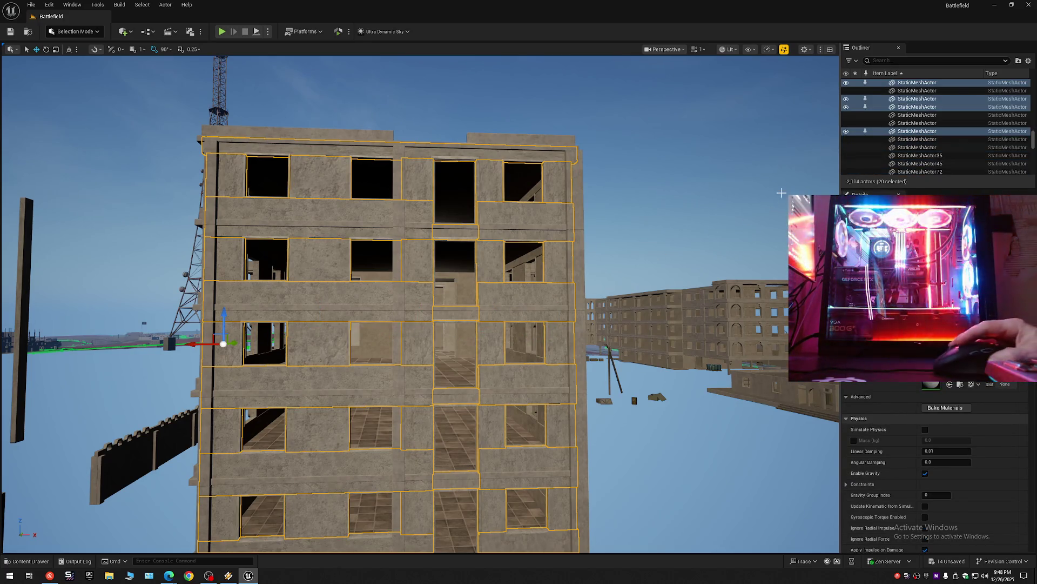
click(846, 130)
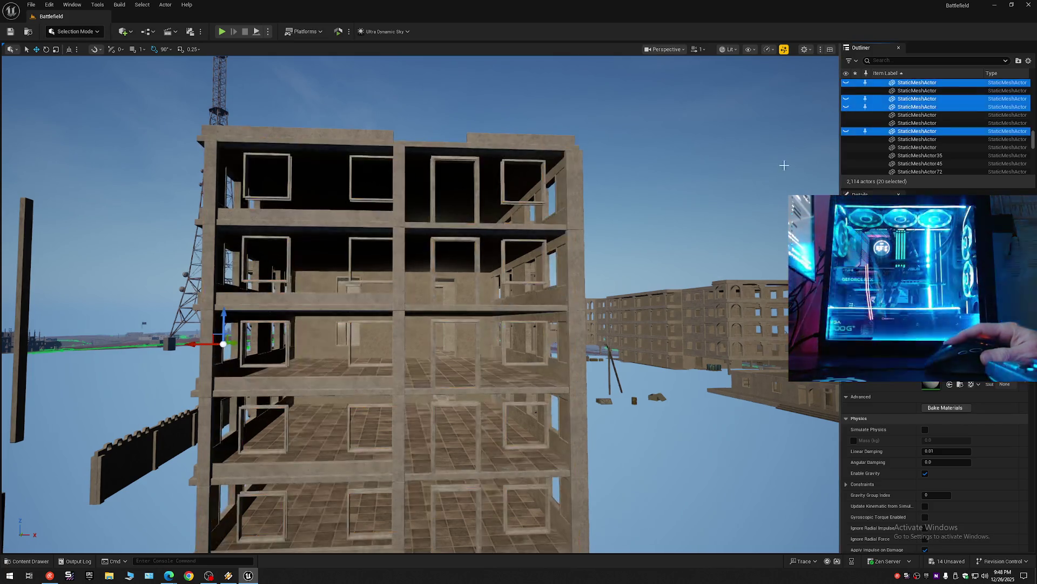
drag(420, 325, 454, 268)
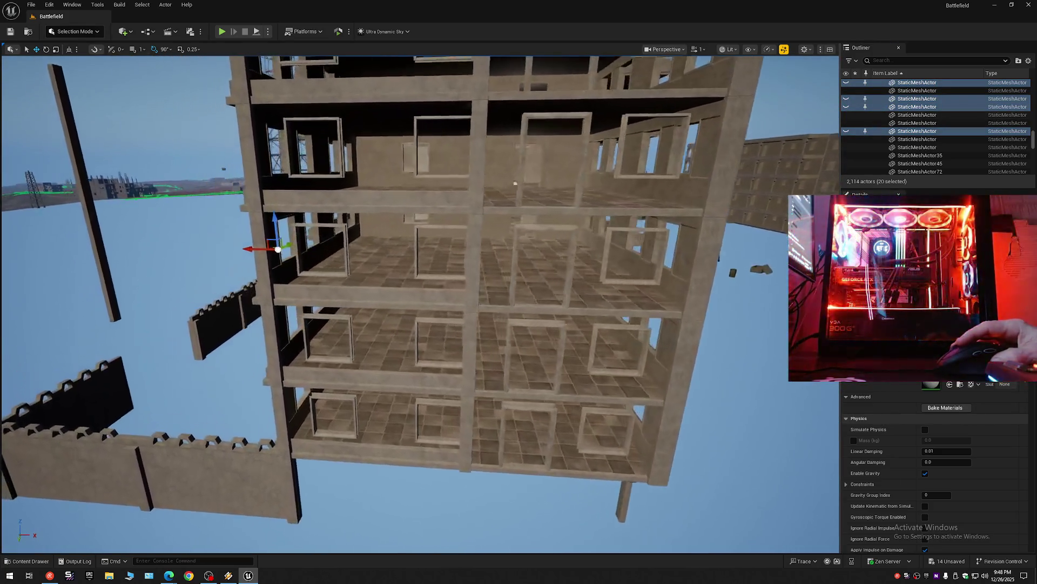
Step: Select the dark building's lower horizontal wall bands on its left face, adding each to the selection
mouse_move(515, 185)
mouse_down()
mouse_move(438, 187)
mouse_move(332, 452)
mouse_up()
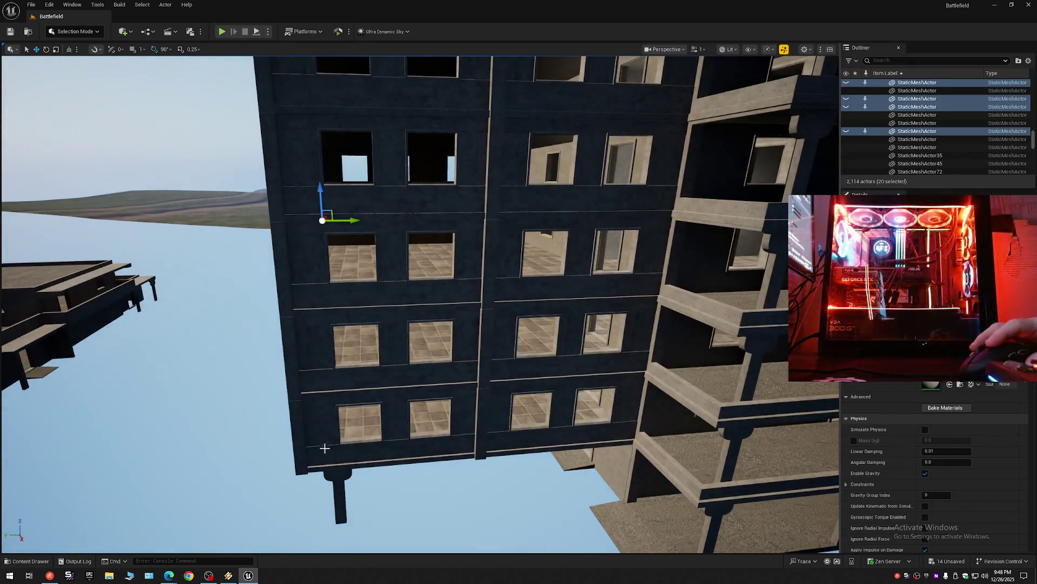
click(437, 440)
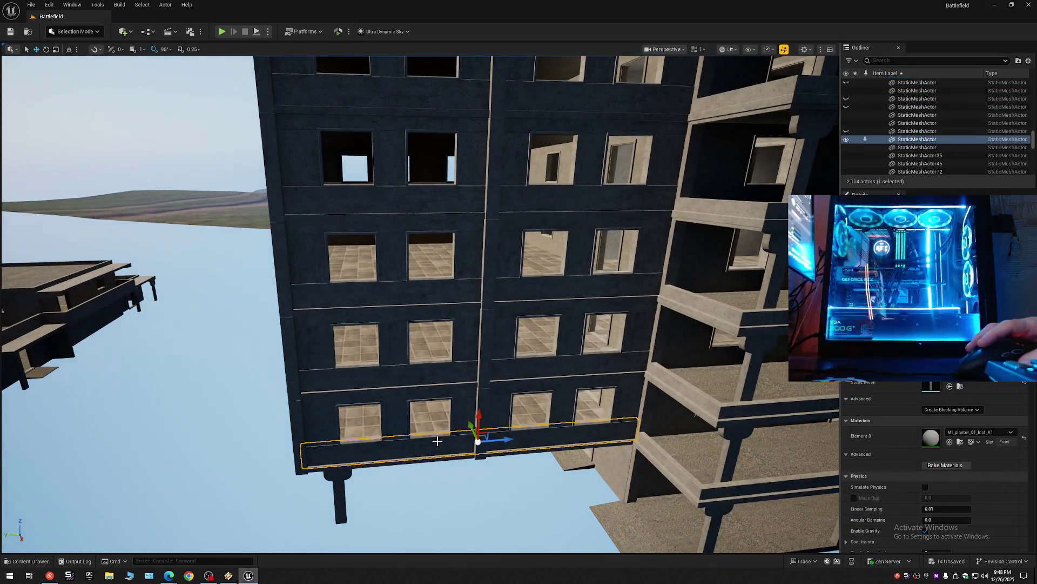
ctrl+click(453, 378)
ctrl+click(462, 294)
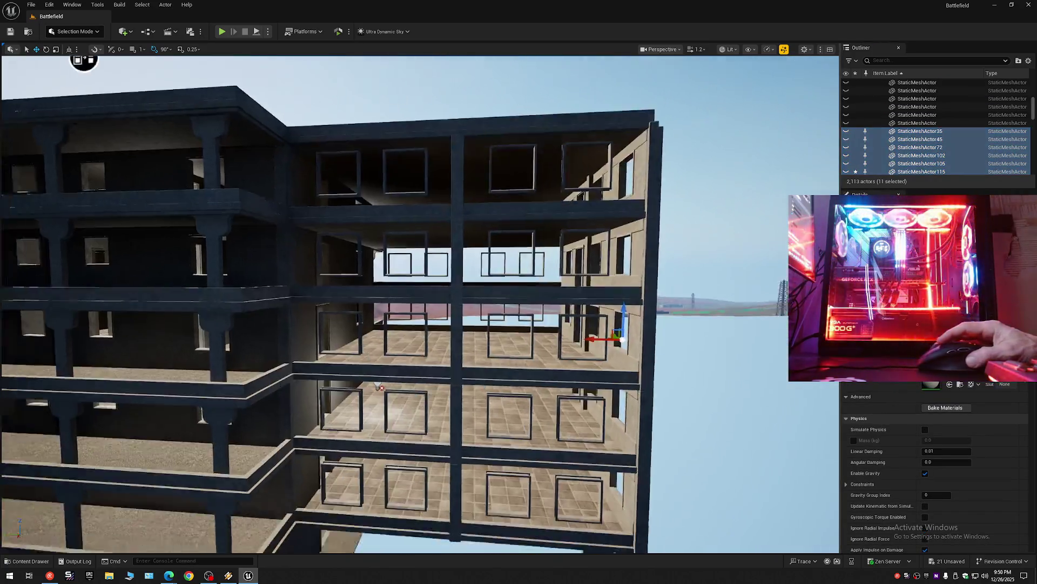
drag(378, 387, 389, 381)
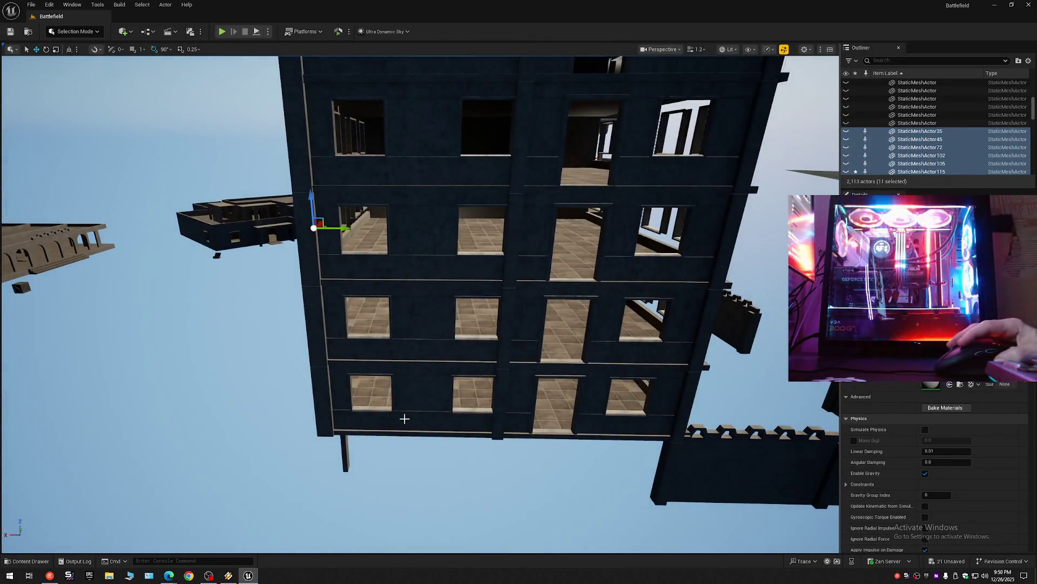
Step: Add the dark building's bottom and mid-level wall bands on the front face to the selection
click(402, 417)
ctrl+click(609, 423)
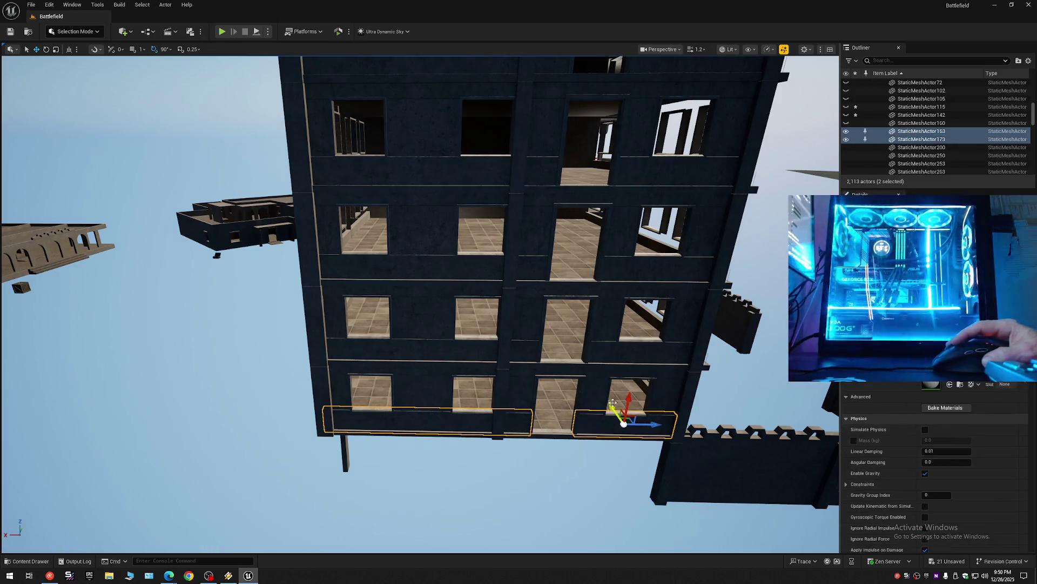
ctrl+click(625, 355)
ctrl+click(560, 370)
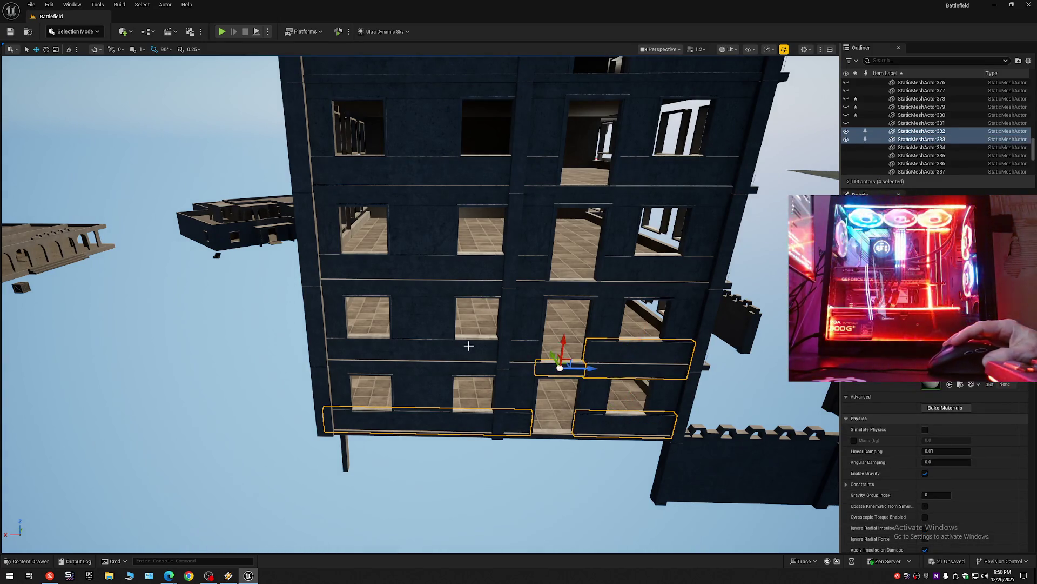
ctrl+click(470, 350)
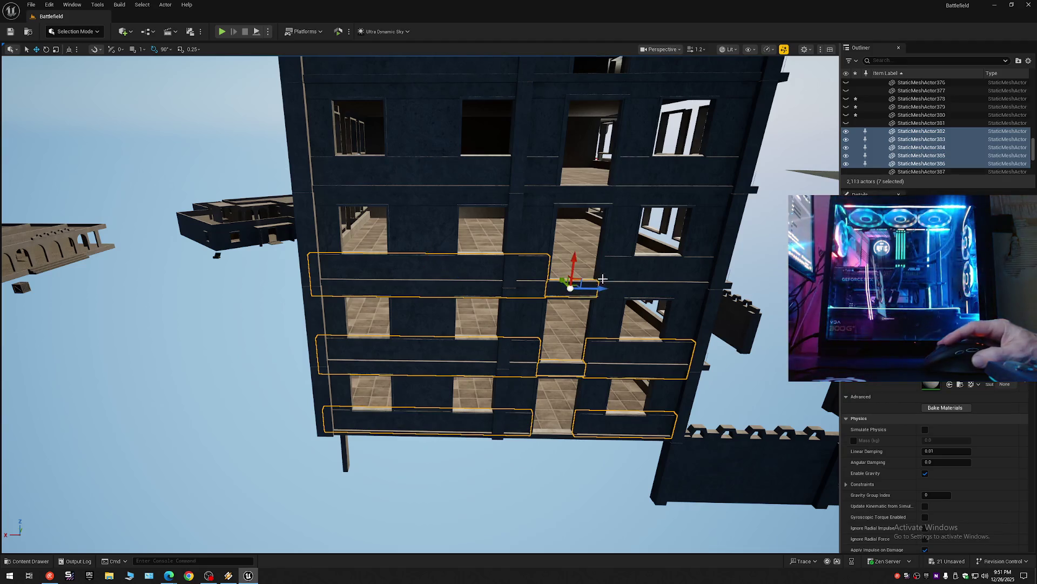
ctrl+click(648, 276)
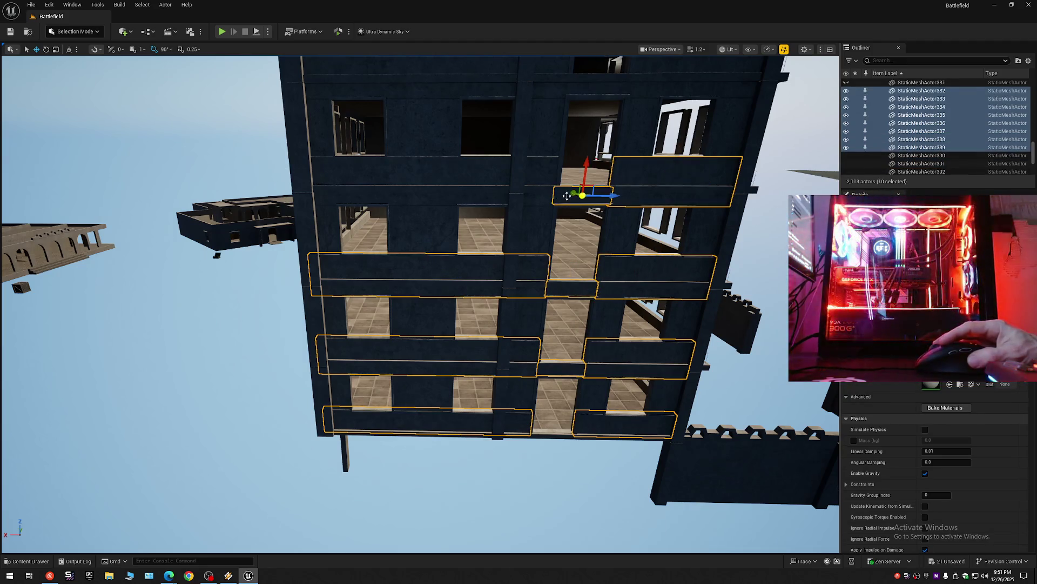
drag(527, 268, 528, 267)
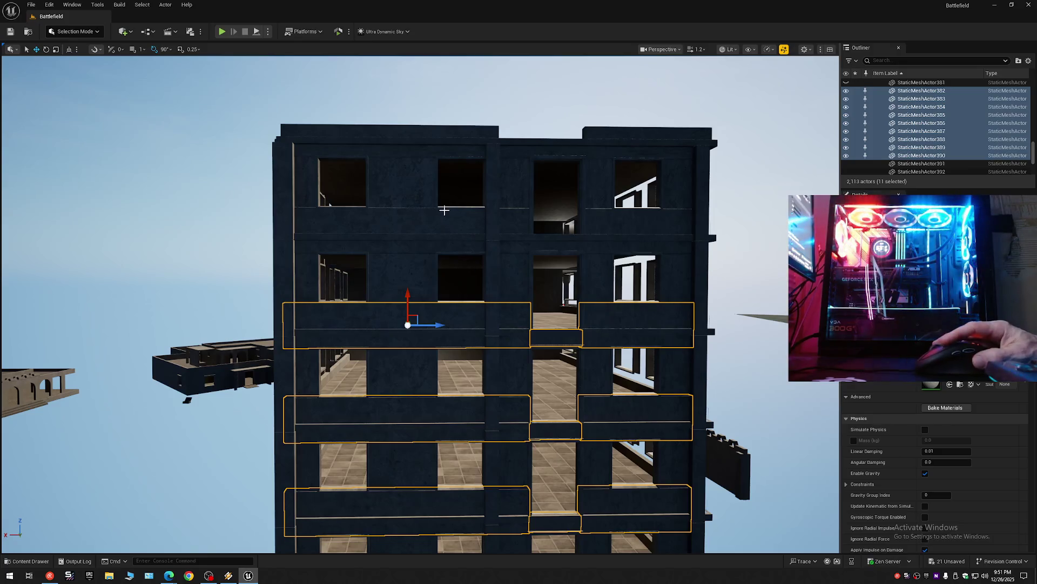
Step: Add the upper wall bands, top beam and vertical pillars, then hide all selected wall pieces
ctrl+click(472, 221)
ctrl+click(552, 245)
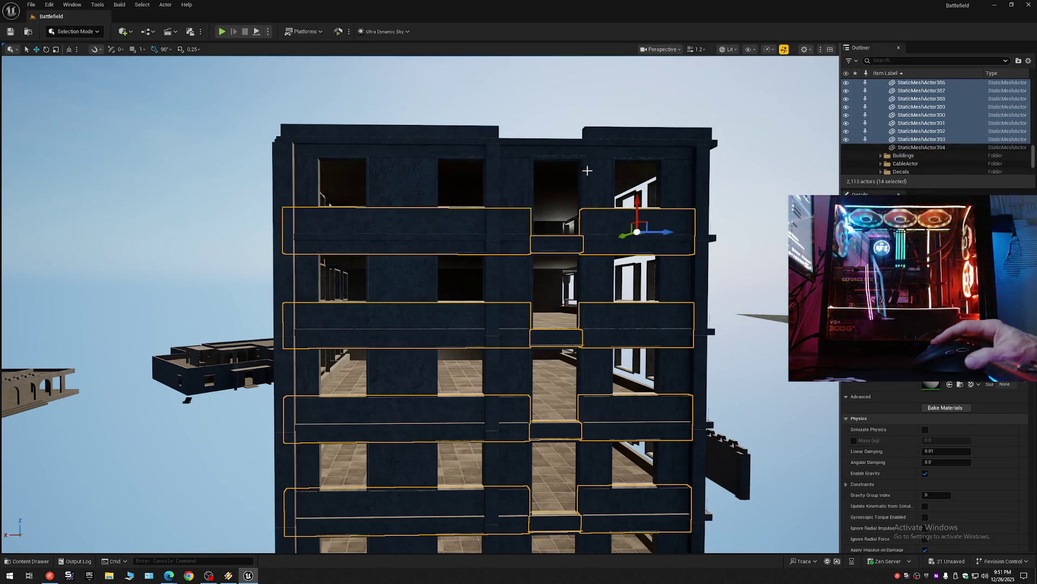
ctrl+click(544, 153)
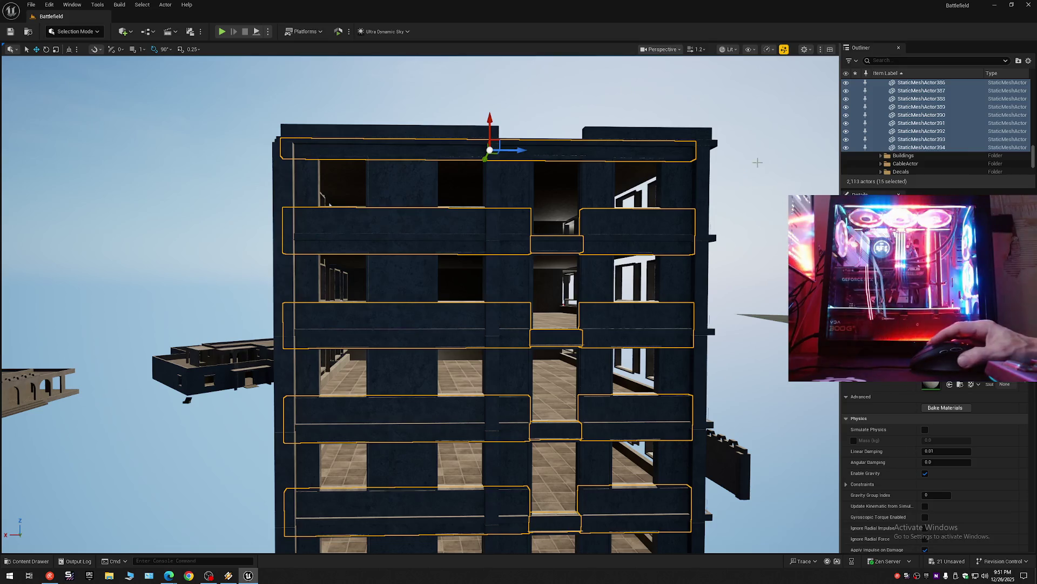
ctrl+click(315, 185)
ctrl+click(422, 177)
ctrl+click(519, 183)
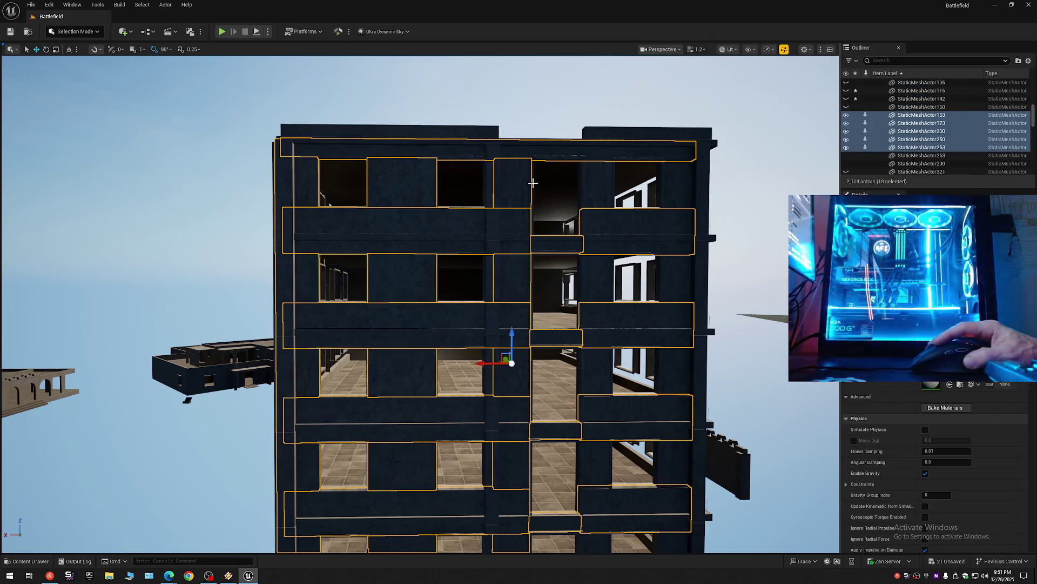
click(846, 118)
scroll(398, 108, down, 5)
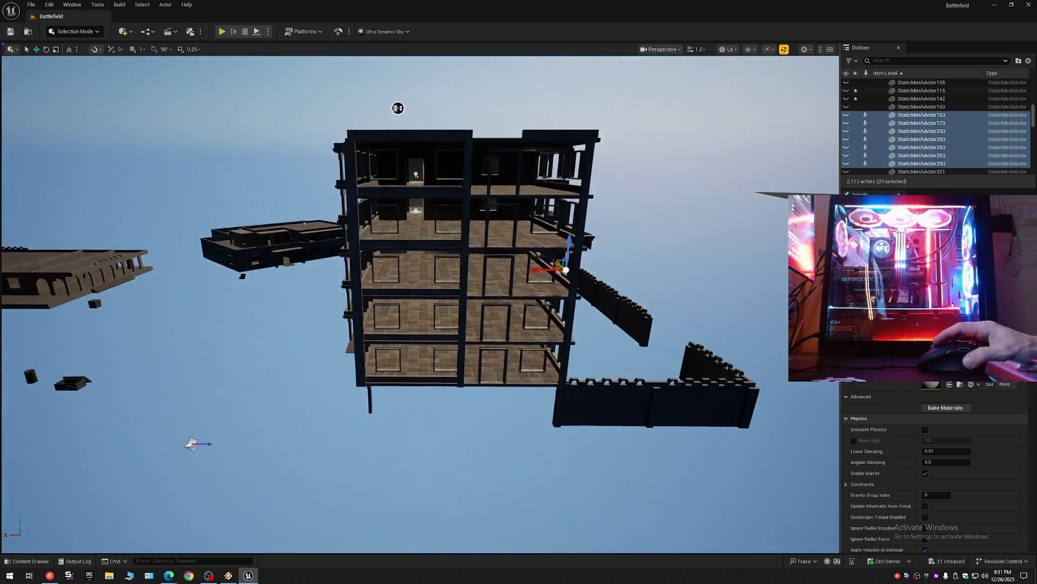
drag(397, 108, 273, 59)
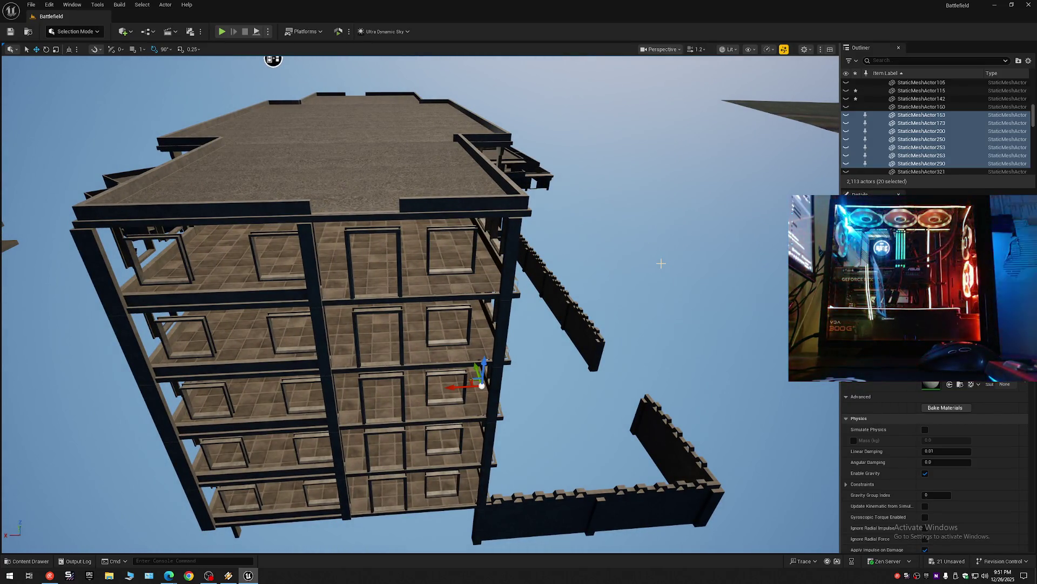
Step: Collapse the Outliner actor list back to its top-level folders
click(1028, 61)
click(965, 101)
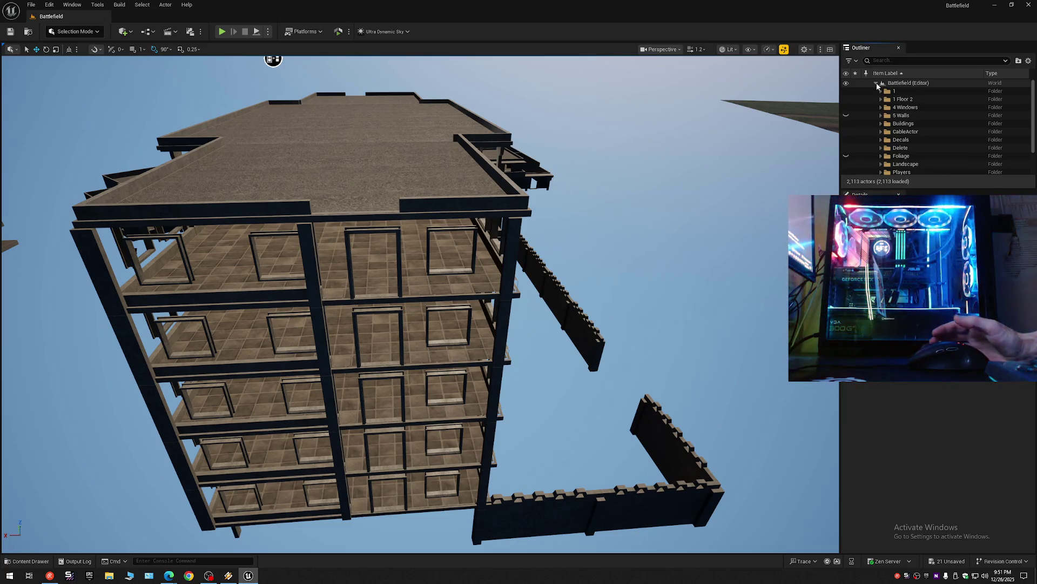
Step: Select the outside floor slabs of each storey from beneath the building, adding them one by one
drag(571, 246, 503, 243)
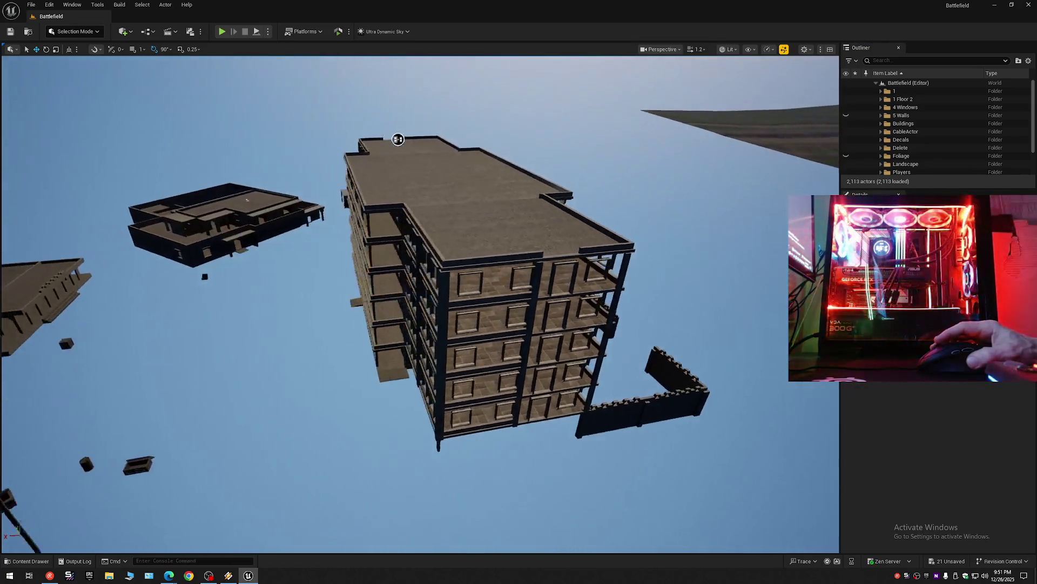
drag(393, 138, 360, 138)
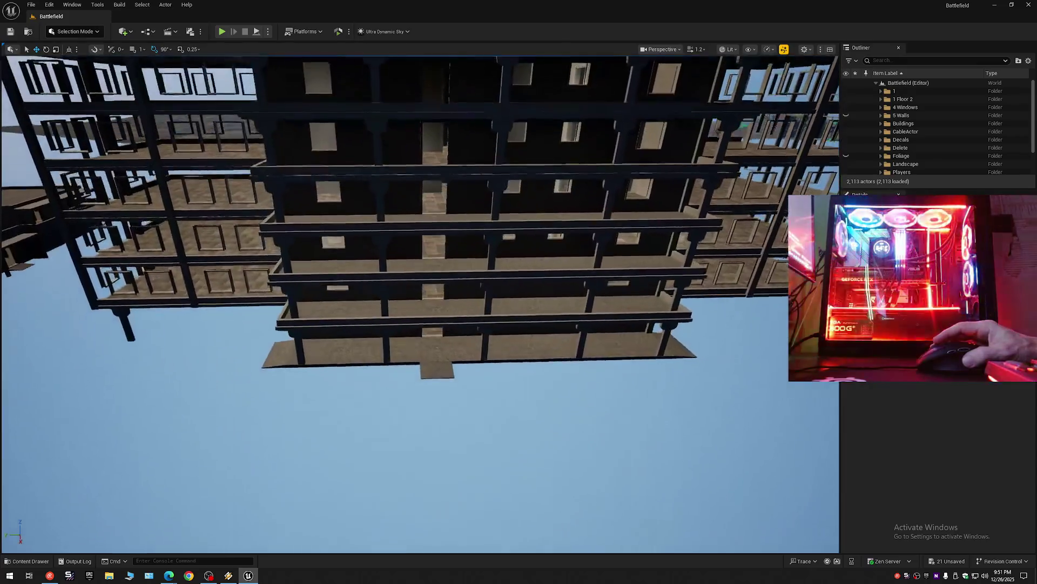
drag(521, 272, 521, 273)
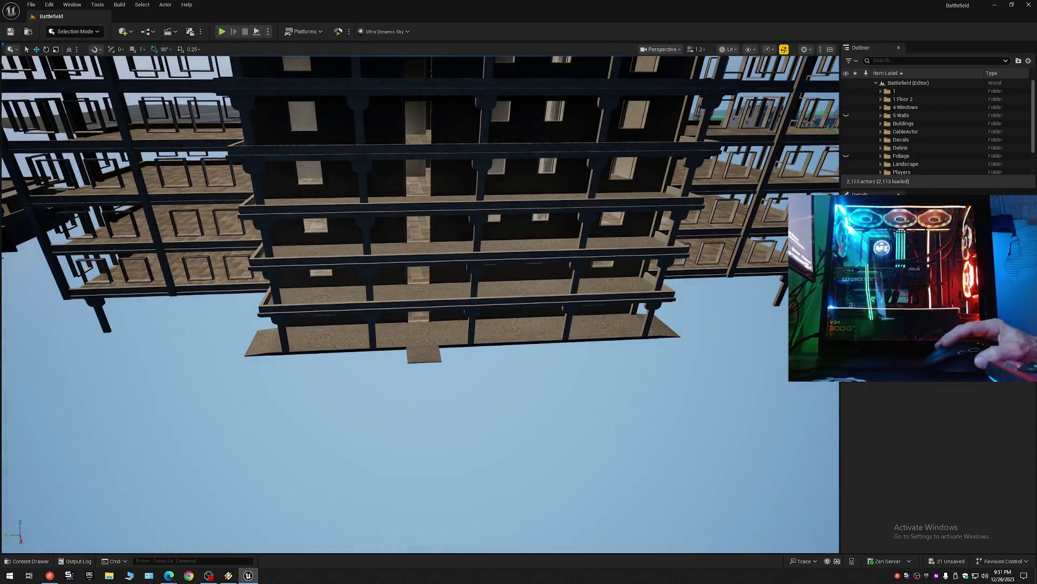
click(412, 332)
ctrl+click(415, 296)
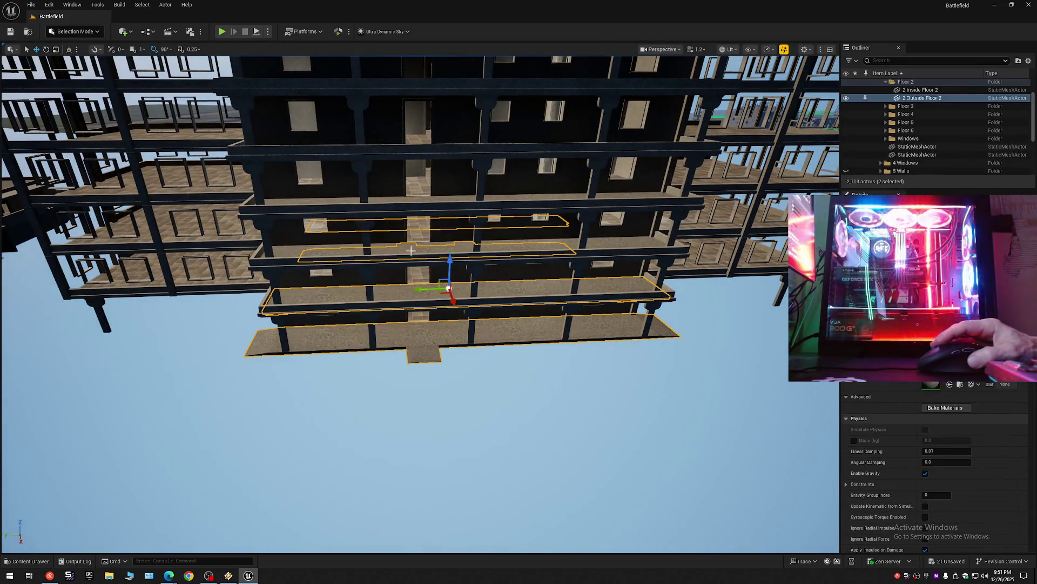
ctrl+click(416, 199)
drag(513, 244, 514, 71)
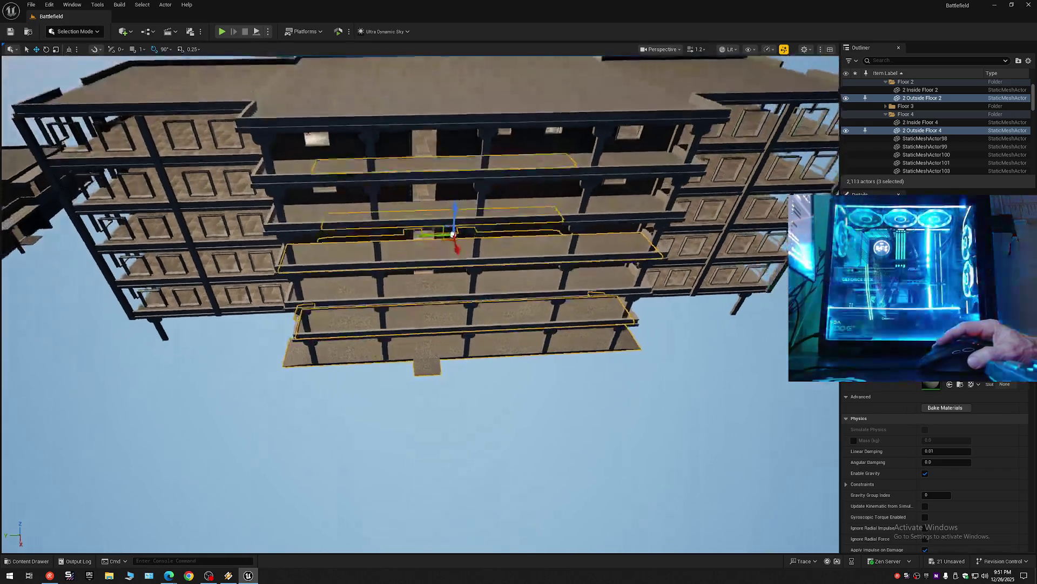
ctrl+click(397, 217)
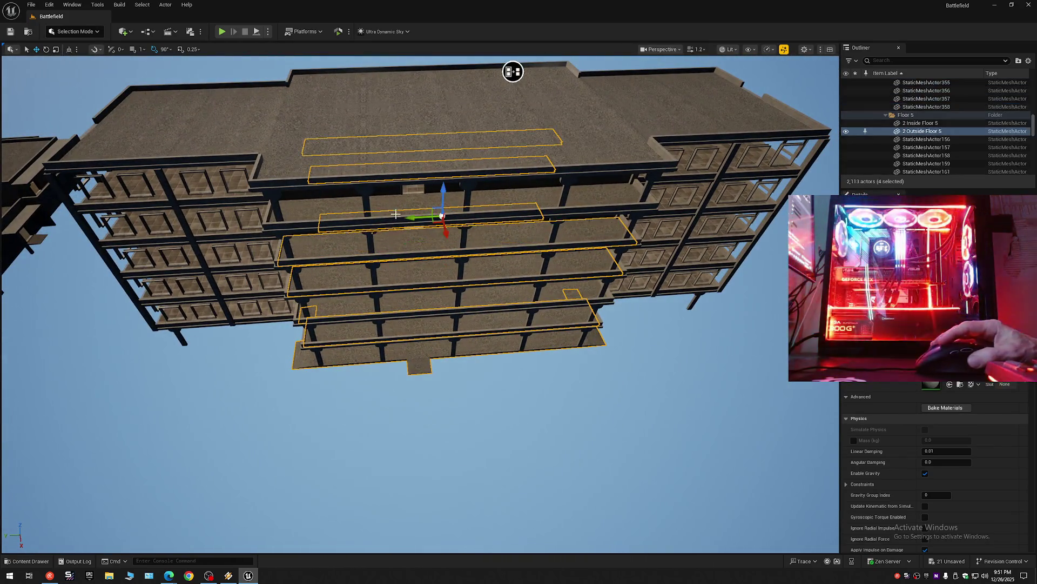
mouse_move(513, 72)
mouse_down()
mouse_move(586, 141)
mouse_move(600, 126)
mouse_move(451, 117)
mouse_move(268, 306)
mouse_up()
ctrl+click(202, 175)
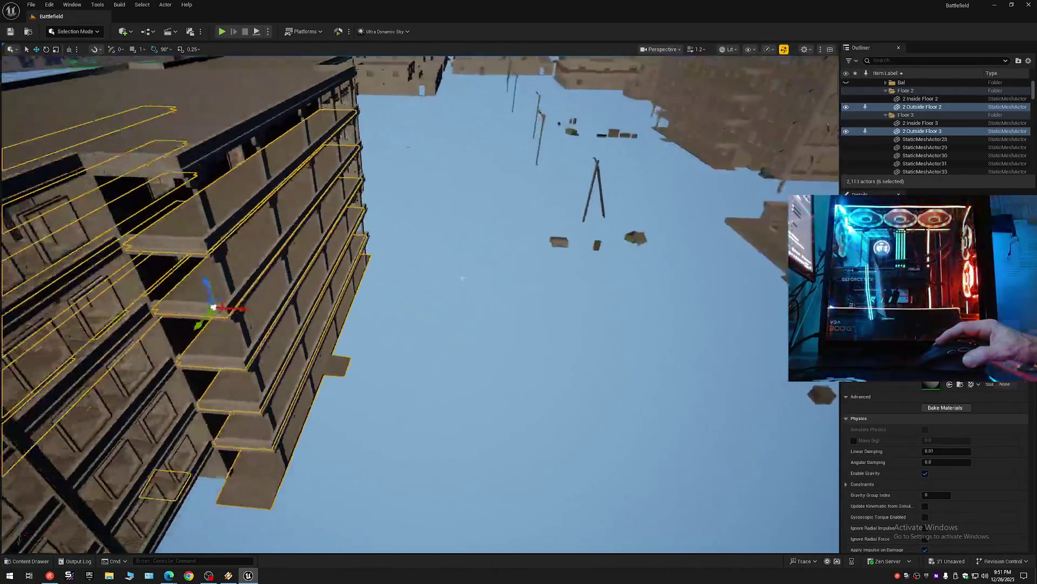
Step: Undo the accidental slab move, hide the selected slabs to check the interior, then show them again
mouse_move(415, 148)
mouse_down()
mouse_move(455, 62)
mouse_move(424, 98)
mouse_move(428, 107)
mouse_up()
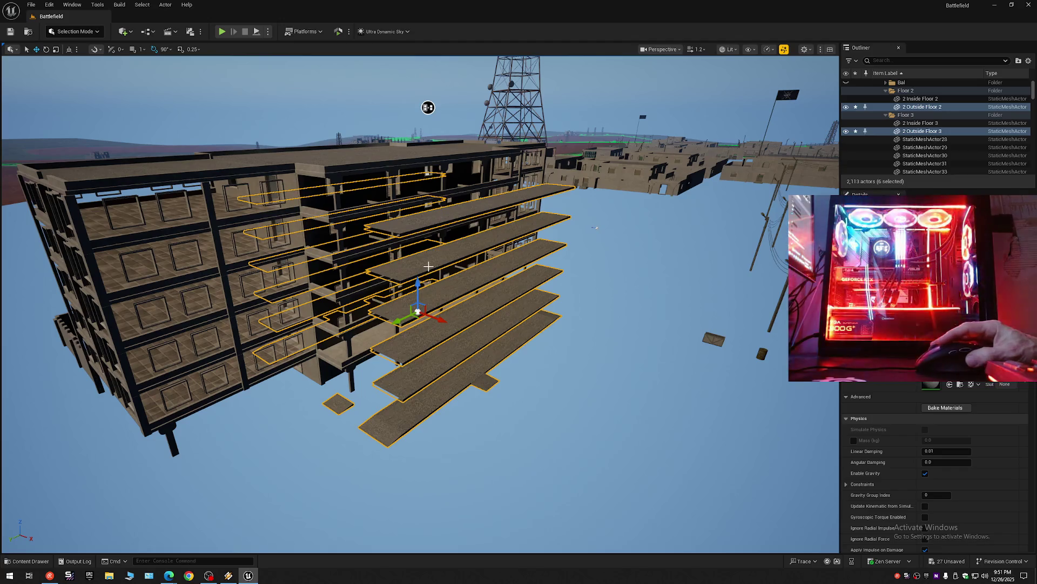
key(ctrl+z)
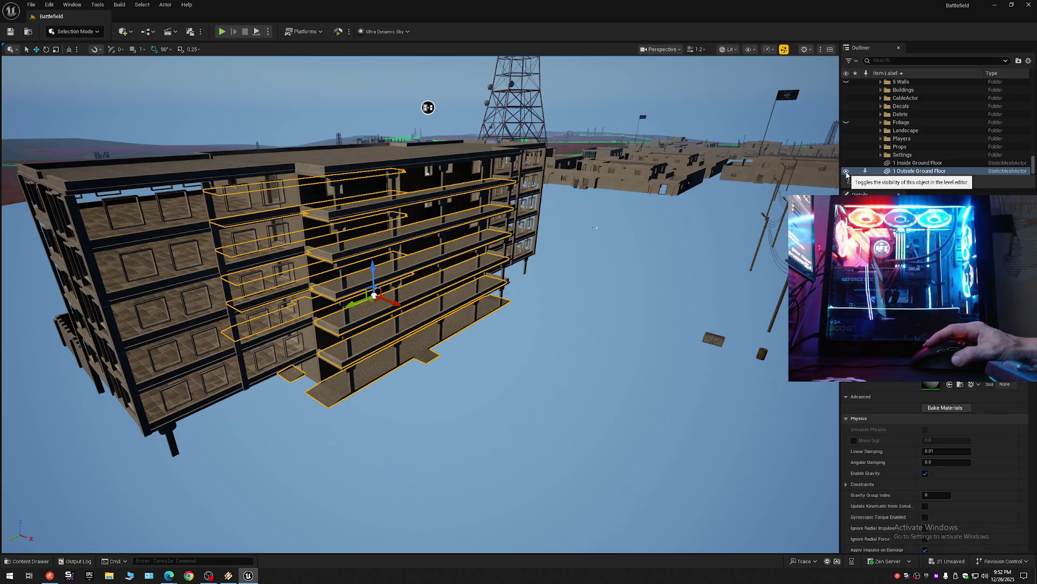
click(846, 171)
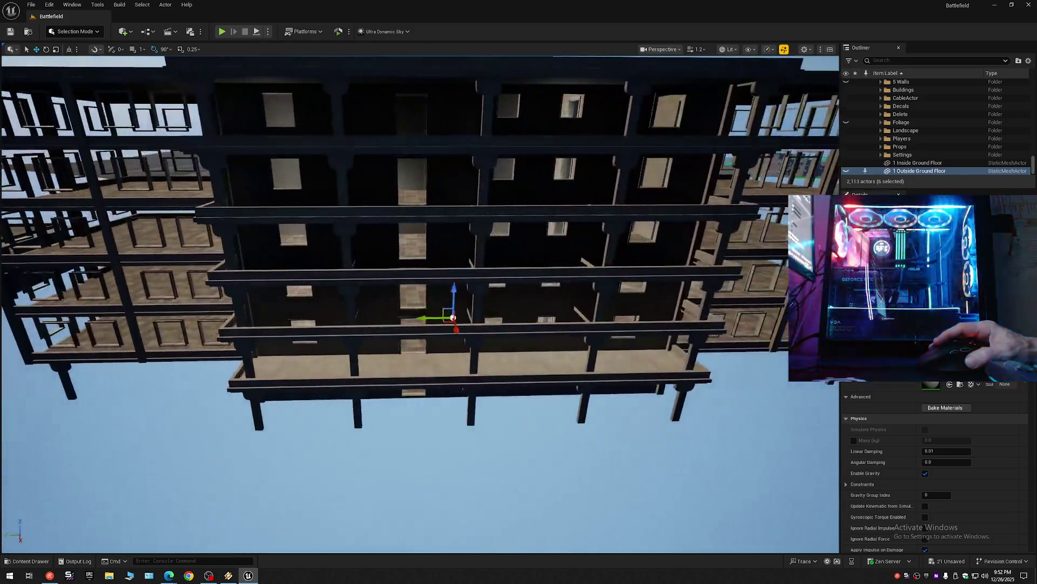
drag(519, 86, 564, 155)
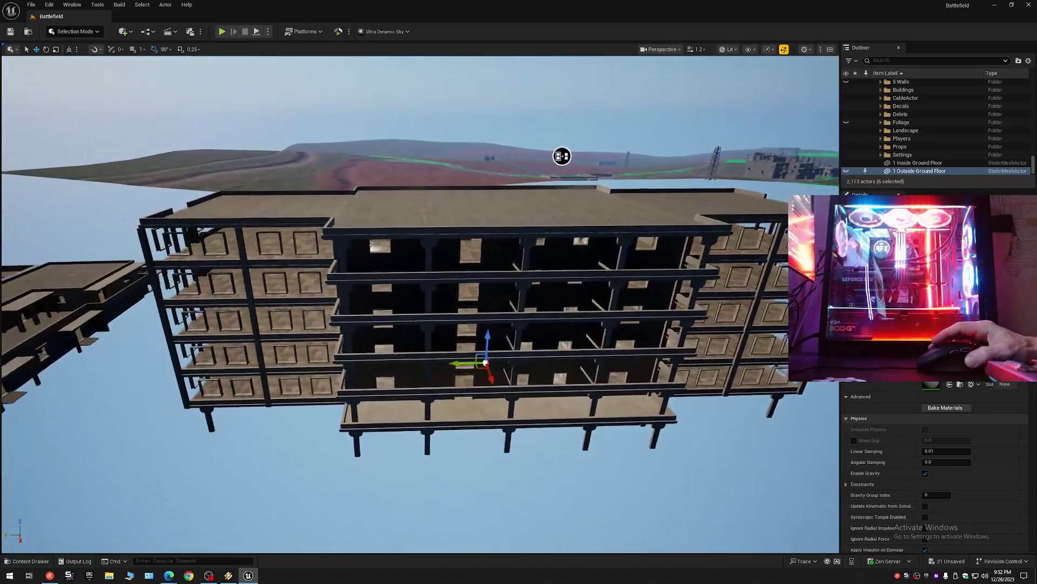
click(846, 172)
drag(1033, 162, 1034, 75)
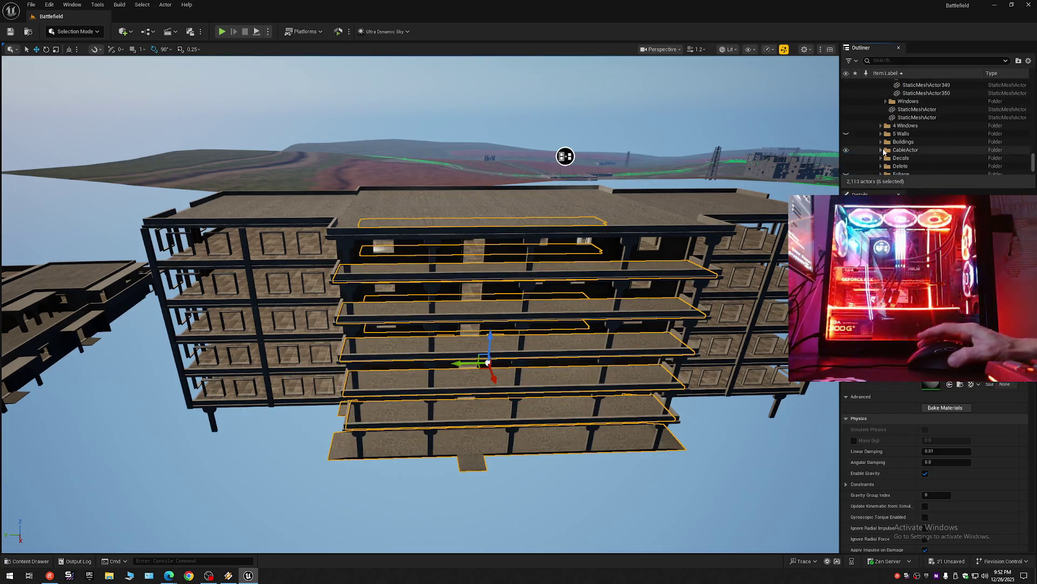
scroll(972, 121, up, 10)
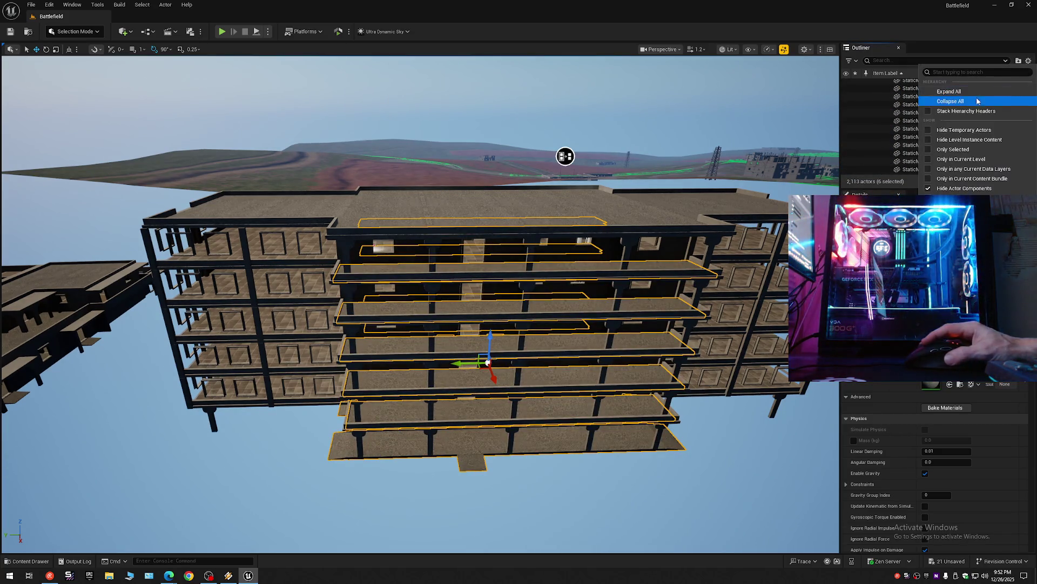
Step: Create a sub folder named Floor inside the 1 Floor 2 folder
click(875, 84)
click(886, 100)
click(874, 81)
click(880, 99)
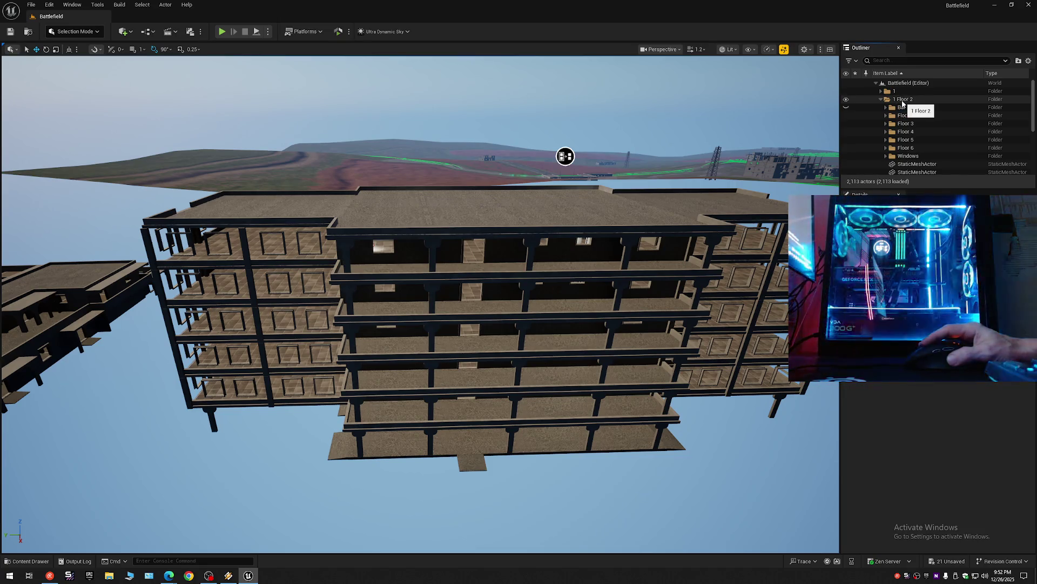
click(899, 99)
right_click(903, 100)
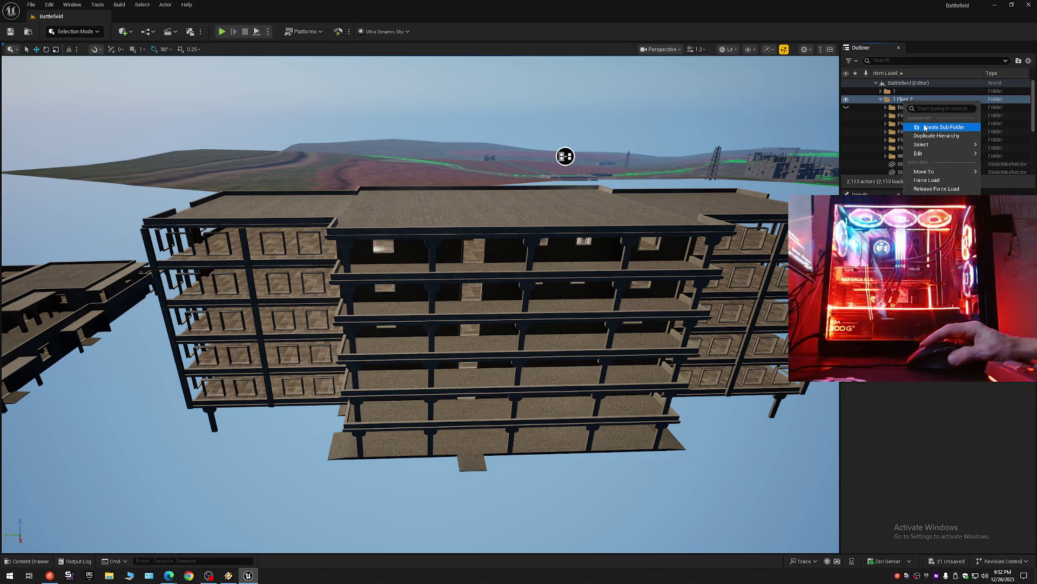
click(925, 128)
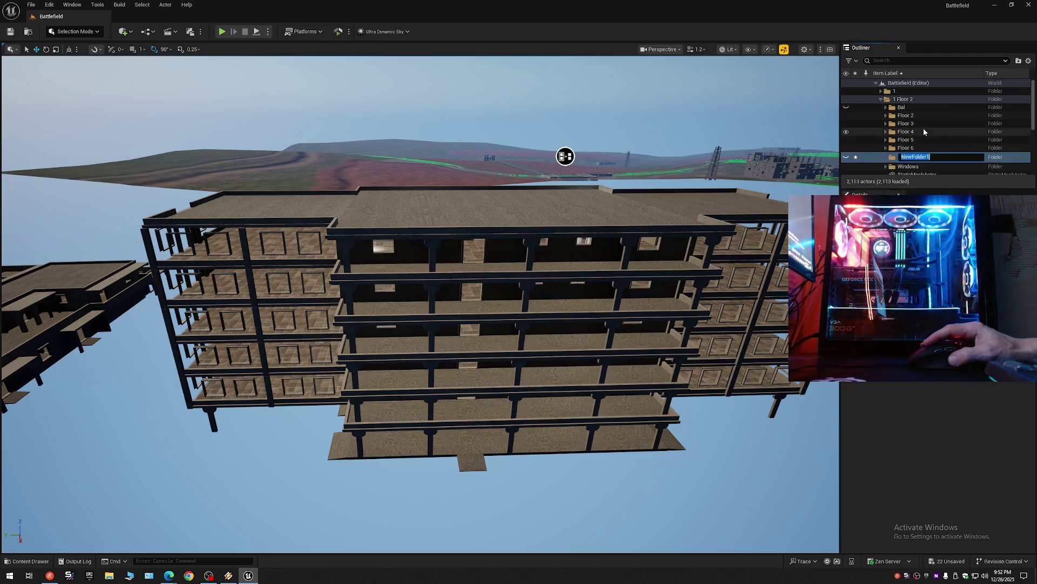
text(F)
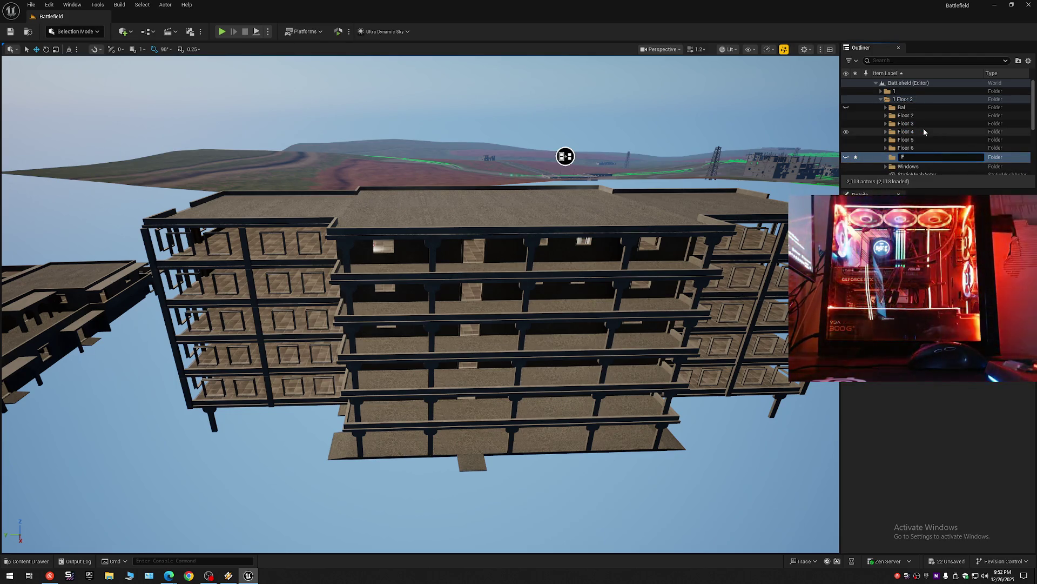
text(loor)
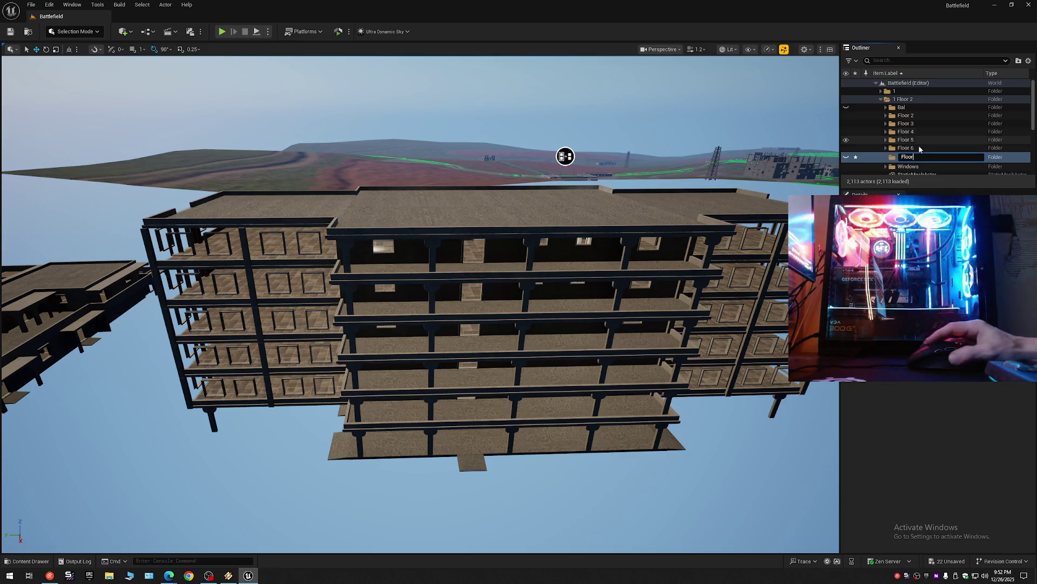
key(Return)
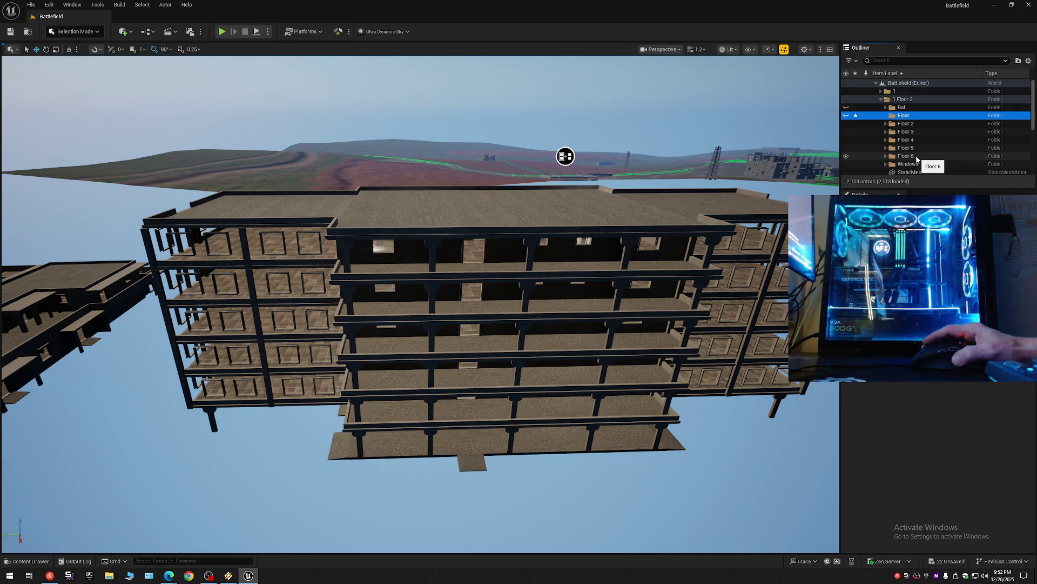
scroll(917, 159, down, 5)
scroll(917, 159, down, 3)
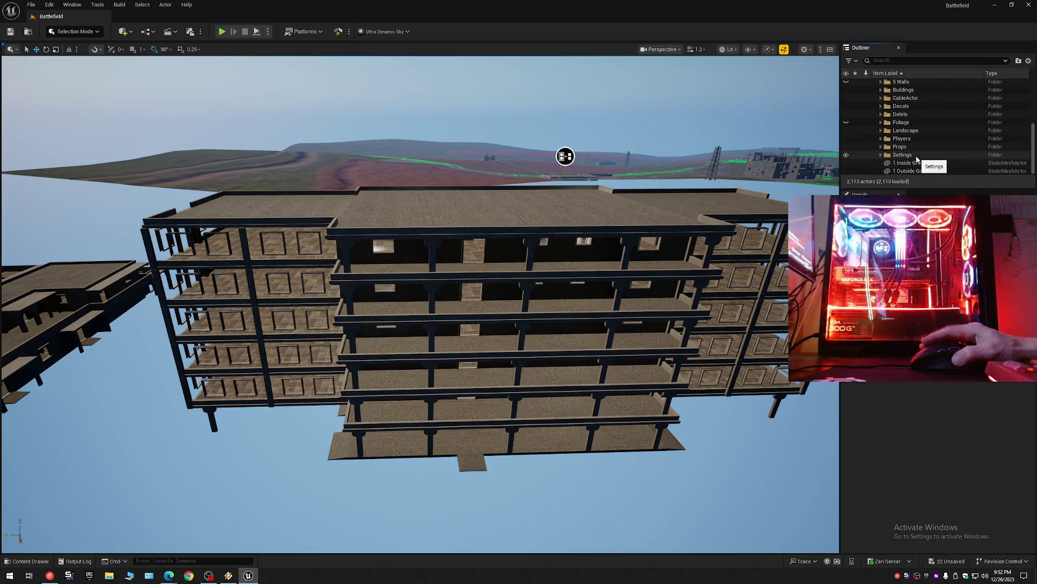
Step: Move 1 Inside Ground Floor and 1 Outside Ground Floor into the Floor folder and hide it
click(910, 163)
shift+click(914, 171)
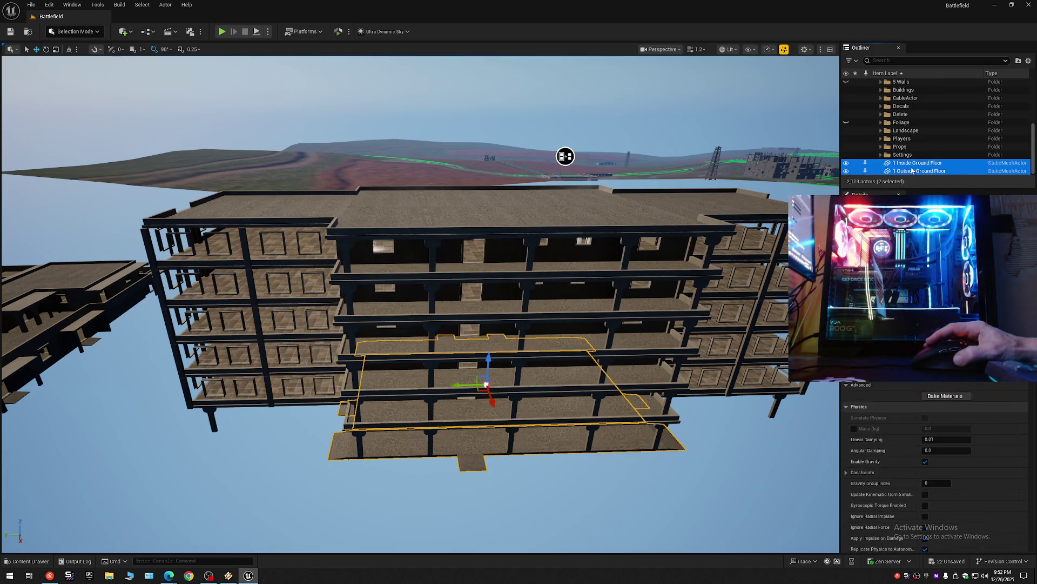
right_click(913, 170)
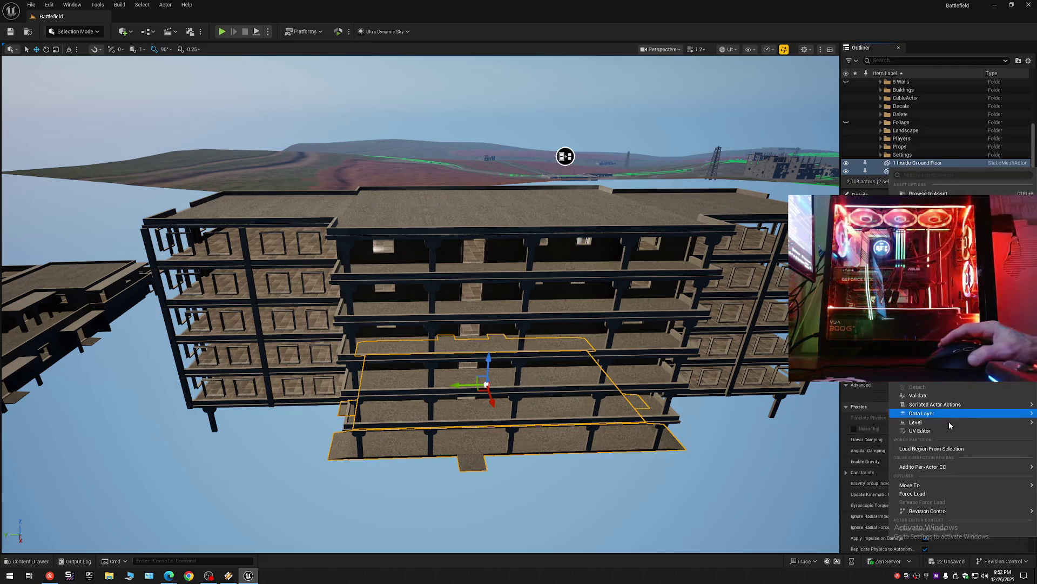
mouse_move(961, 485)
click(847, 445)
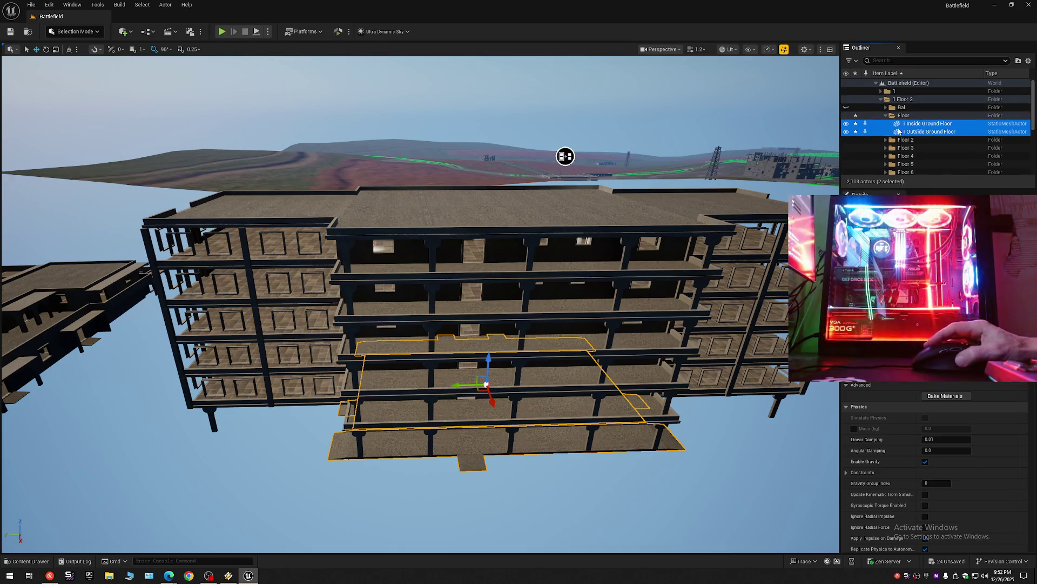
click(893, 116)
Step: Select the fourth-, fifth- and sixth-floor outside slabs and undo a stray move of them
click(846, 115)
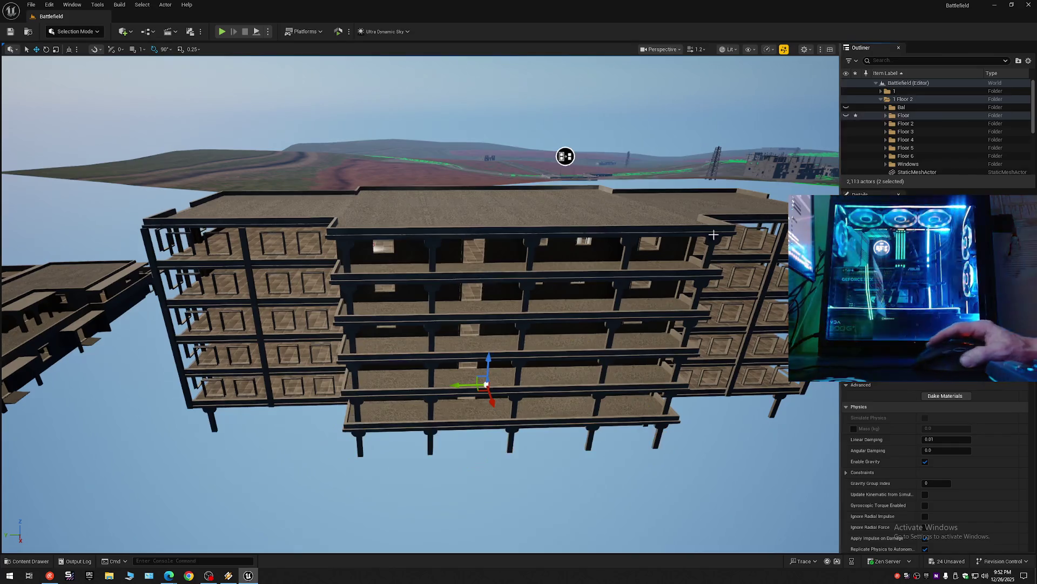
drag(586, 128, 586, 127)
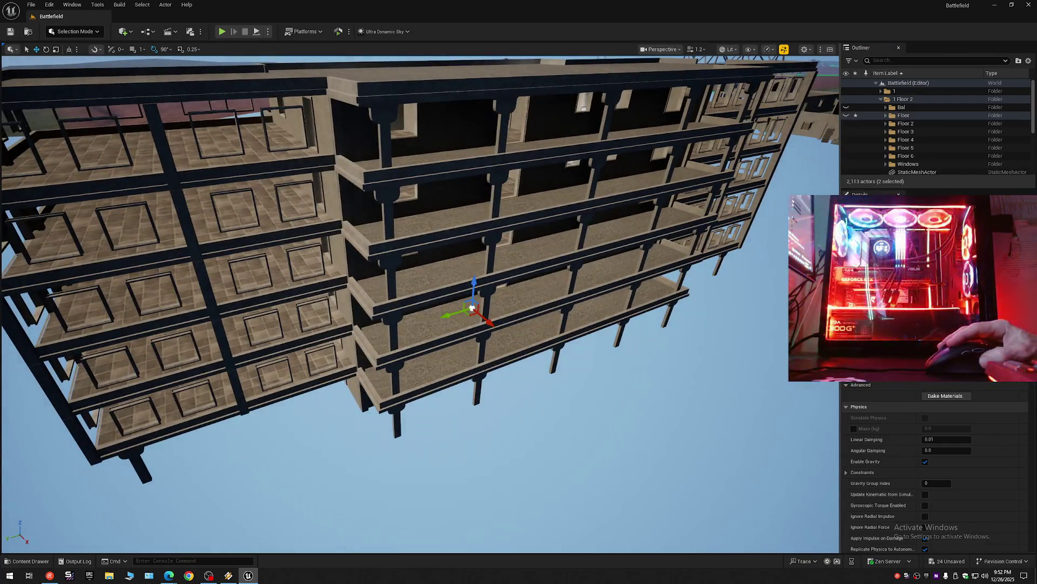
ctrl+click(438, 244)
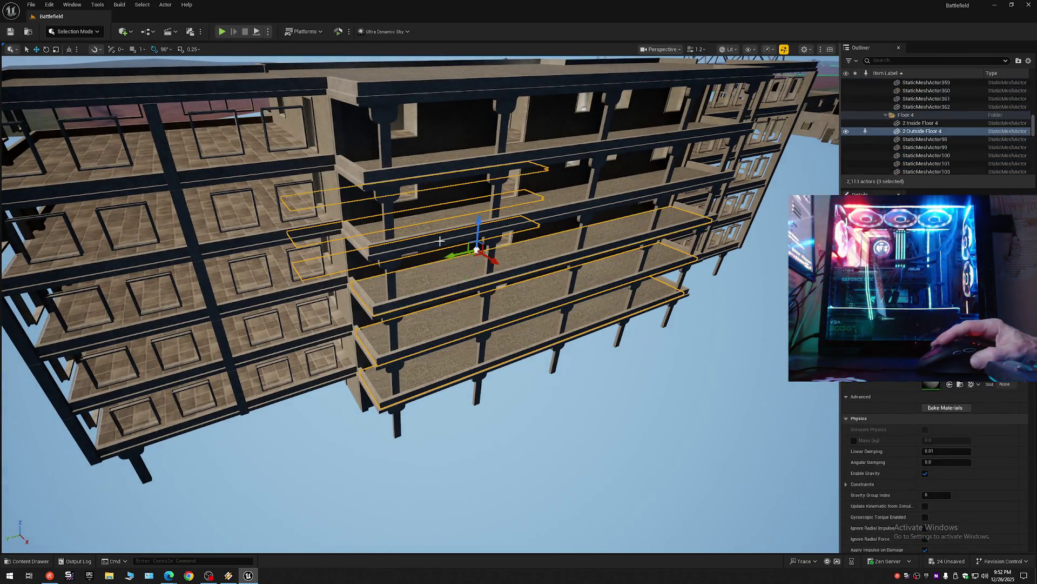
ctrl+click(448, 159)
ctrl+click(448, 153)
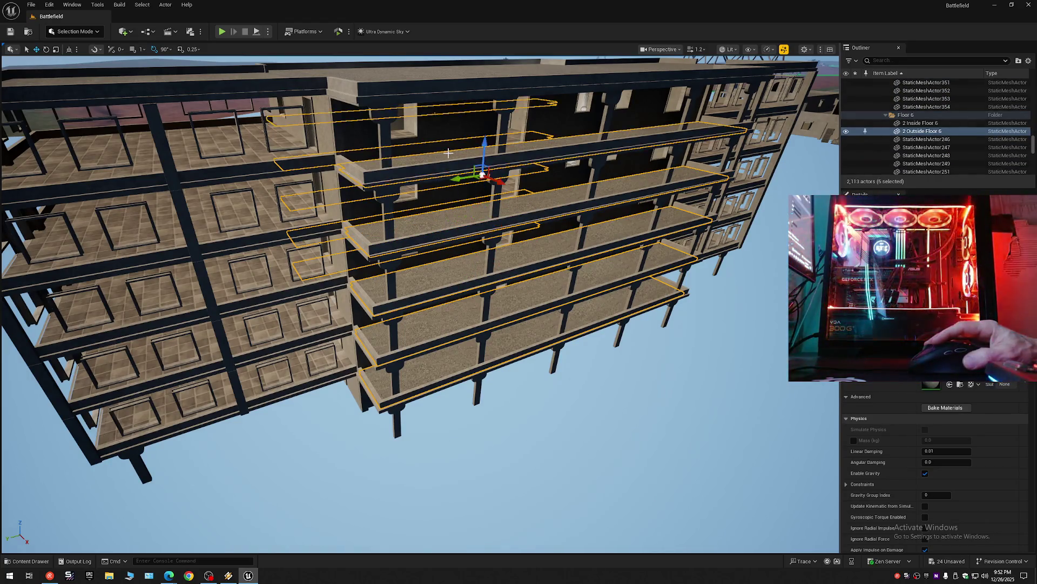
drag(468, 113, 464, 116)
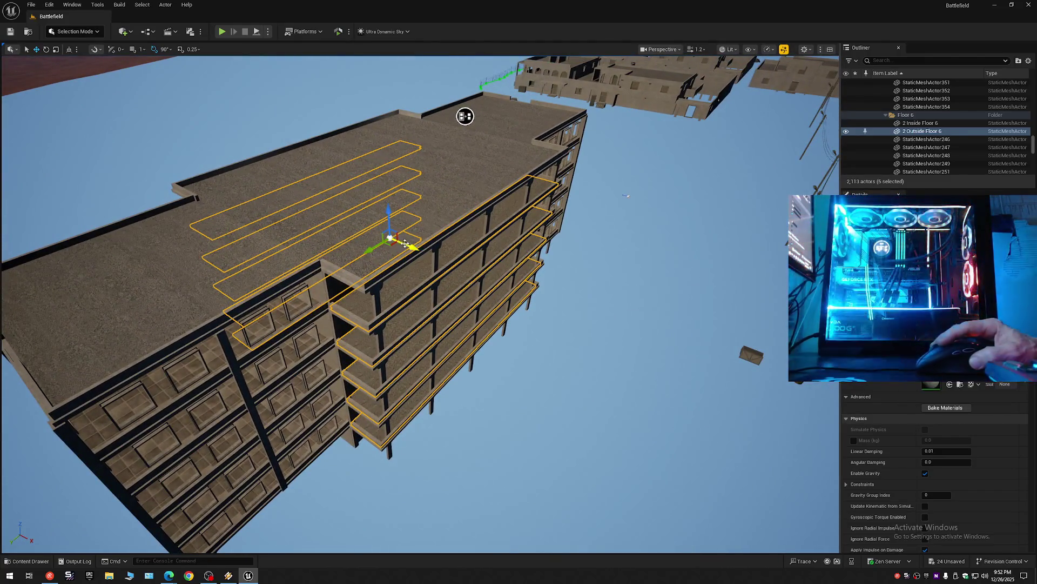
drag(403, 244, 489, 271)
key(ctrl+z)
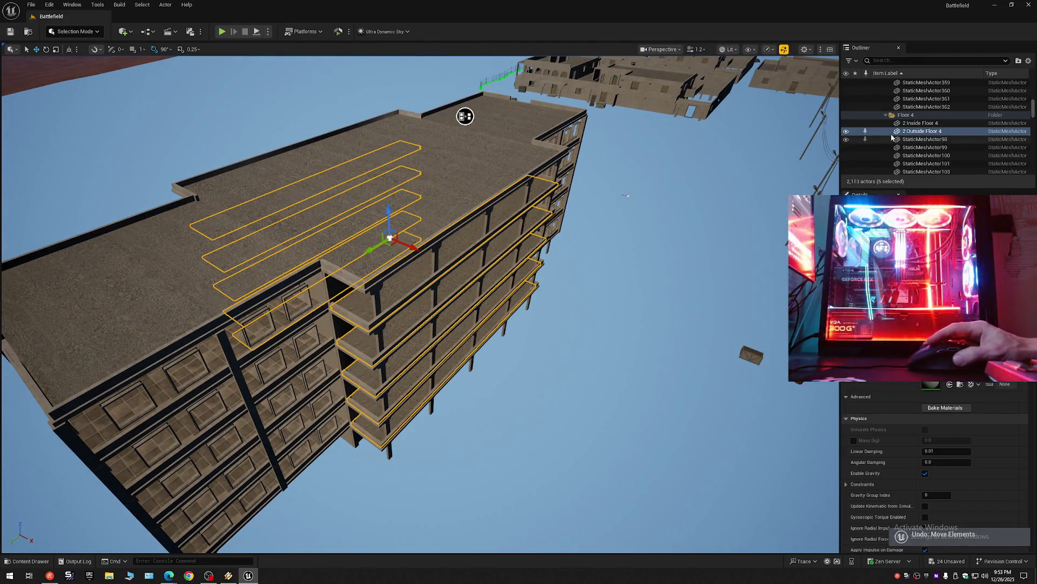
Step: Move the selected slabs into the Floor folder and collapse the Outliner tree
right_click(883, 135)
mouse_move(932, 449)
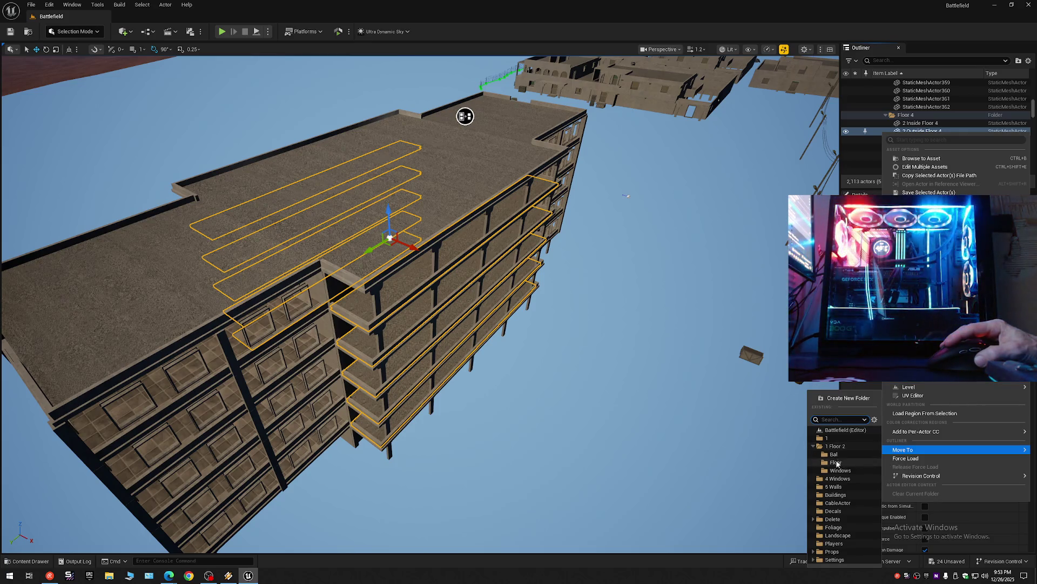
click(838, 462)
click(1028, 62)
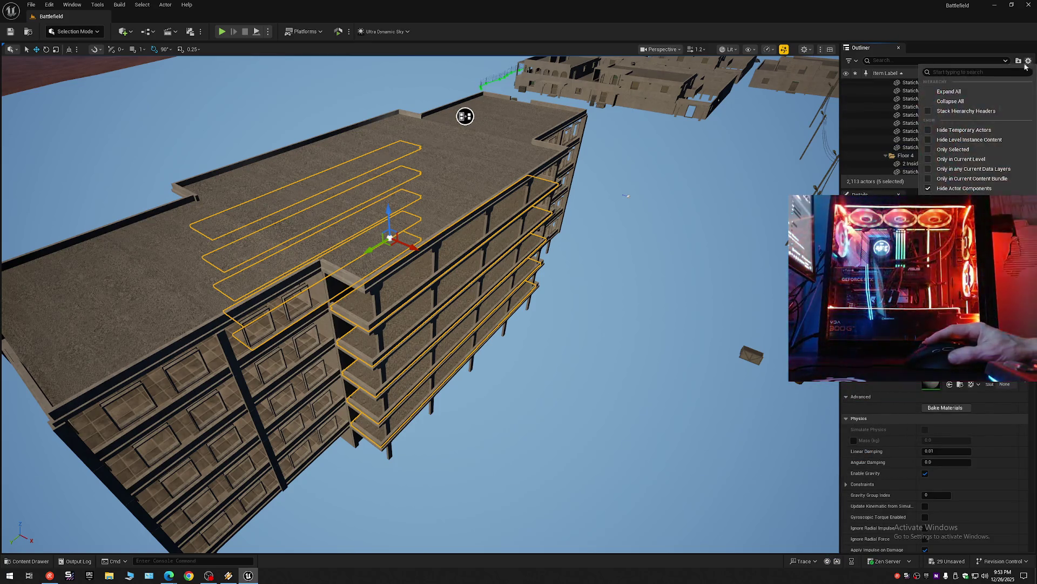
click(960, 101)
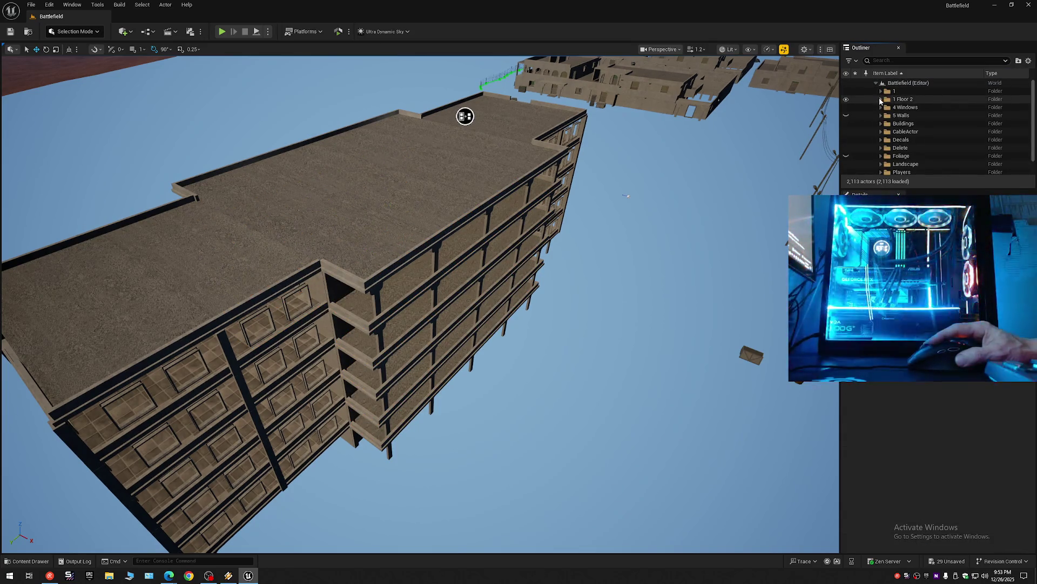
Step: Select the five outside floor slabs, Outside Floor 2–6, and hide them
click(880, 98)
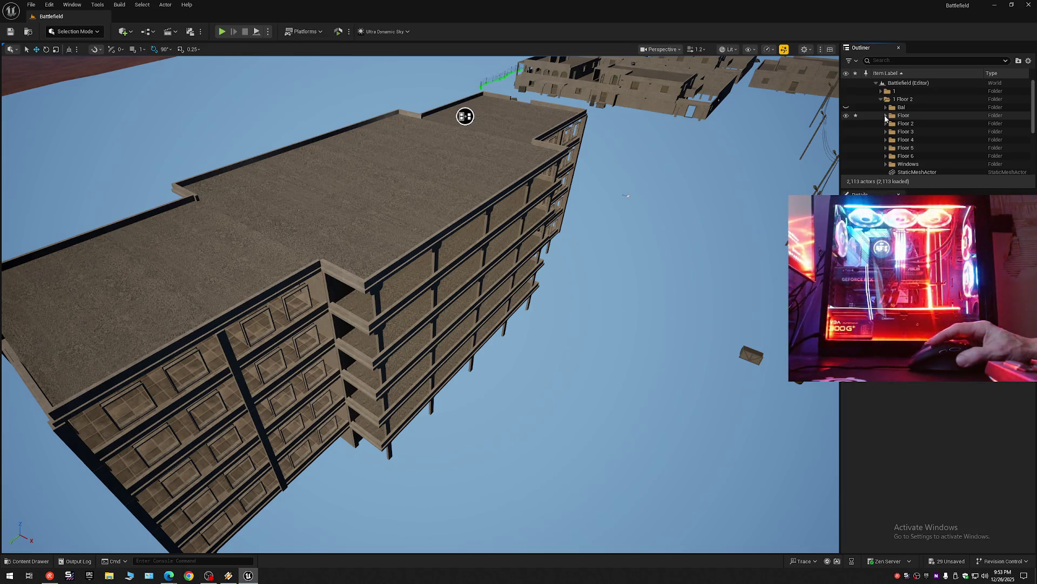
drag(465, 116, 527, 137)
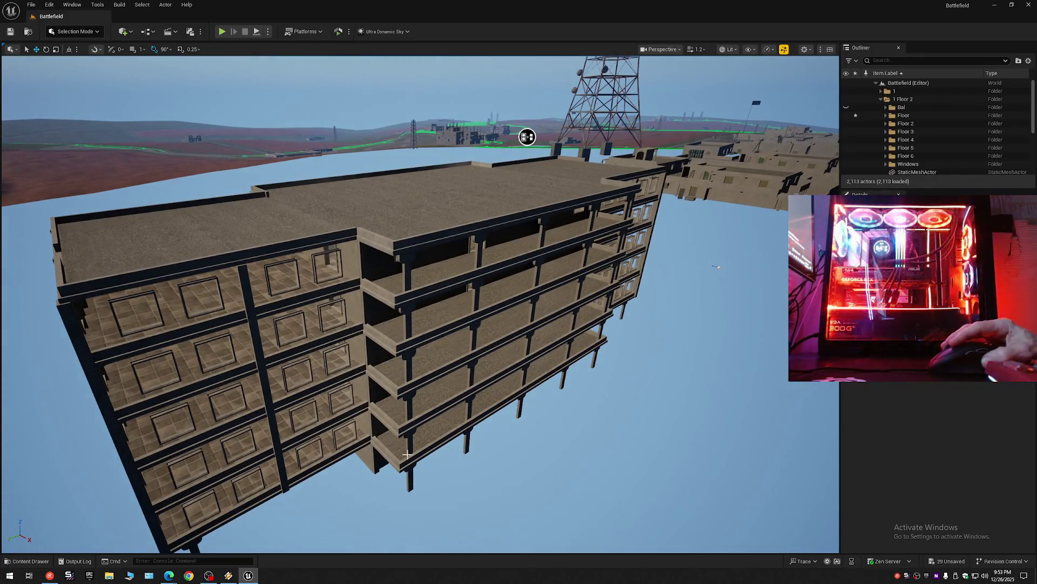
click(440, 381)
ctrl+click(431, 357)
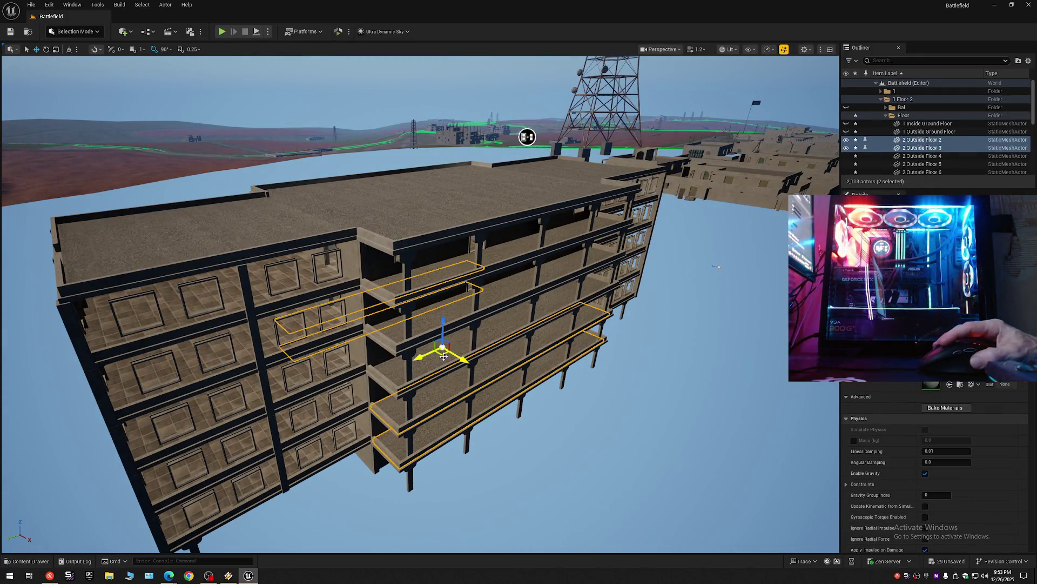
ctrl+click(440, 334)
ctrl+click(438, 315)
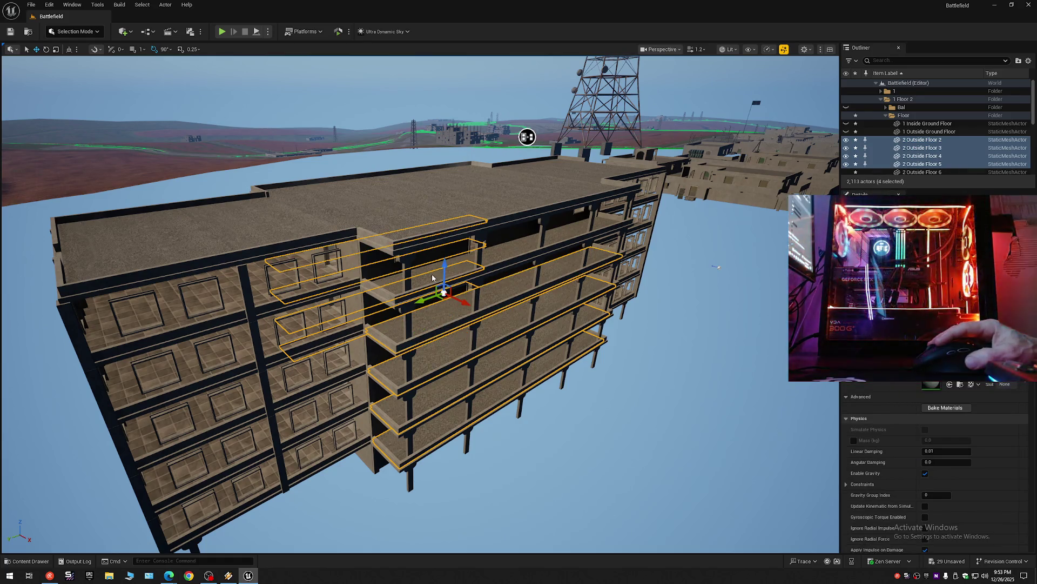
ctrl+click(442, 212)
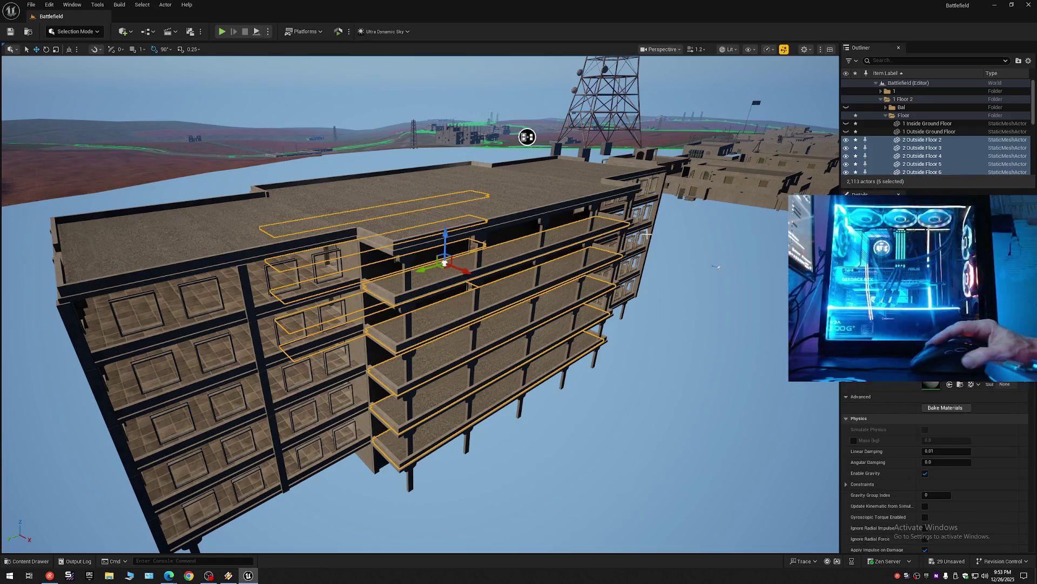
click(845, 142)
Step: Select 2 Inside Floor 2 through 6 from below and toggle their visibility to check them
mouse_move(527, 136)
mouse_down()
mouse_move(300, 178)
mouse_move(526, 275)
mouse_up()
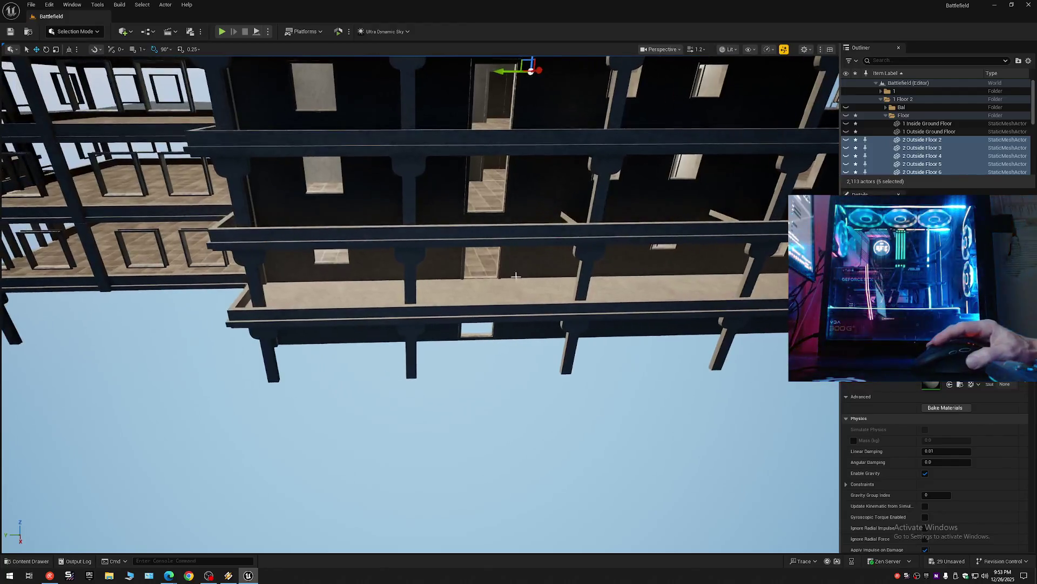
click(481, 302)
drag(480, 302, 481, 303)
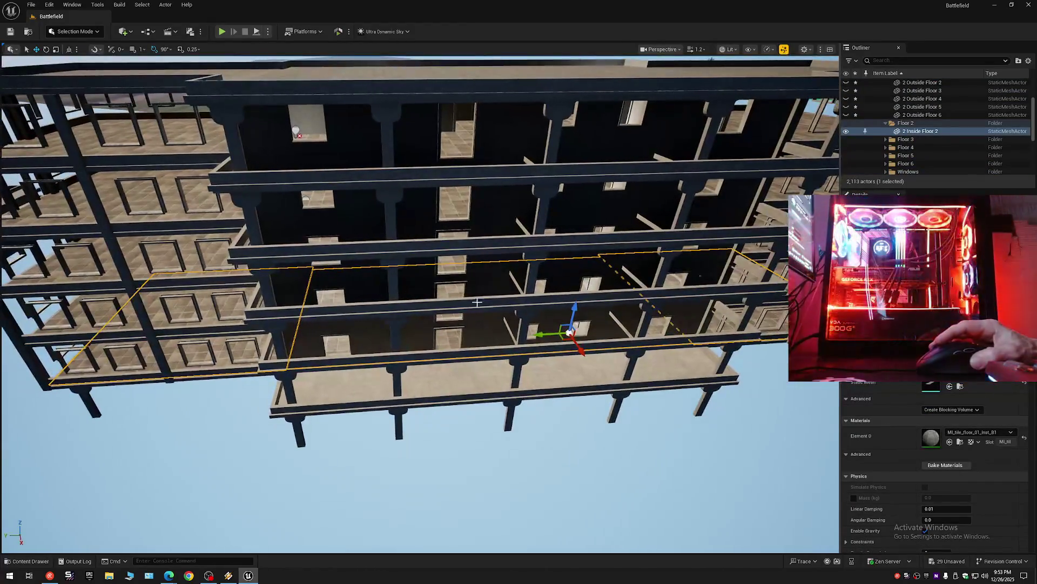
ctrl+click(442, 295)
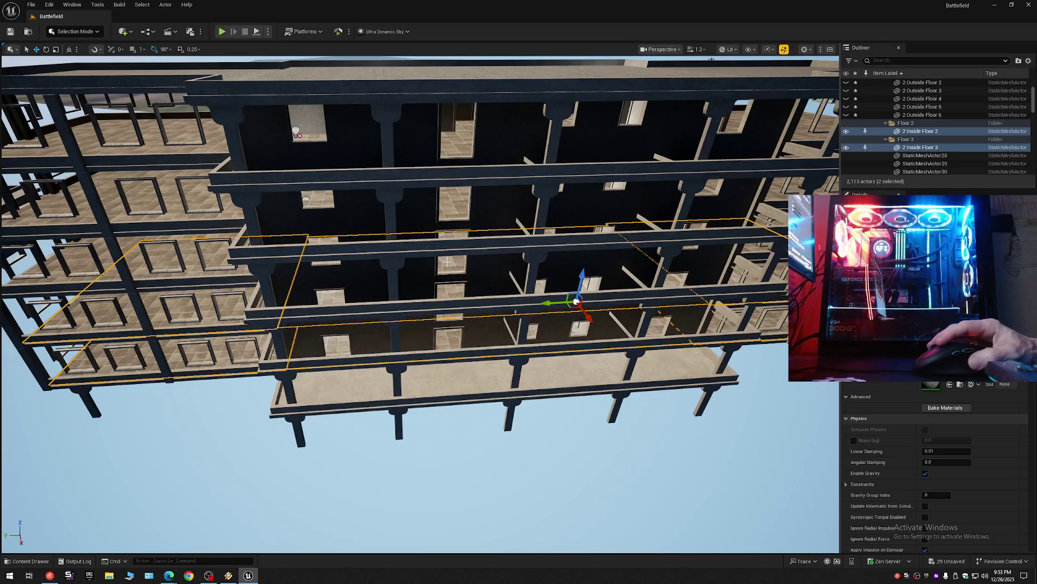
ctrl+click(451, 209)
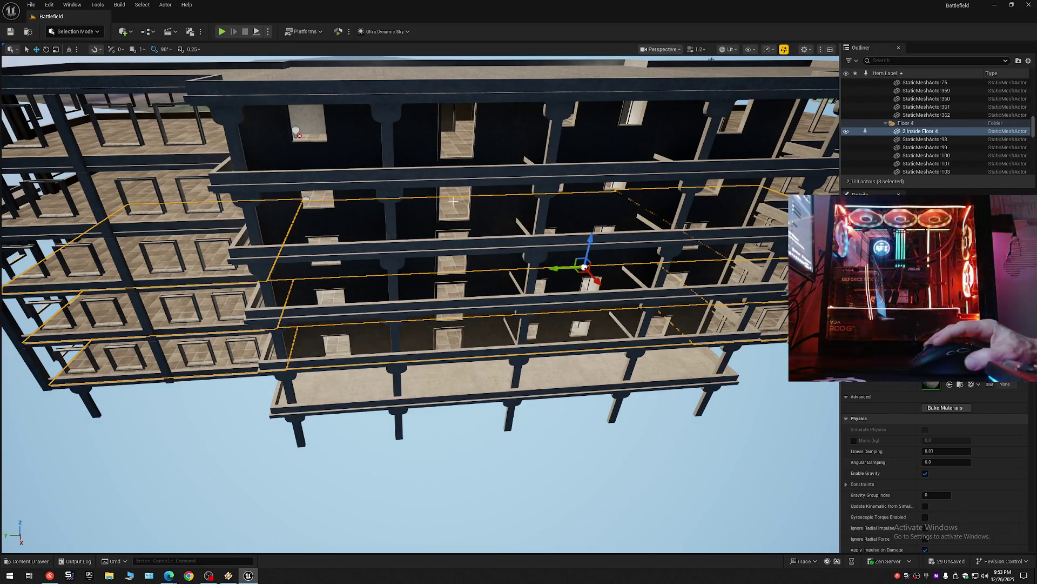
ctrl+click(455, 186)
ctrl+click(456, 149)
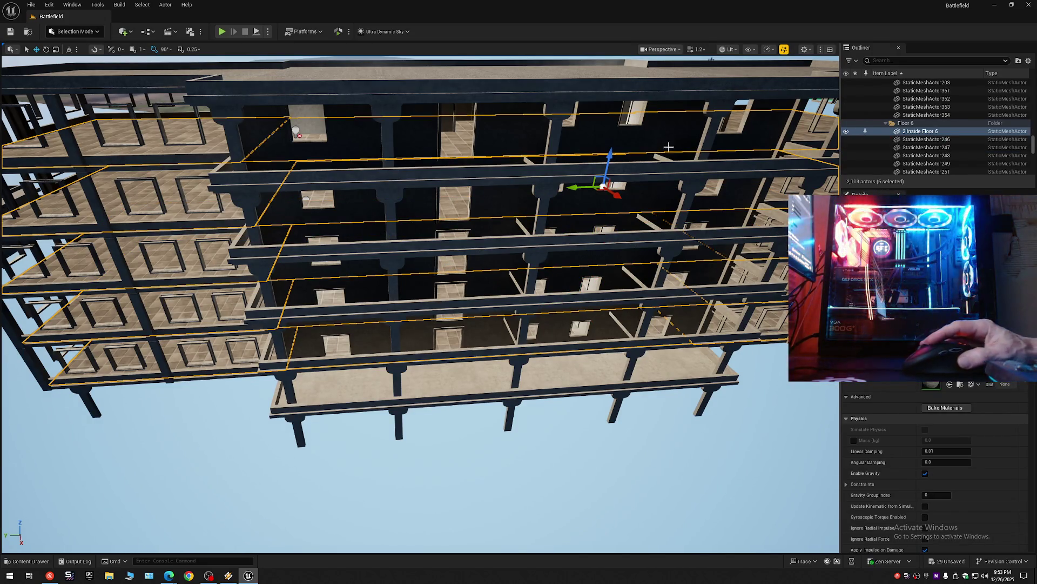
click(846, 131)
click(847, 132)
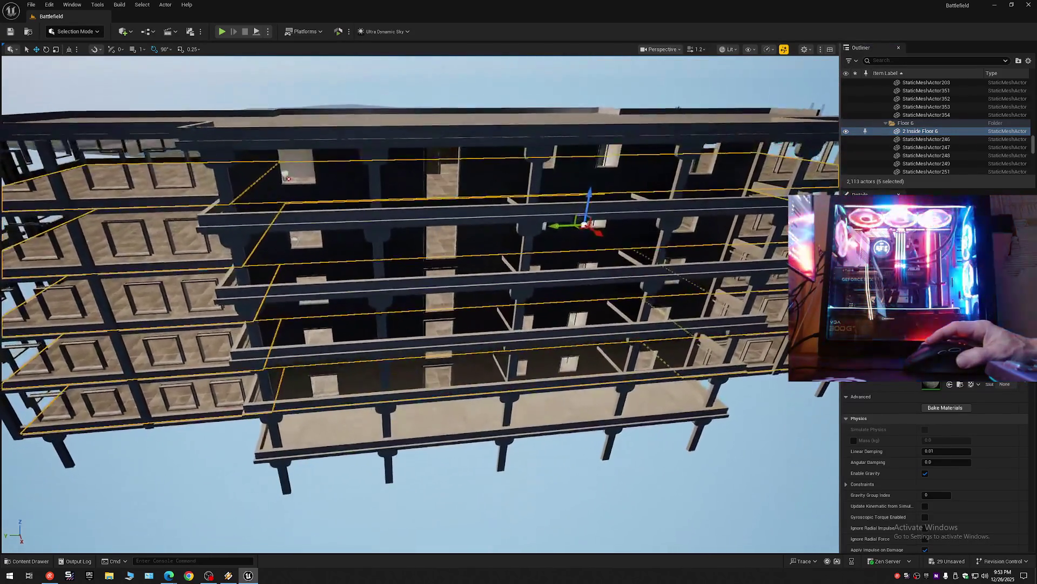
drag(668, 185, 668, 193)
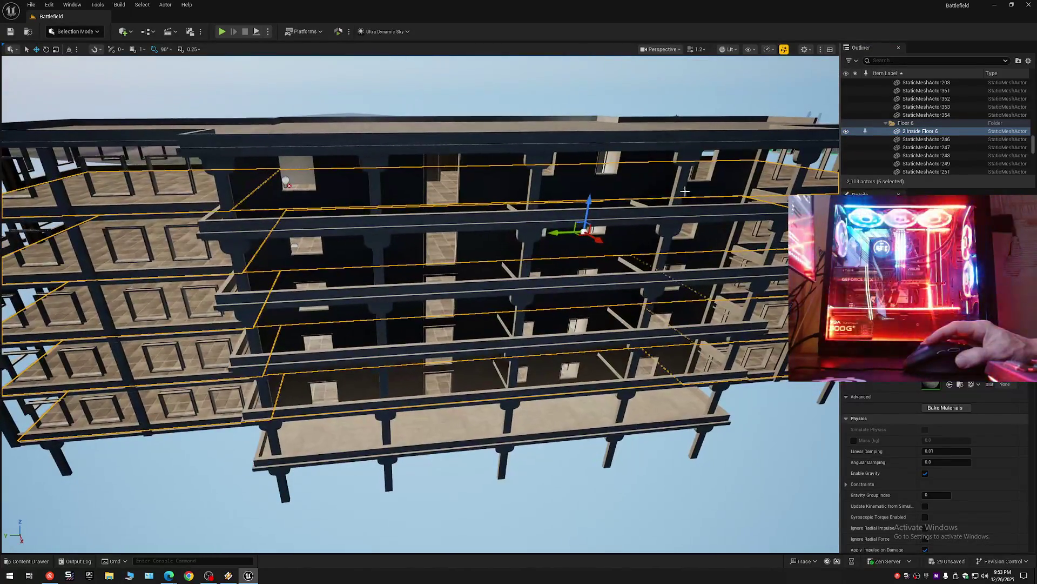
click(846, 133)
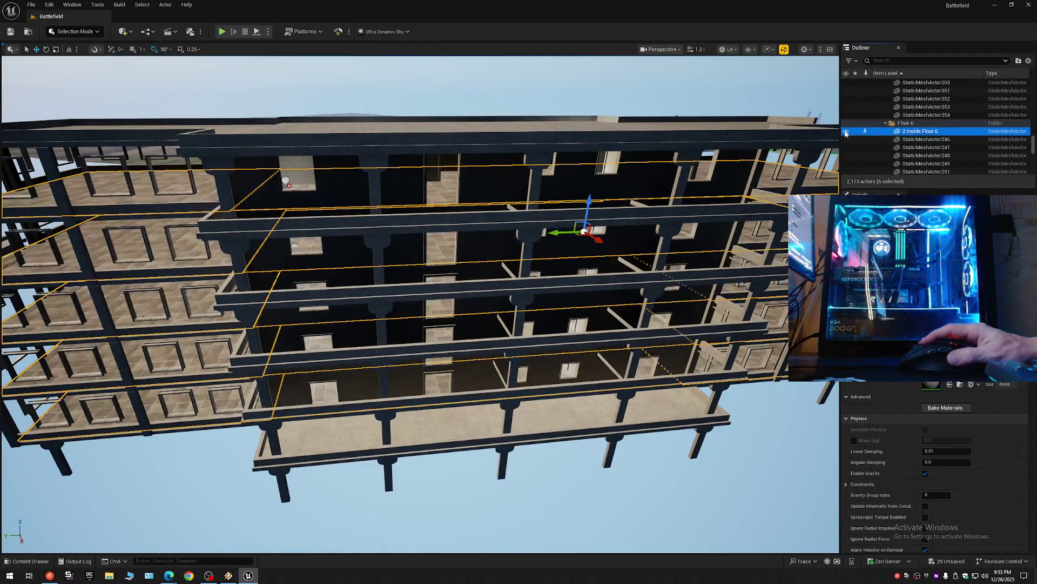
Step: Move the Inside Floor 2–6 slabs into the Floor folder, collapse the tree and expand 1 Floor 2
right_click(886, 132)
mouse_move(957, 446)
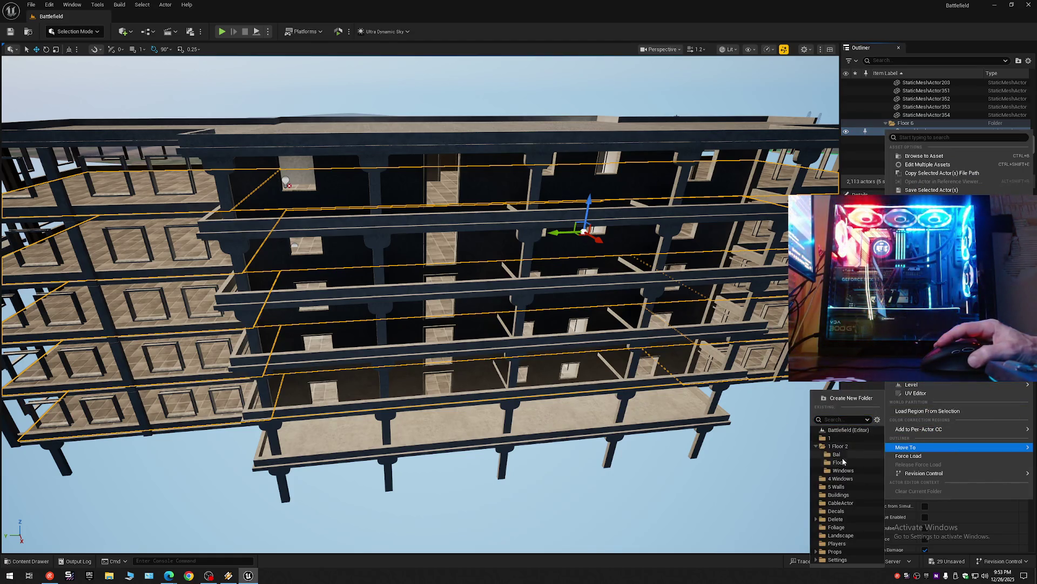
click(843, 461)
click(1027, 60)
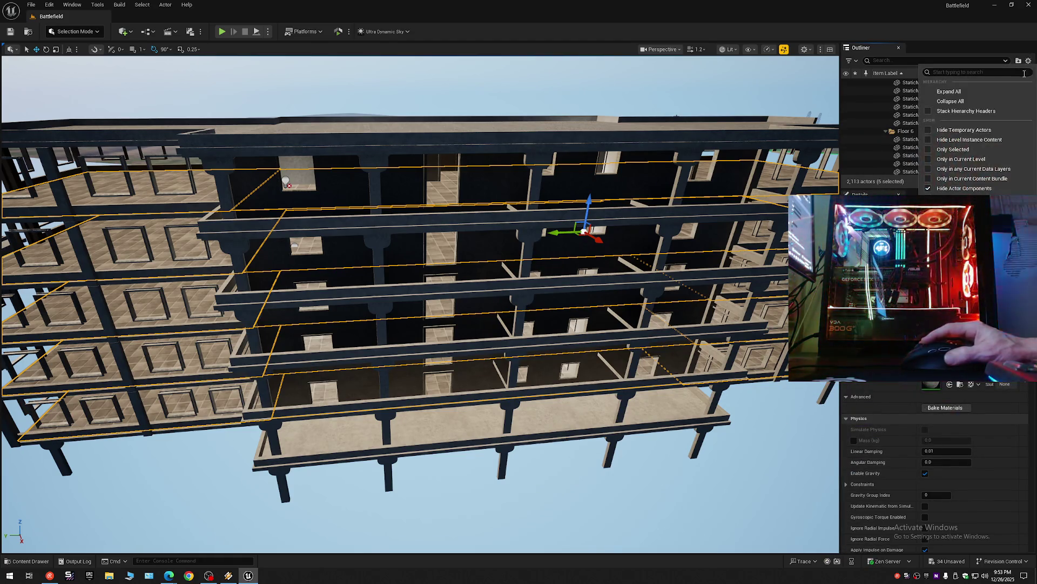
click(950, 101)
click(878, 83)
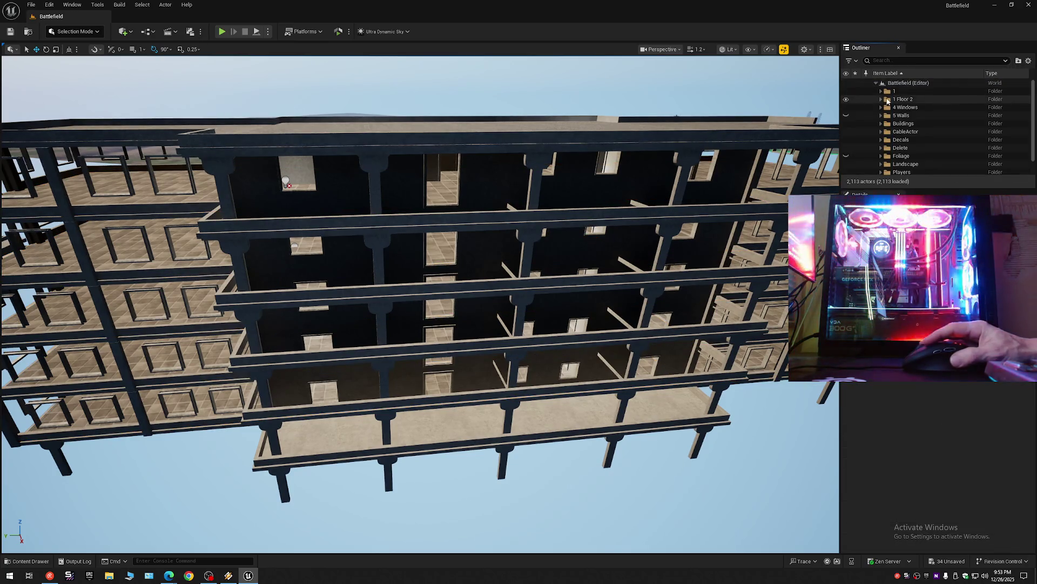
click(883, 99)
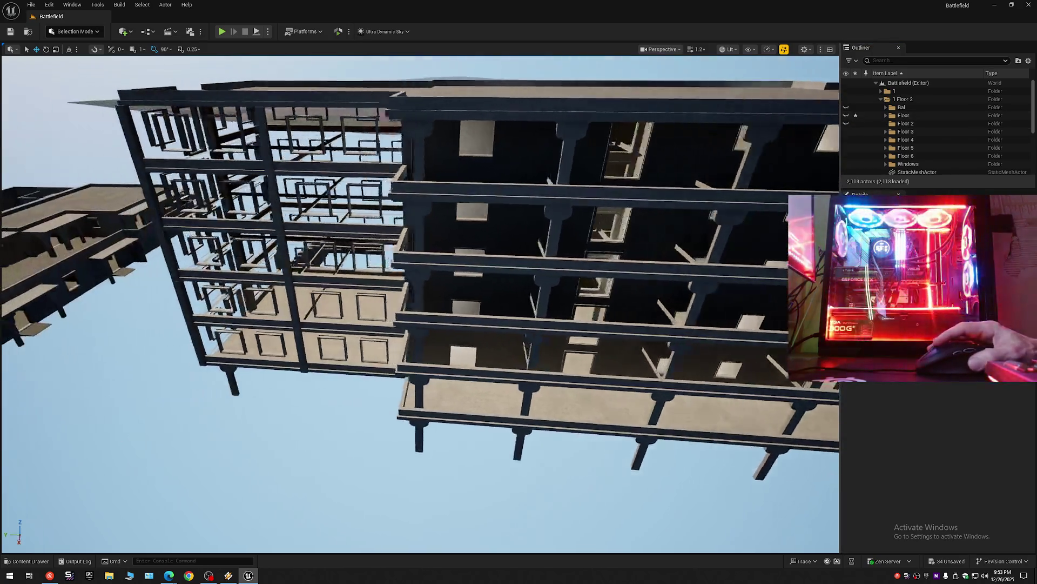
Step: Select the building's roof piece and rename it 1 Roof
drag(720, 141, 562, 181)
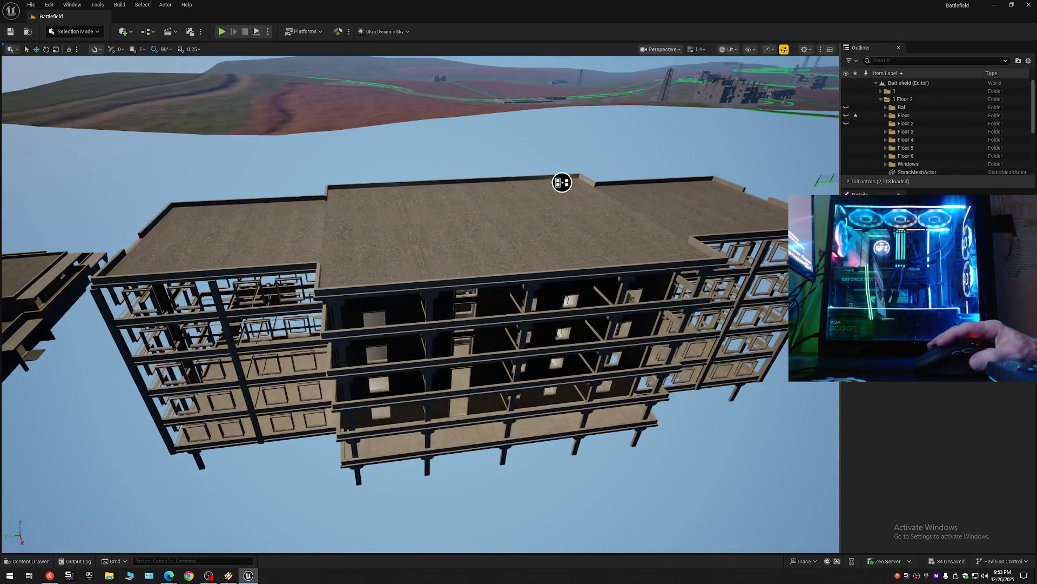
click(486, 232)
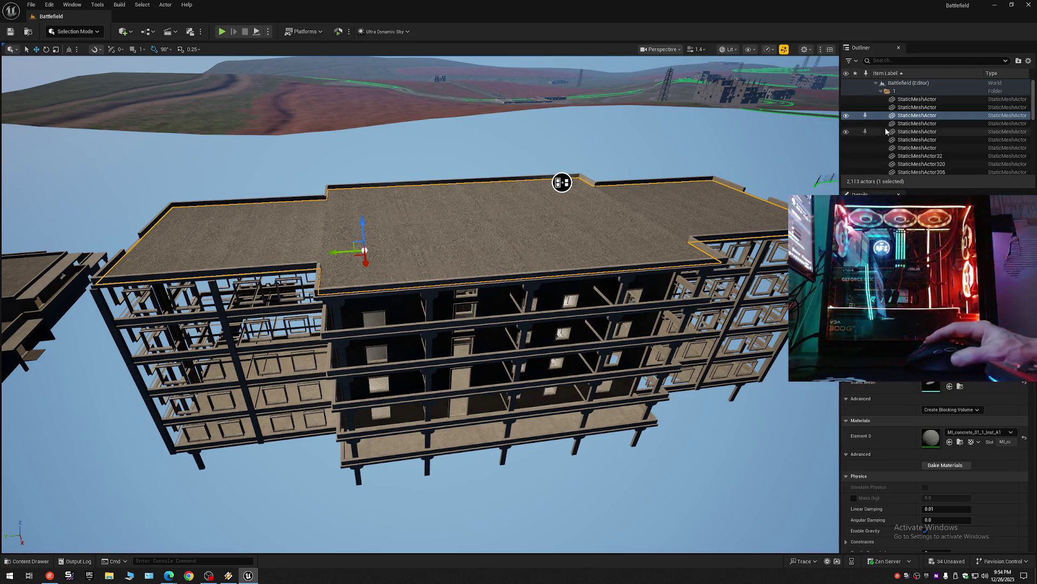
click(917, 116)
text(1)
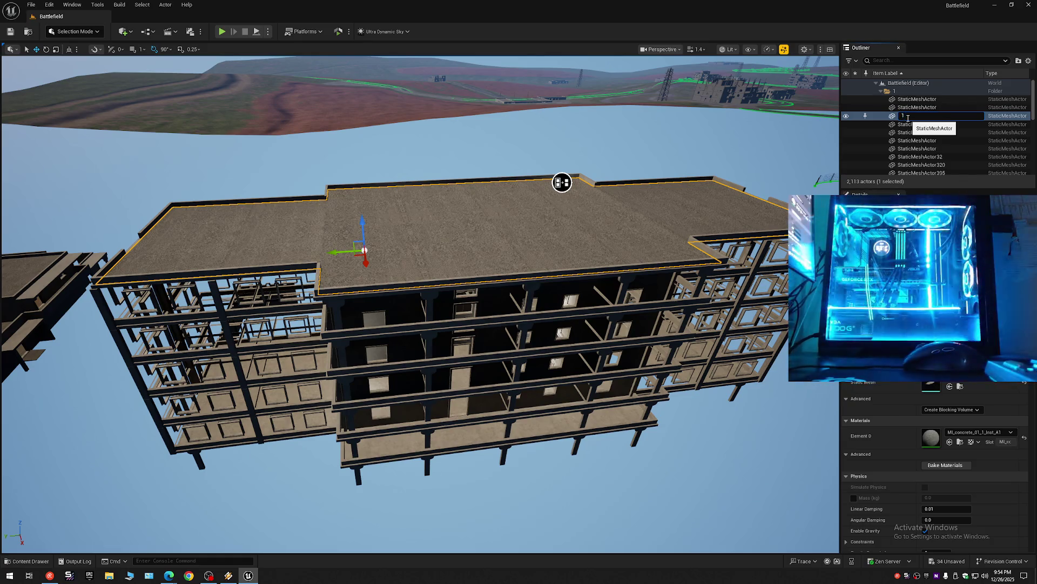
text(F)
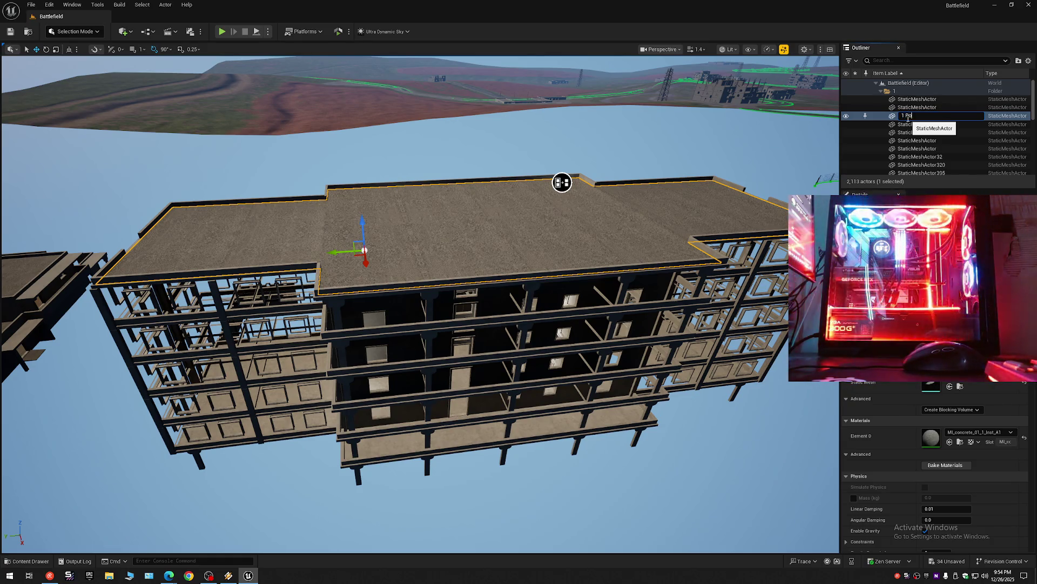
text(f)
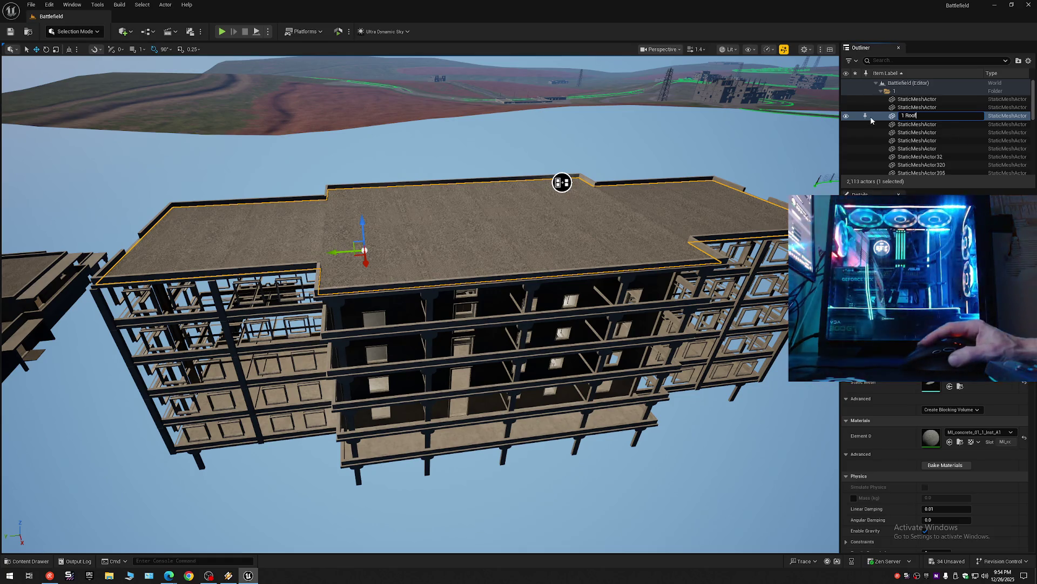
key(Return)
Step: Move 1 Roof into the Floor folder and hide that folder to expose the top-storey rooms
right_click(904, 100)
mouse_move(960, 399)
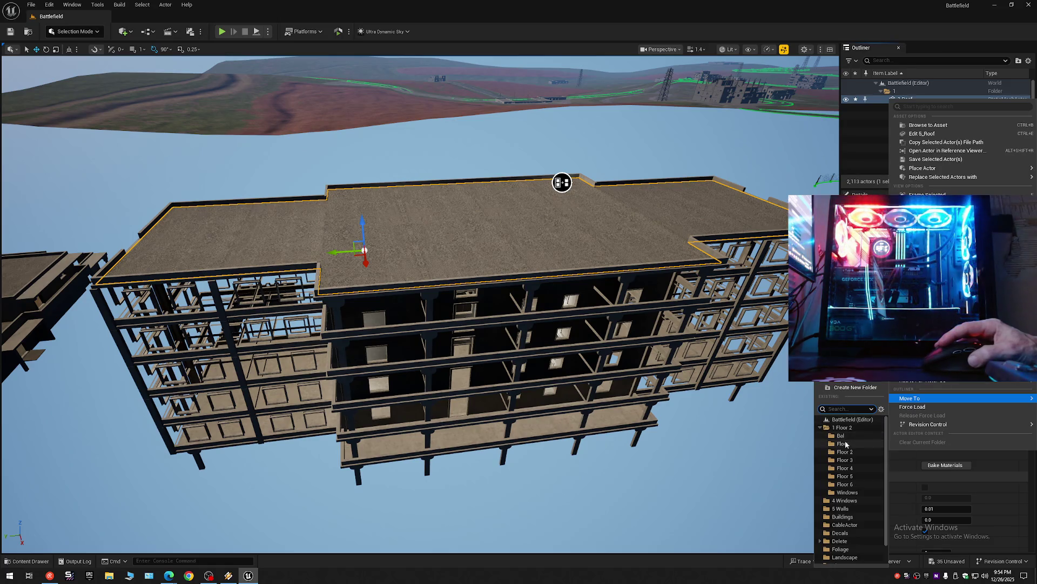
click(846, 445)
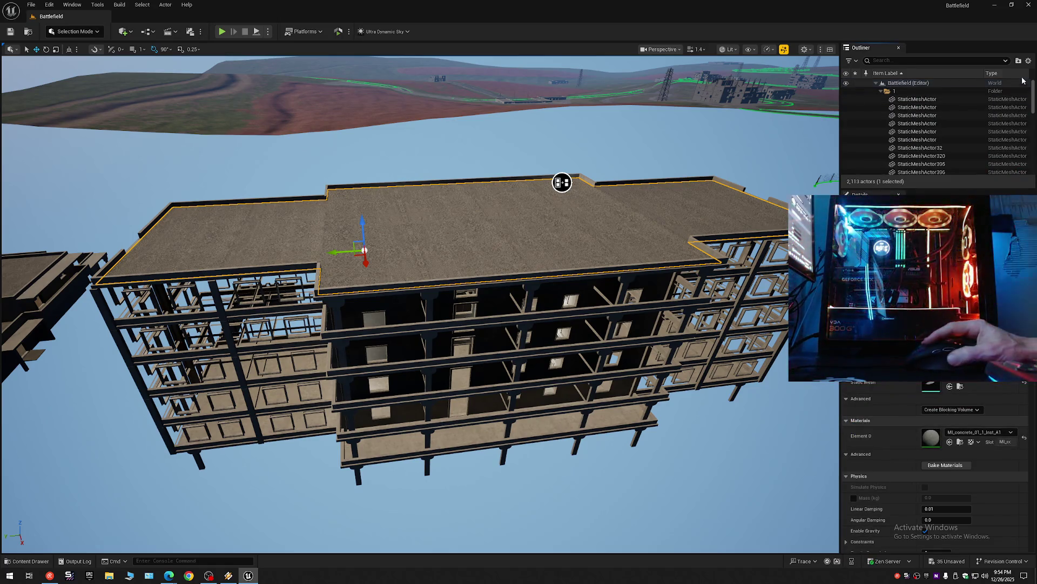
click(1028, 61)
click(886, 101)
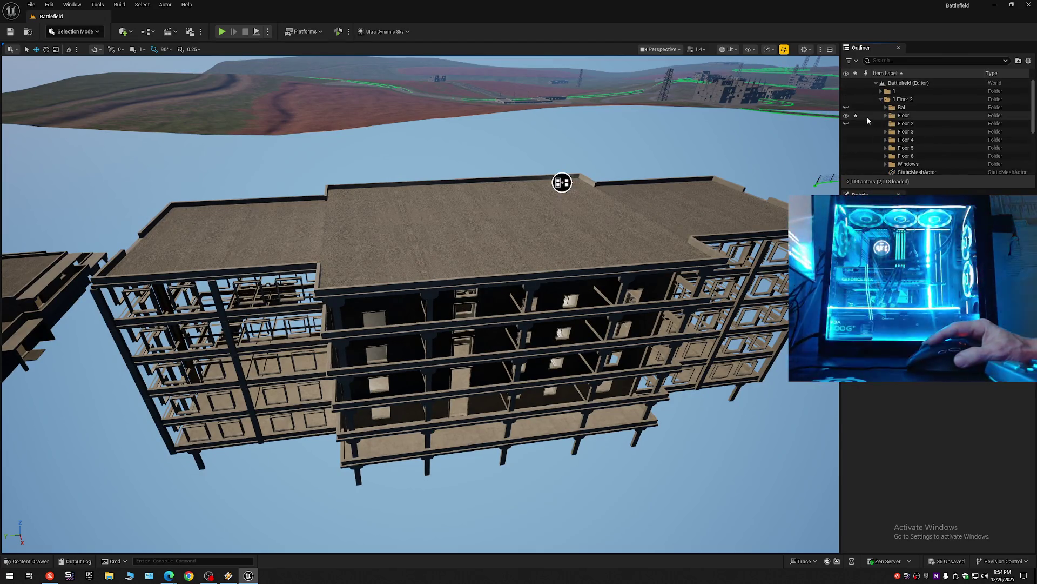
click(846, 115)
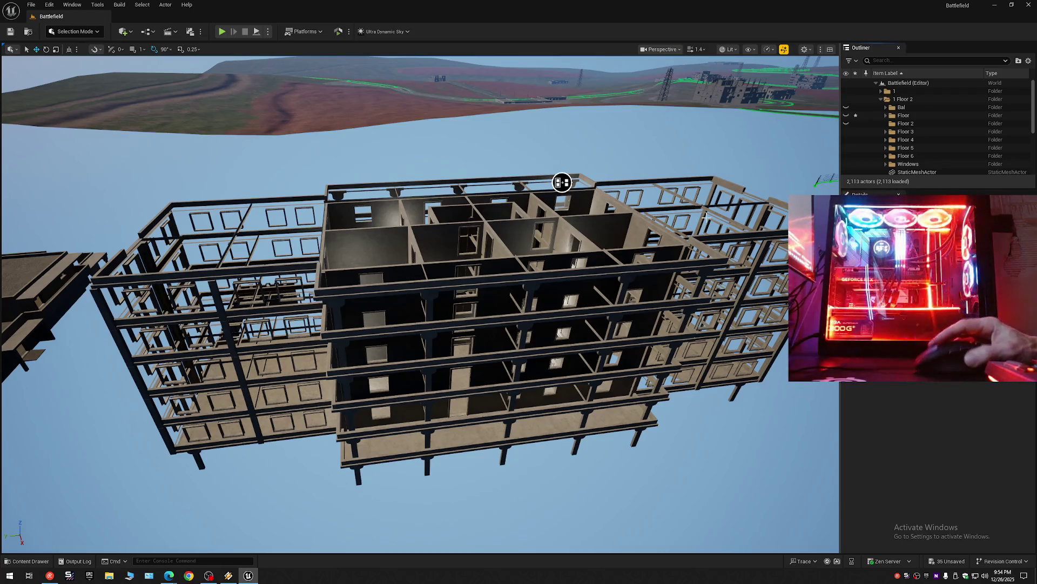
mouse_move(562, 182)
mouse_down()
mouse_move(544, 393)
mouse_move(510, 394)
mouse_move(568, 338)
mouse_move(551, 199)
mouse_move(528, 176)
mouse_move(536, 145)
mouse_move(403, 220)
mouse_move(429, 202)
mouse_up()
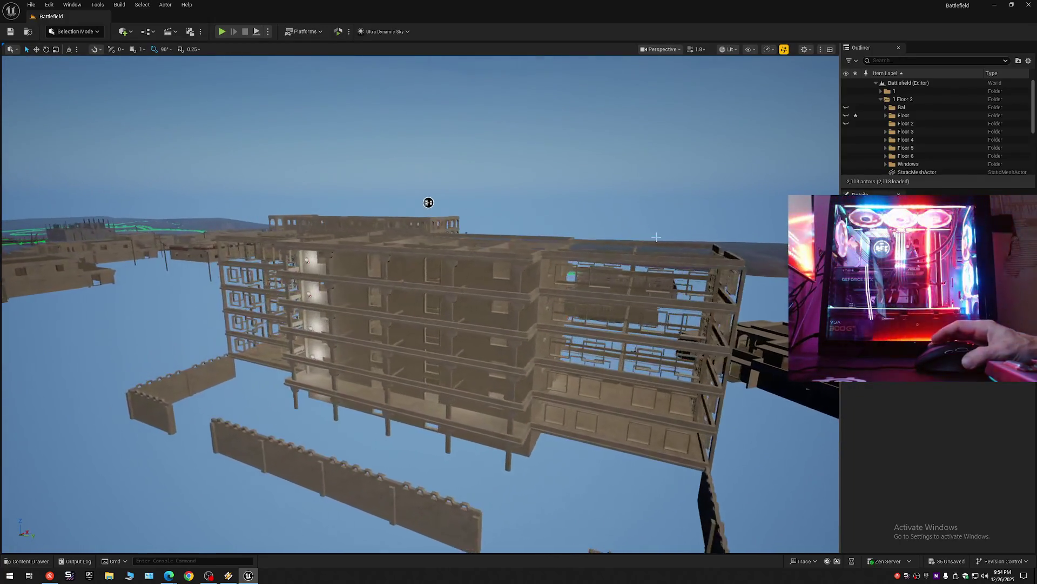
click(1029, 61)
click(951, 100)
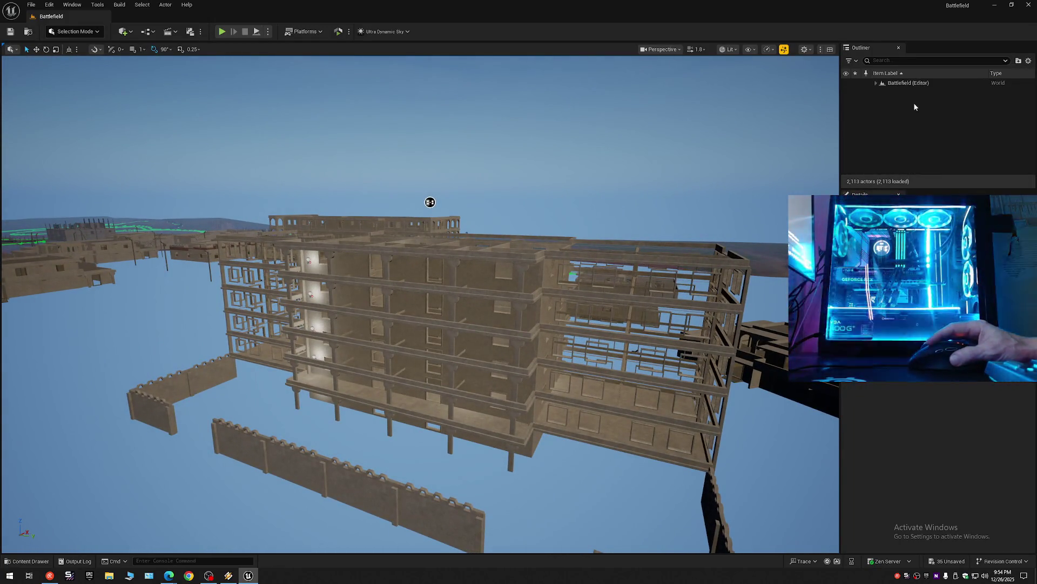
click(876, 83)
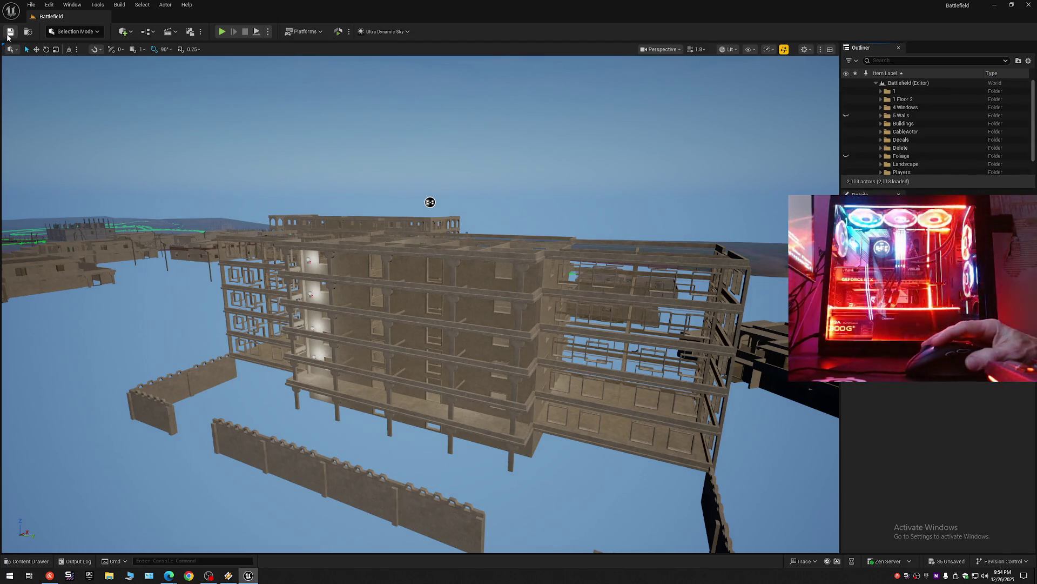
click(31, 4)
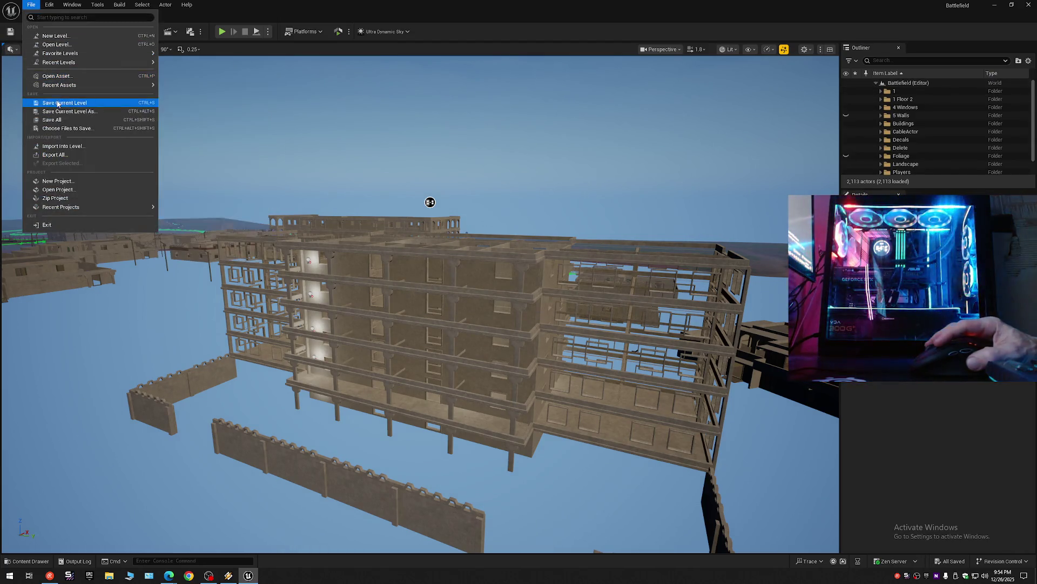
click(57, 72)
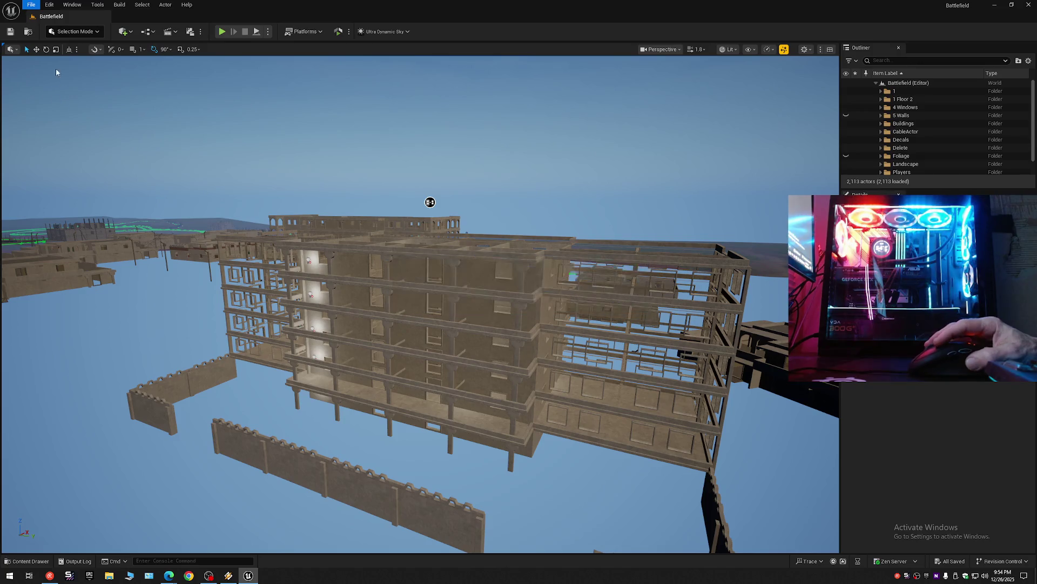
click(31, 5)
click(63, 121)
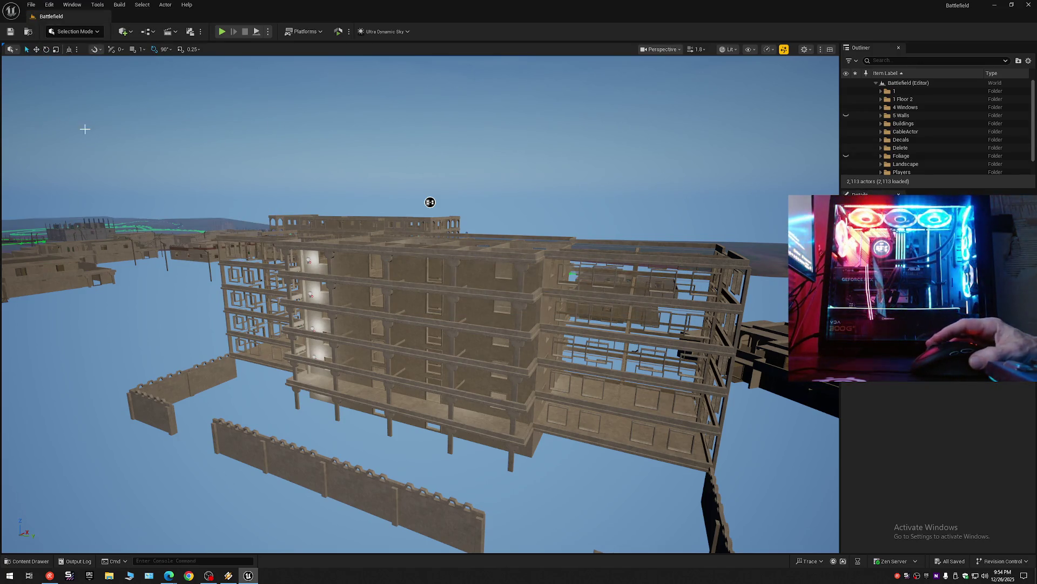
mouse_move(430, 201)
mouse_down()
mouse_move(775, 126)
mouse_move(651, 143)
mouse_move(646, 122)
mouse_move(480, 114)
mouse_move(454, 100)
mouse_move(473, 128)
mouse_move(423, 130)
mouse_move(528, 88)
mouse_move(608, 138)
mouse_move(598, 158)
mouse_move(514, 165)
mouse_move(375, 70)
mouse_move(365, 270)
mouse_move(324, 220)
mouse_move(371, 294)
mouse_move(454, 310)
mouse_move(492, 299)
mouse_move(176, 68)
mouse_move(791, 542)
mouse_move(51, 112)
mouse_move(394, 287)
mouse_move(448, 89)
mouse_move(678, 378)
mouse_move(502, 329)
mouse_move(583, 168)
mouse_move(546, 133)
mouse_move(475, 200)
mouse_move(539, 168)
mouse_move(559, 179)
mouse_move(535, 204)
mouse_move(486, 173)
mouse_move(472, 178)
mouse_move(481, 192)
mouse_move(500, 155)
mouse_up()
Step: Look down over the tall building's upper floors and collapse every Outliner folder
drag(586, 378, 585, 379)
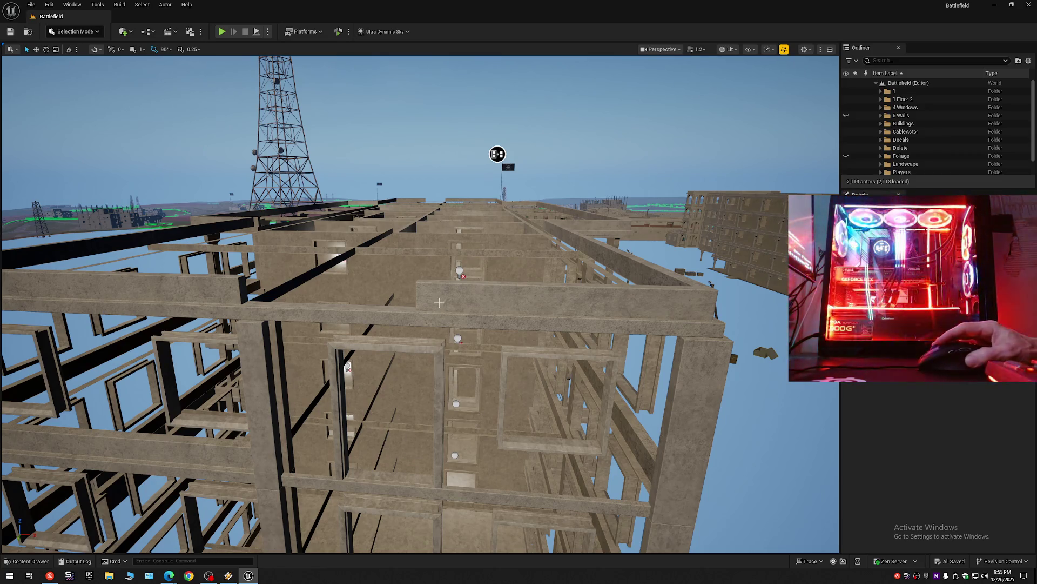
drag(443, 300, 444, 300)
drag(502, 259, 502, 260)
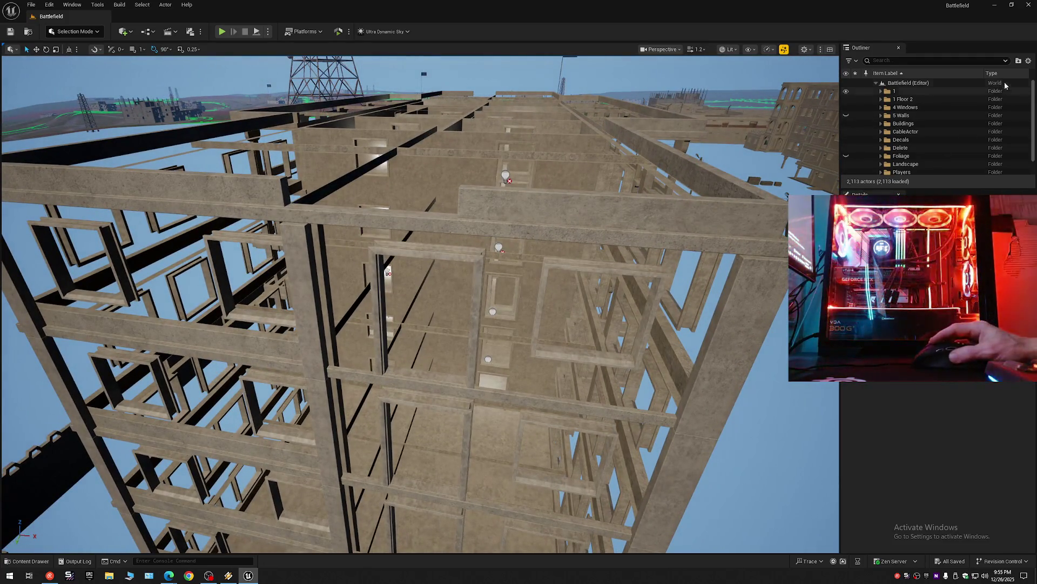
click(1027, 61)
click(968, 103)
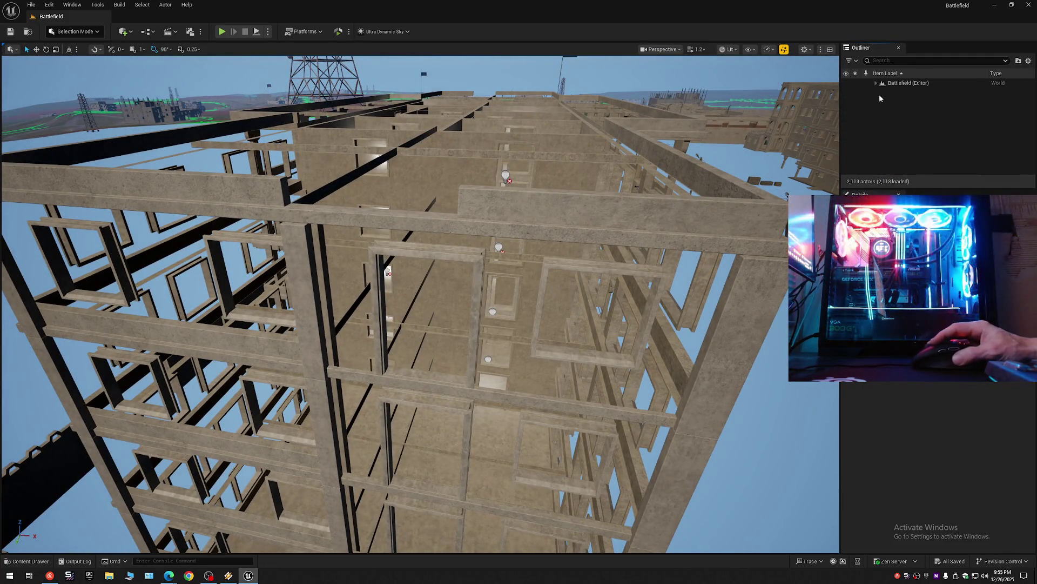
drag(758, 292, 512, 234)
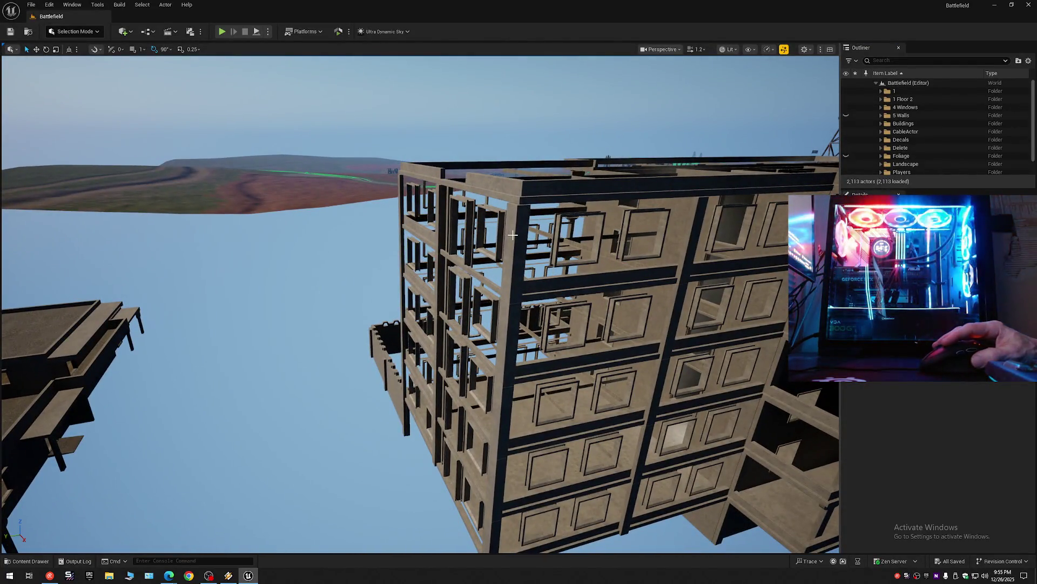
Step: Inspect the top floor up close, selecting wall pieces, a beam and the large top-floor wall
click(513, 235)
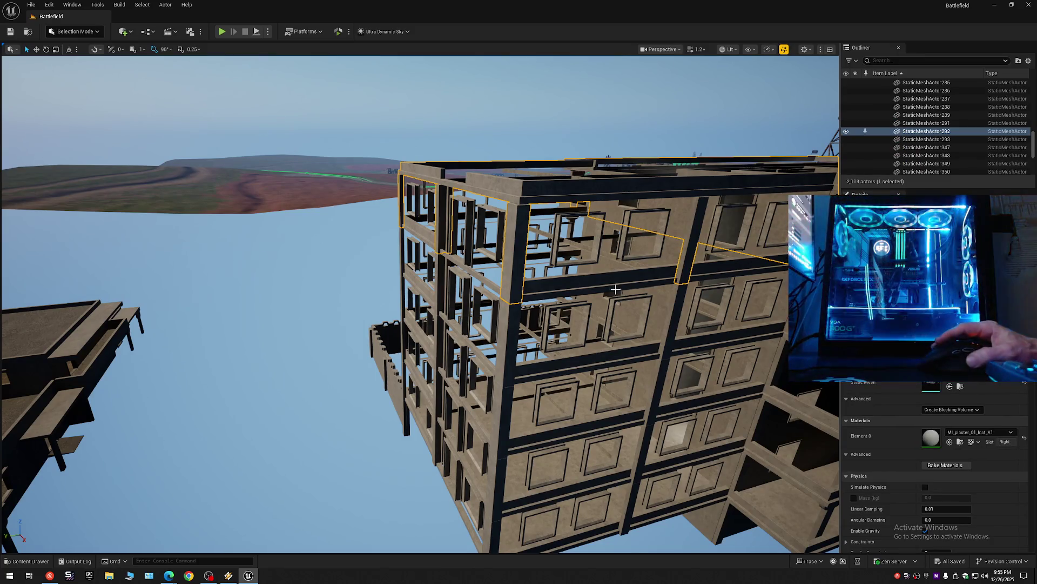
mouse_move(629, 324)
mouse_down()
mouse_move(543, 160)
mouse_move(665, 157)
mouse_move(730, 169)
mouse_move(745, 127)
mouse_move(783, 89)
mouse_move(727, 112)
mouse_move(728, 130)
mouse_move(573, 62)
mouse_up()
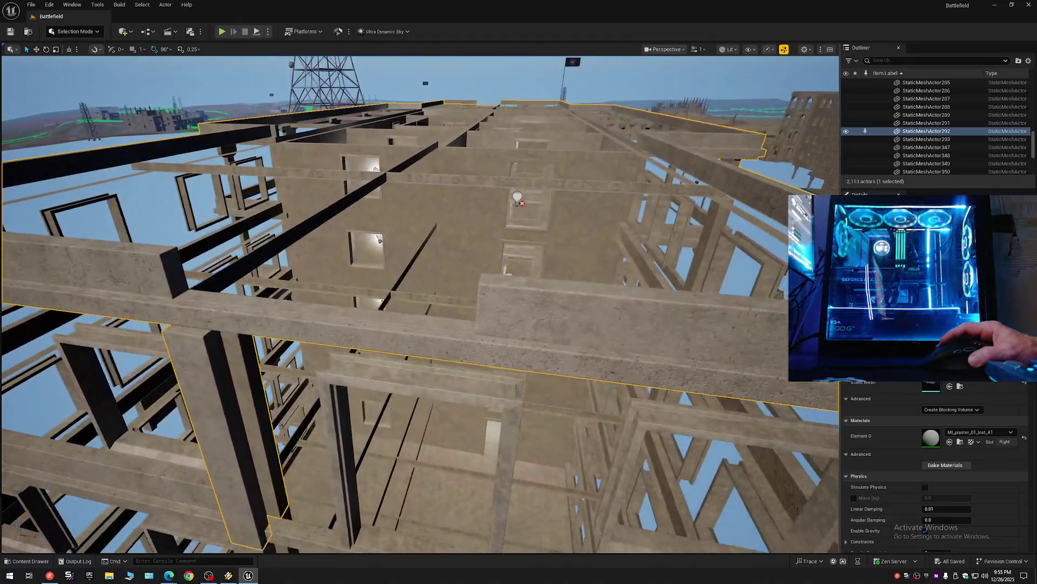
click(418, 321)
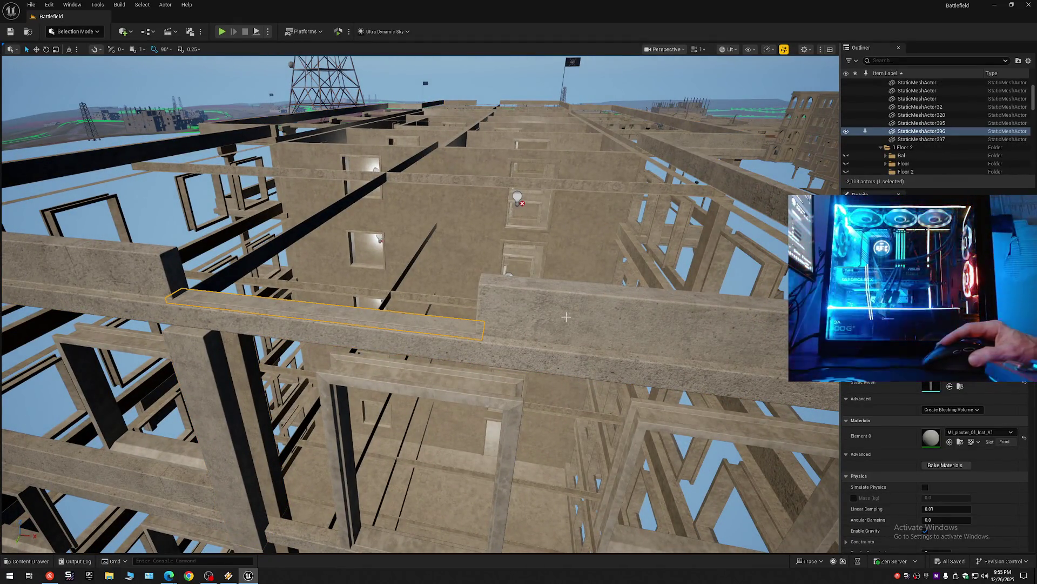
click(600, 310)
mouse_move(601, 314)
mouse_down()
mouse_move(668, 116)
mouse_move(776, 123)
mouse_move(829, 111)
mouse_up()
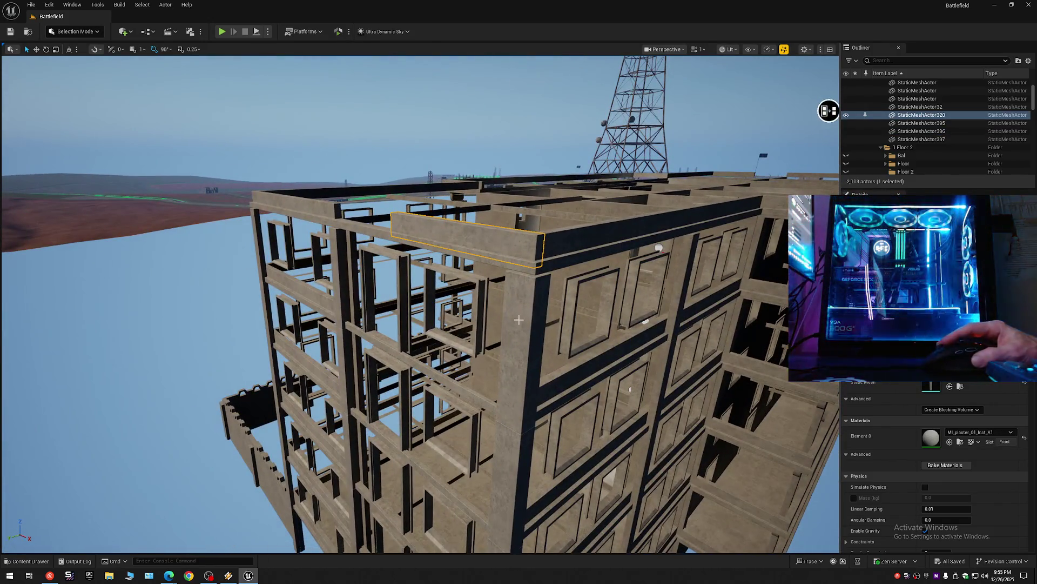
click(634, 274)
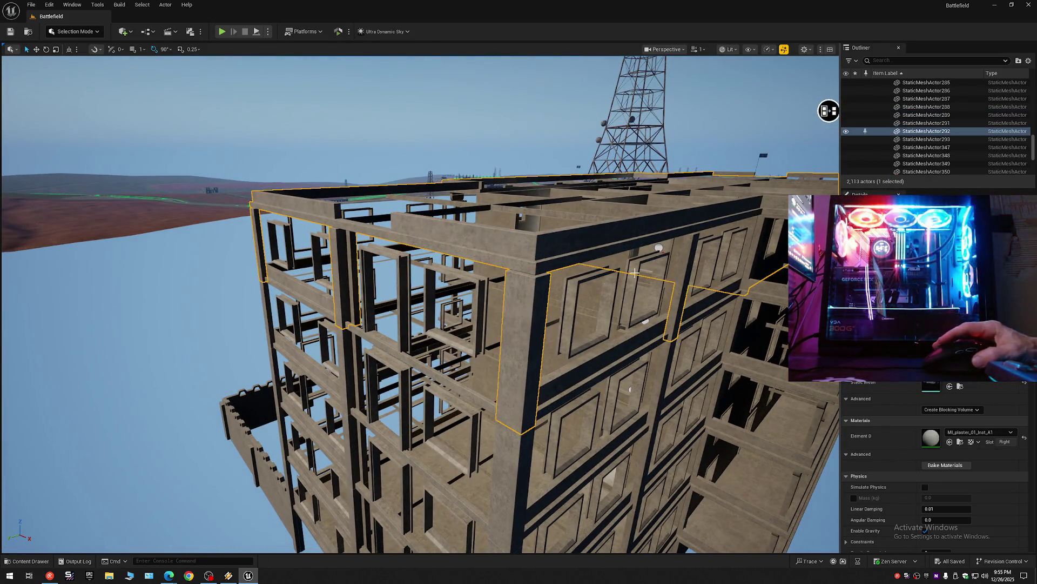
Step: Collapse the Outliner, expand 1 Floor 2 and open the Floor 6 folder
click(1028, 61)
click(948, 101)
click(881, 82)
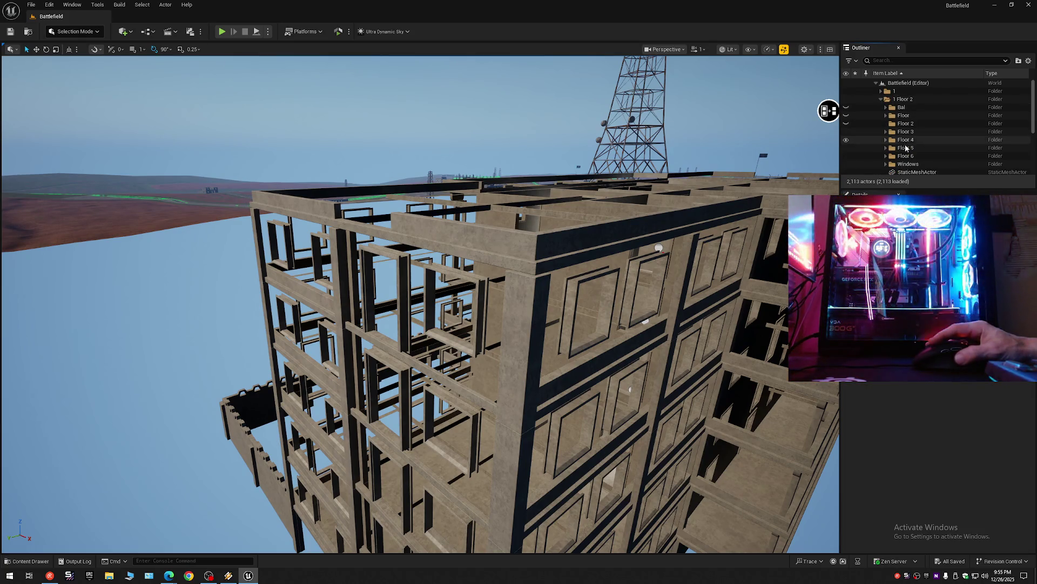
click(898, 157)
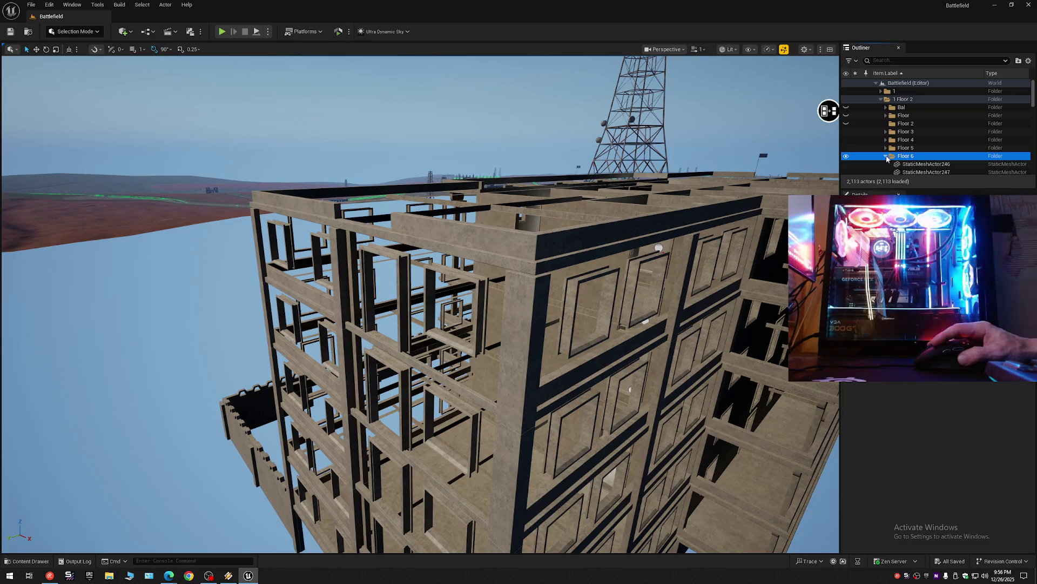
scroll(1033, 100, down, 3)
scroll(1034, 100, up, 3)
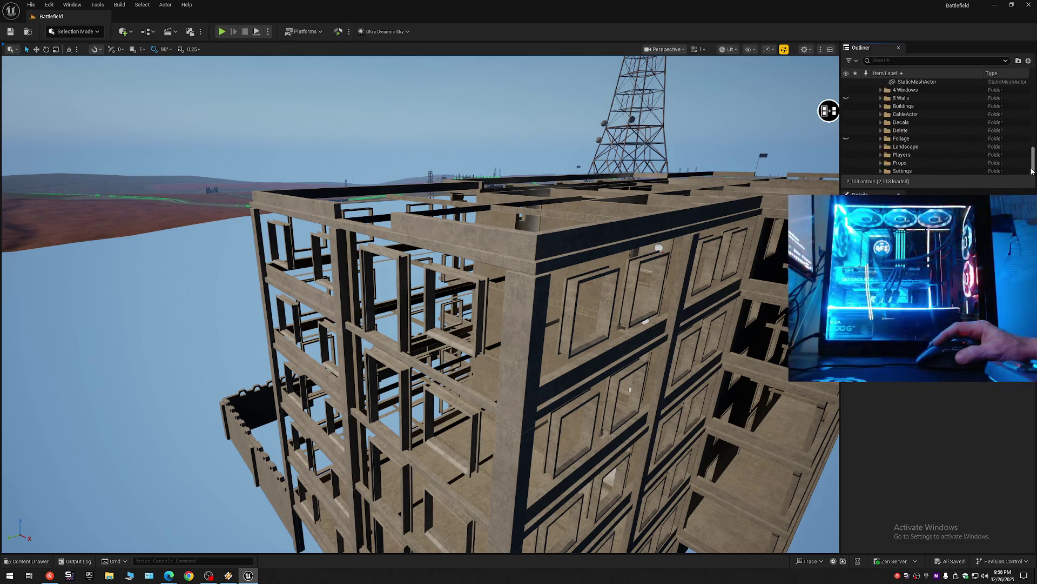
scroll(1034, 99, down, 3)
scroll(937, 125, up, 5)
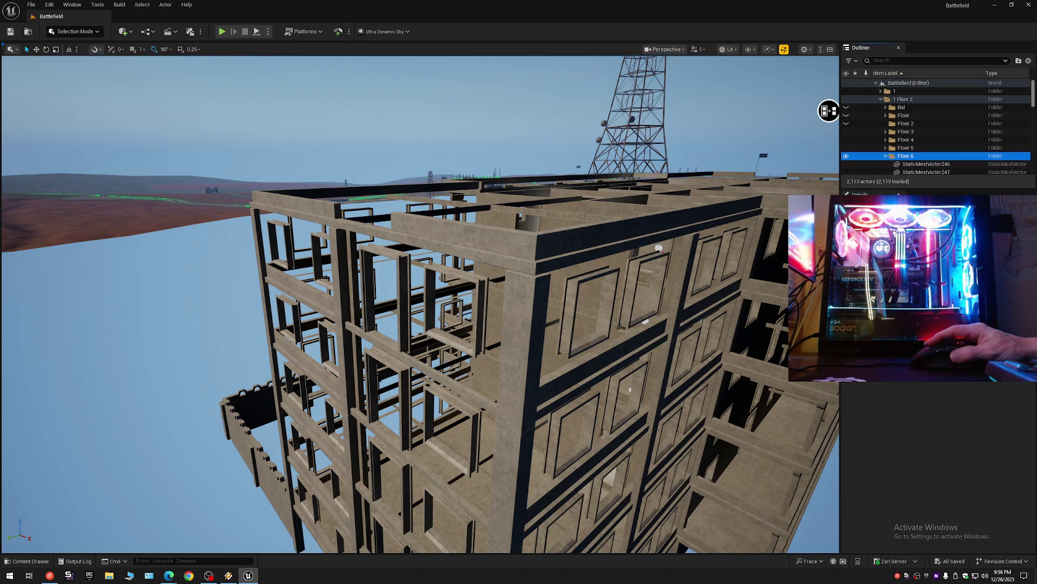
Step: Create a sub folder named Room Mesh inside Floor 6
right_click(906, 156)
click(939, 180)
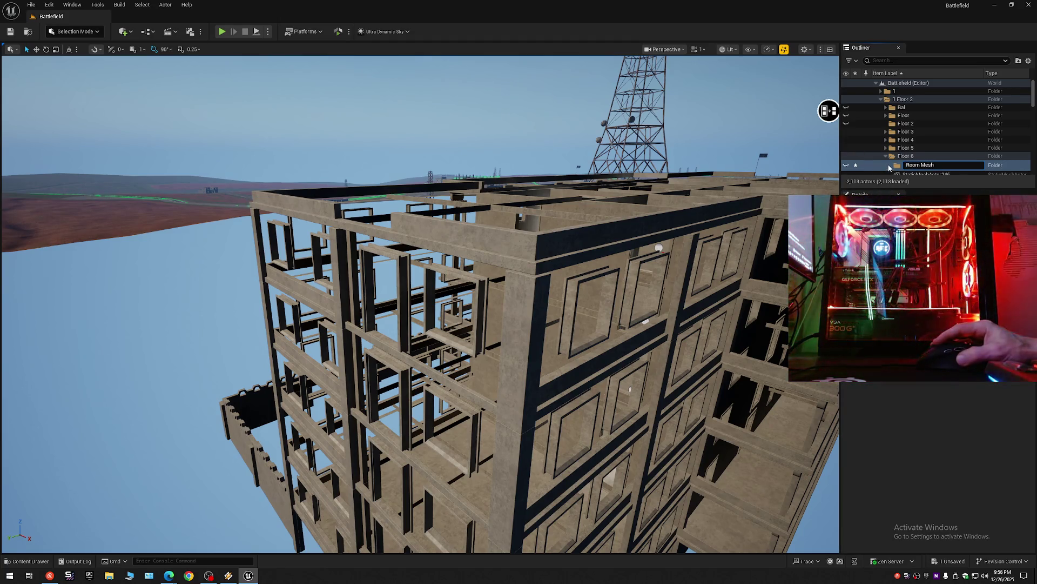
click(889, 165)
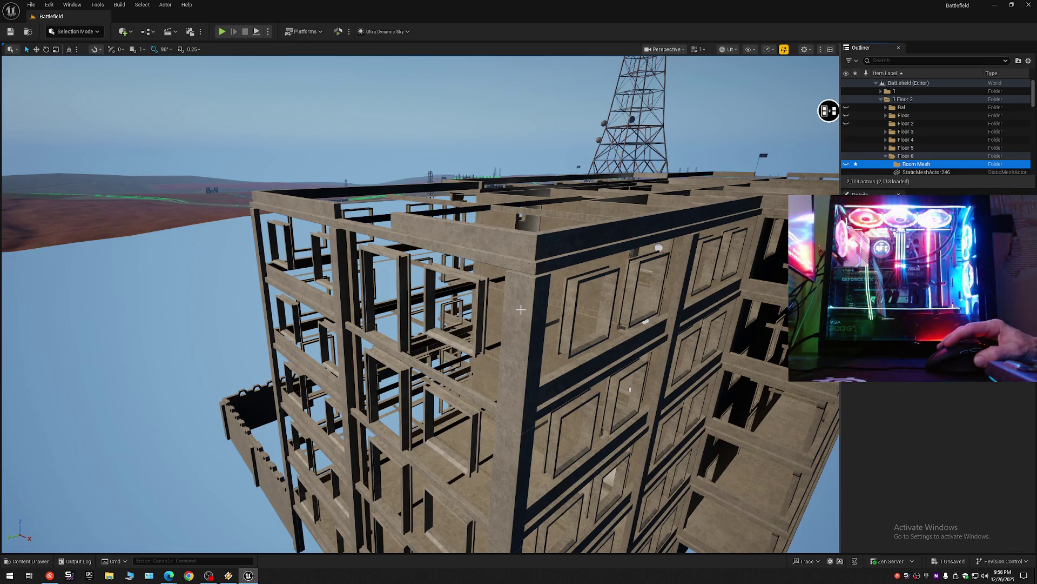
Step: Move the large top-floor wall piece into the Room Mesh folder
click(520, 309)
right_click(897, 131)
mouse_move(953, 430)
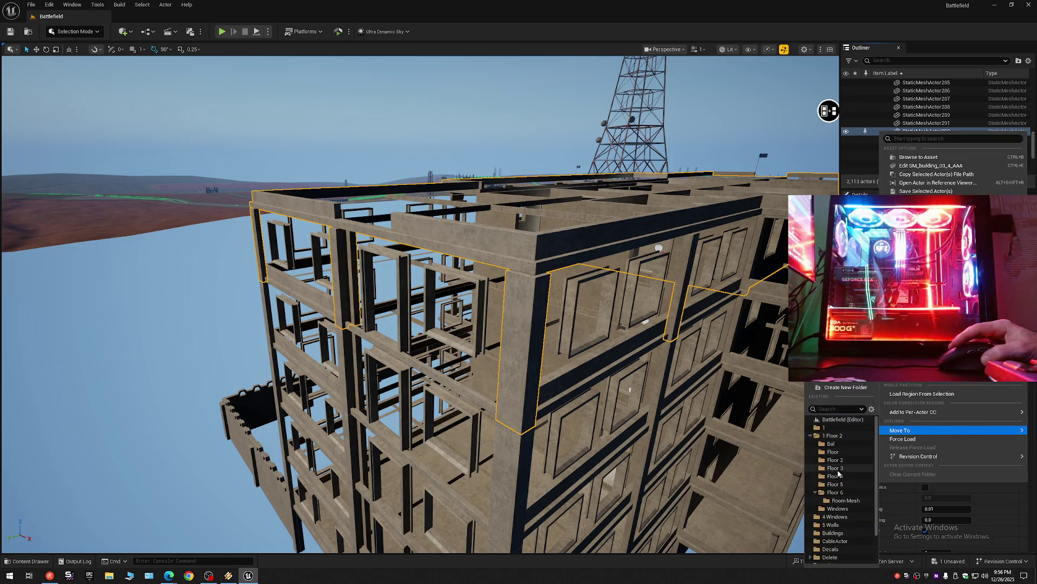
click(845, 502)
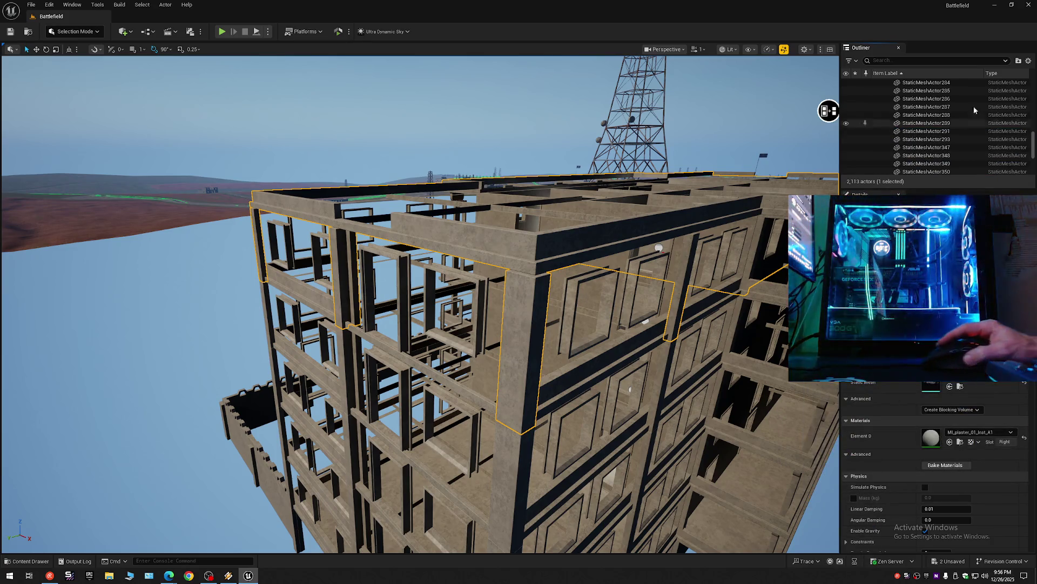
Step: Collapse the Outliner, reopen 1 Floor 2 > Floor 6 and toggle Room Mesh visibility
click(1030, 61)
click(932, 100)
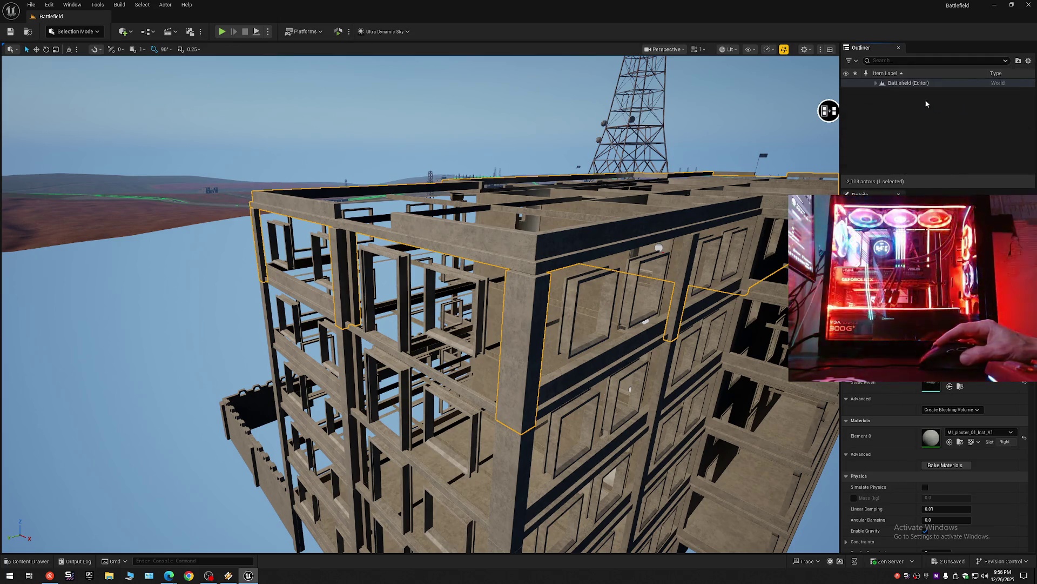
click(878, 85)
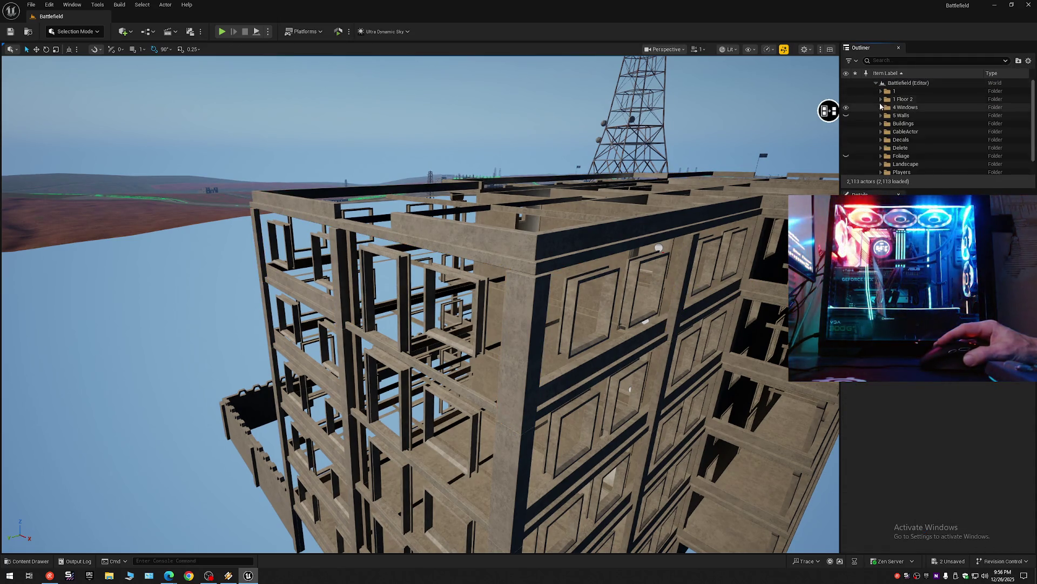
click(882, 99)
click(891, 156)
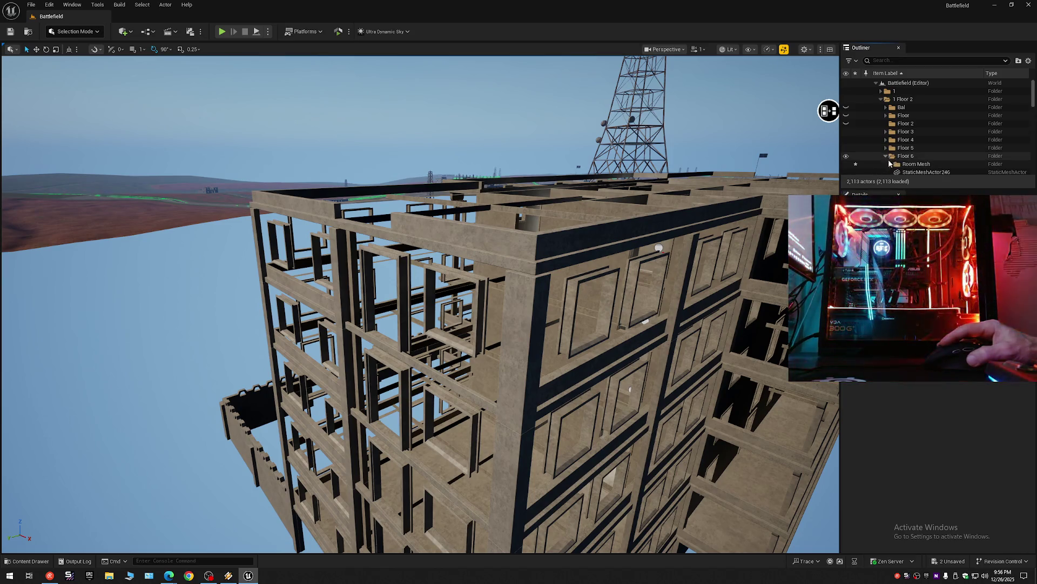
click(845, 166)
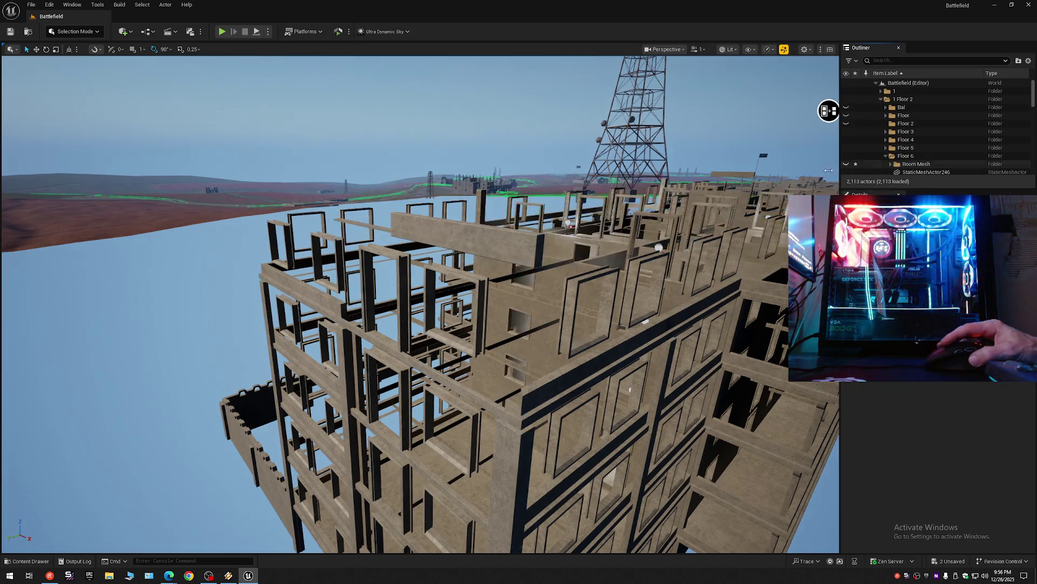
Step: Select two more beam pieces and move them into the Room Mesh folder
click(828, 112)
mouse_move(829, 112)
mouse_down()
mouse_move(613, 89)
mouse_move(508, 274)
mouse_up()
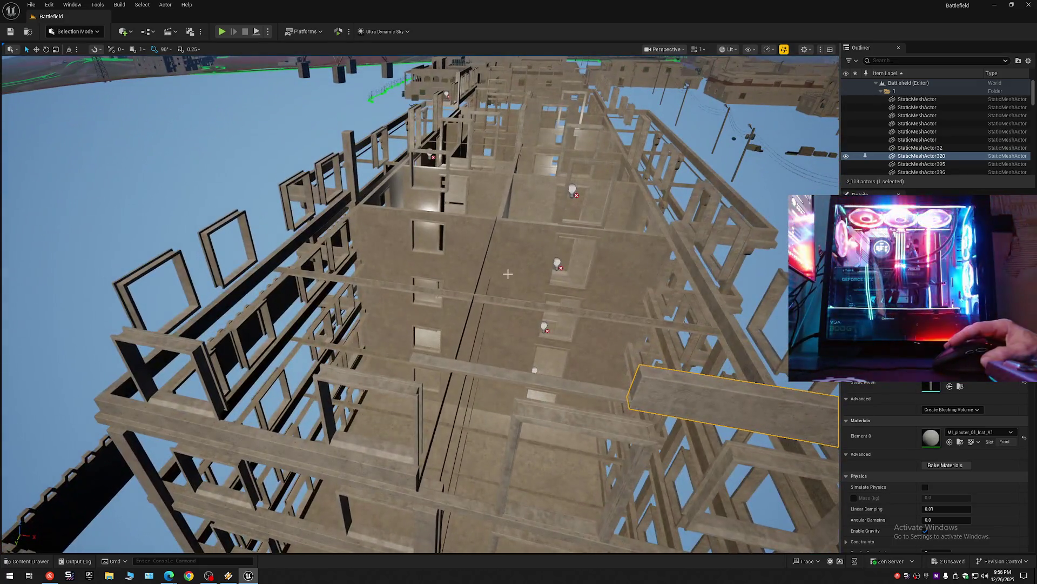
ctrl+click(472, 369)
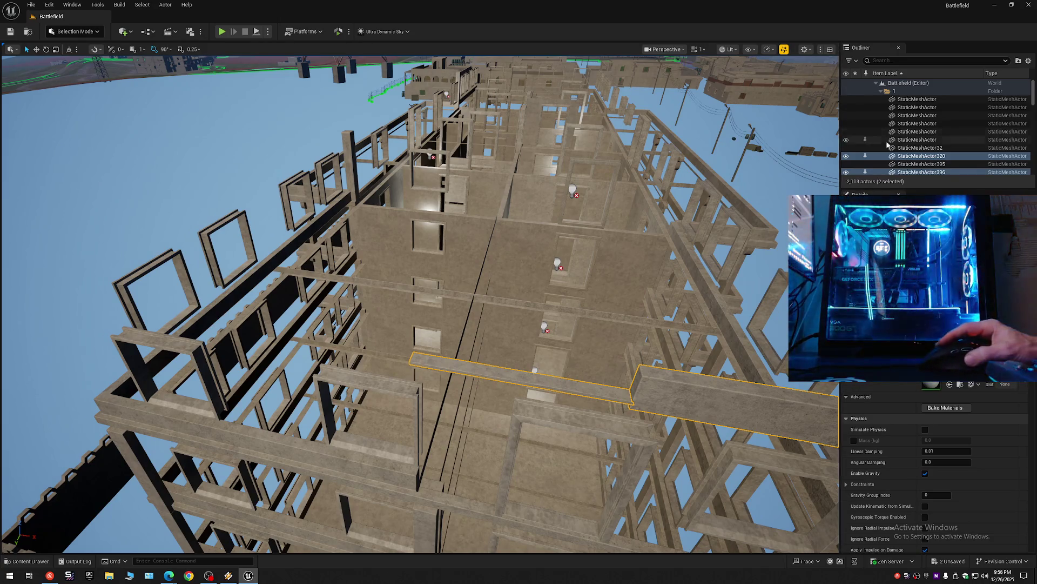
right_click(880, 159)
mouse_move(900, 474)
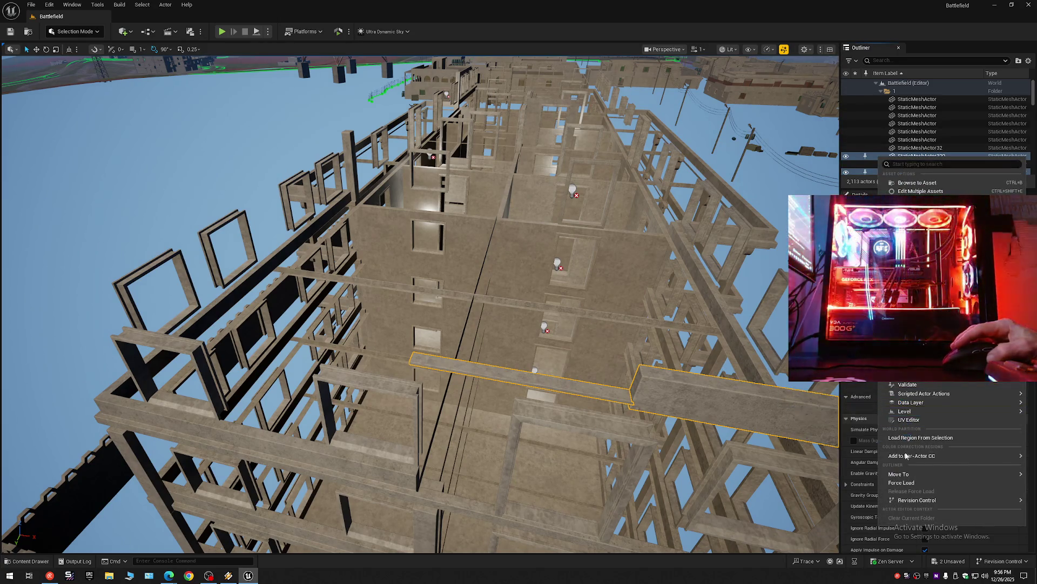
click(840, 497)
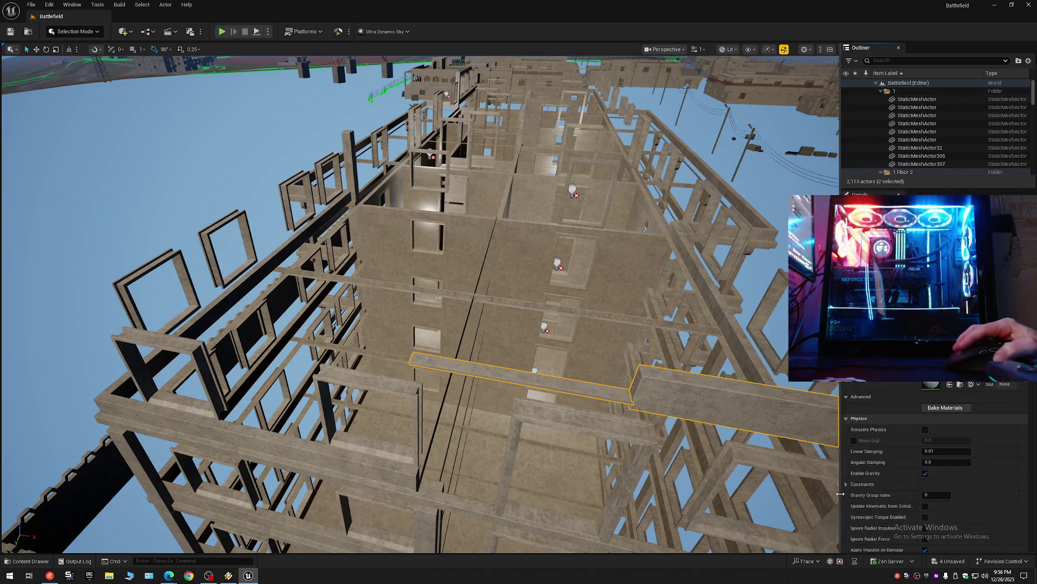
Step: Collapse and re-expand the Outliner, then hide the Room Mesh folder to expose the interior
click(1029, 62)
click(909, 99)
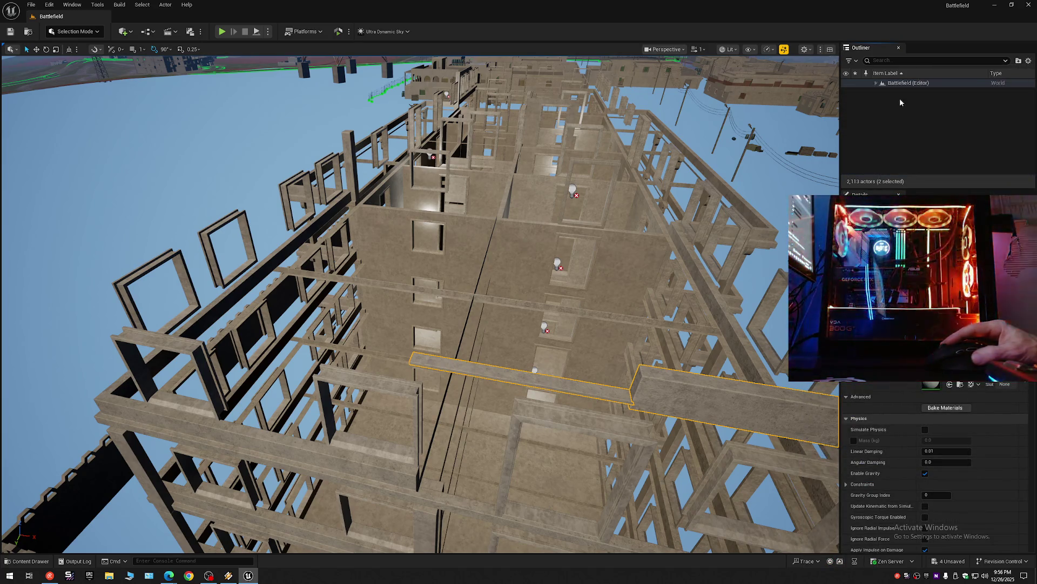
click(879, 84)
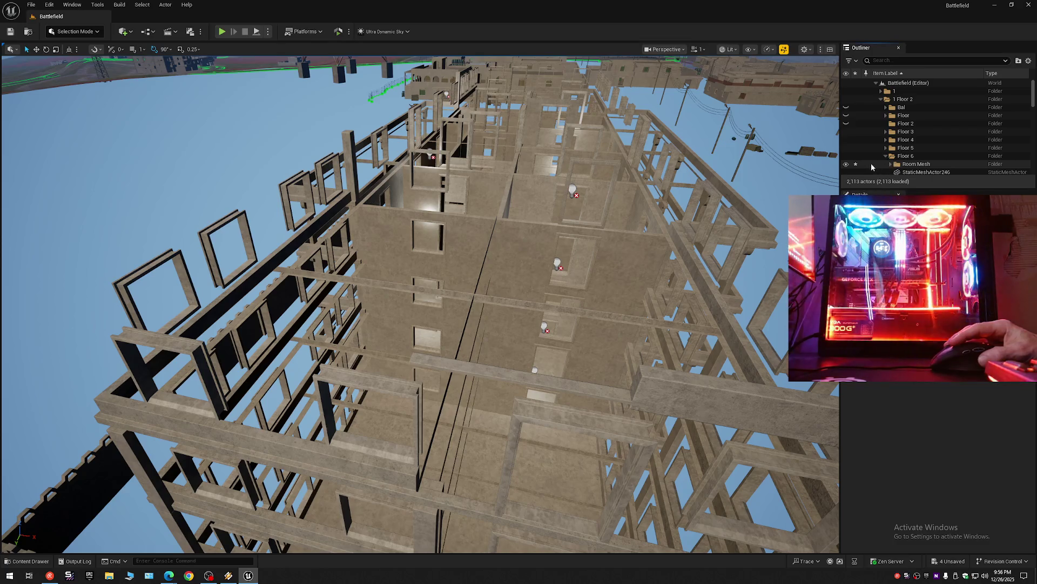
click(847, 166)
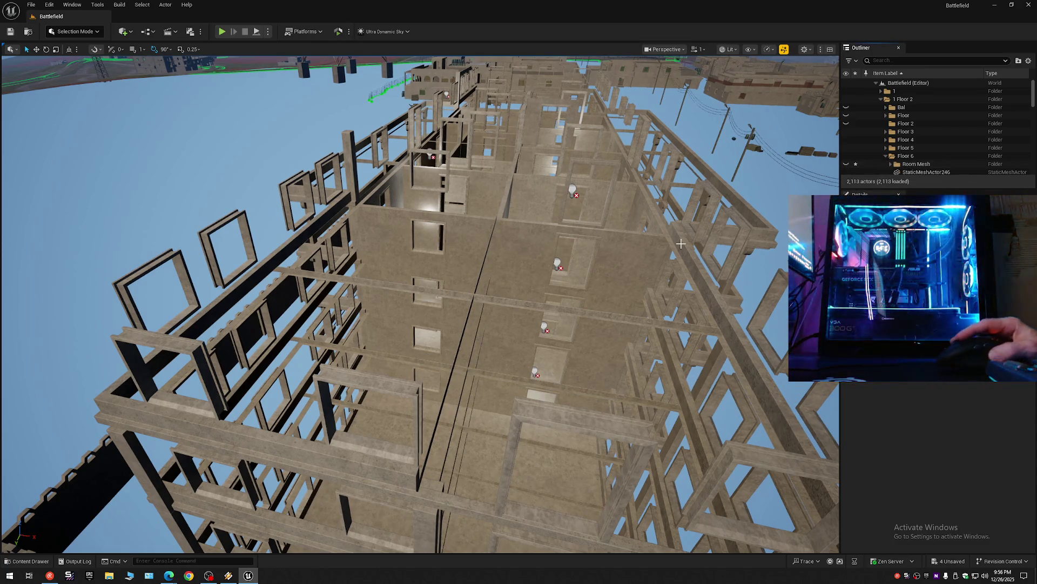
drag(617, 244, 589, 114)
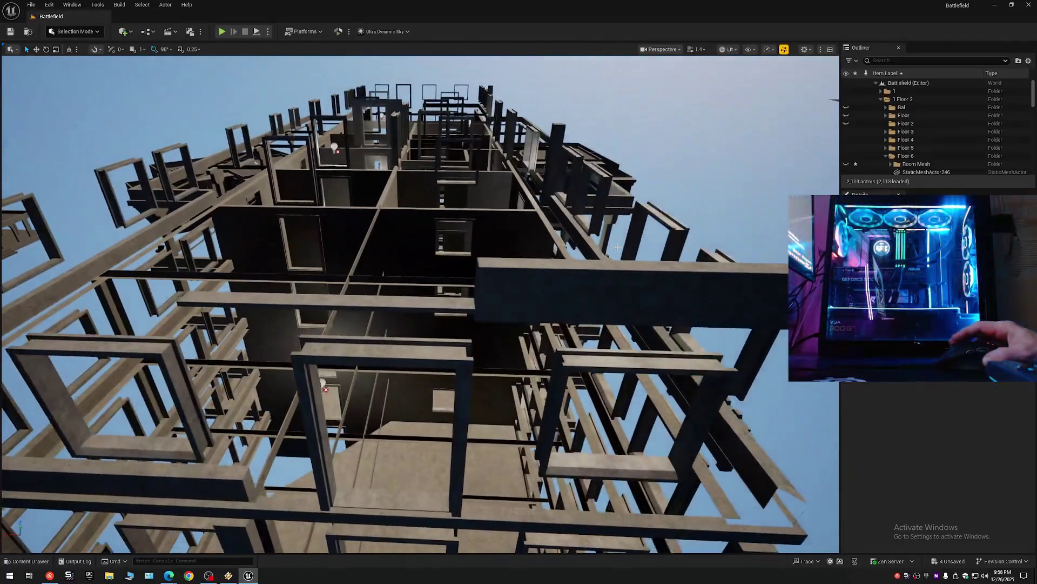
Step: Move the long beam and dark block into an Outliner folder via Move To
drag(590, 114, 439, 297)
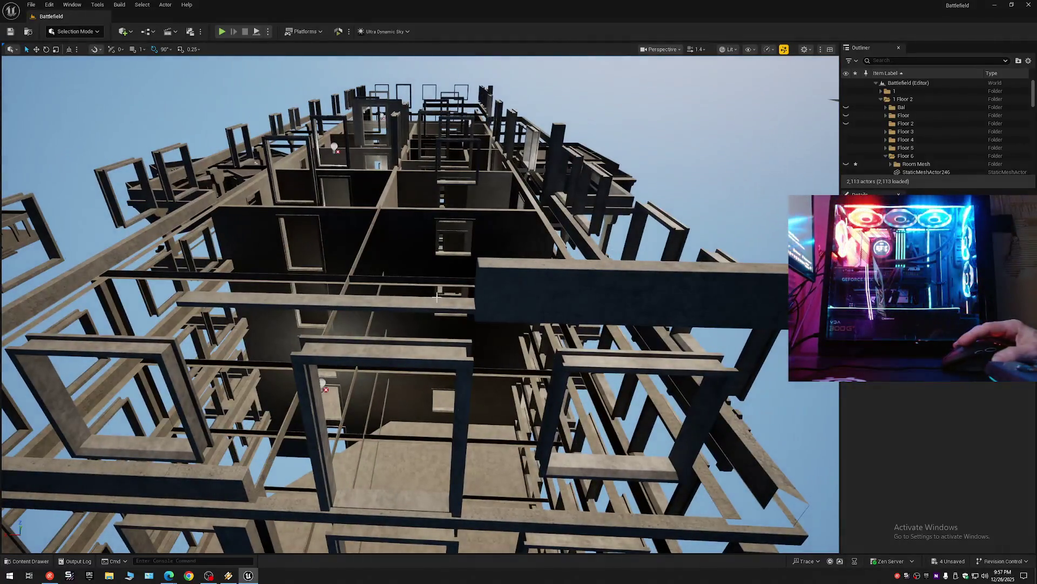
click(430, 303)
ctrl+click(482, 294)
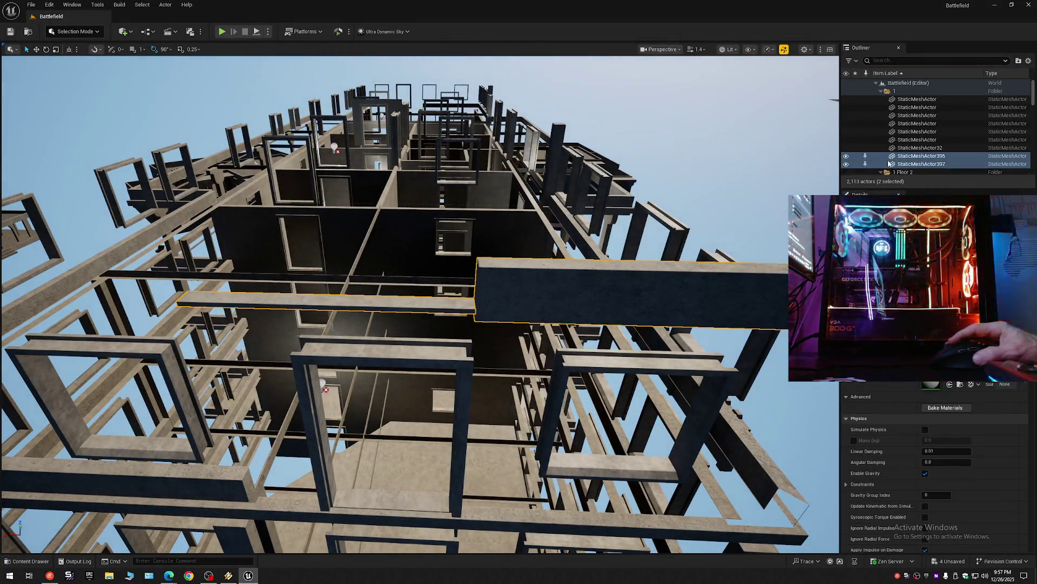
right_click(892, 165)
mouse_move(932, 470)
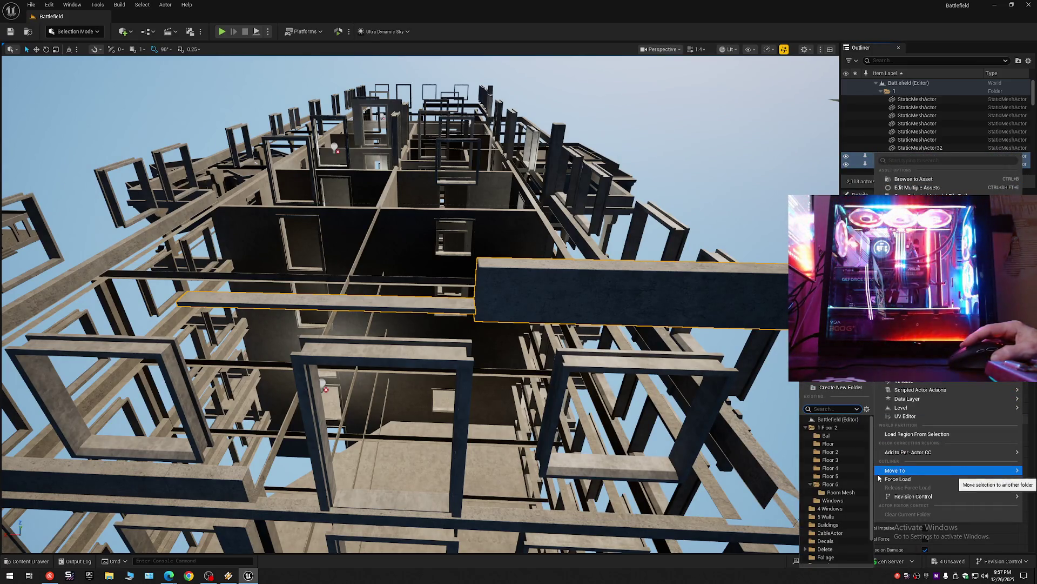
click(839, 494)
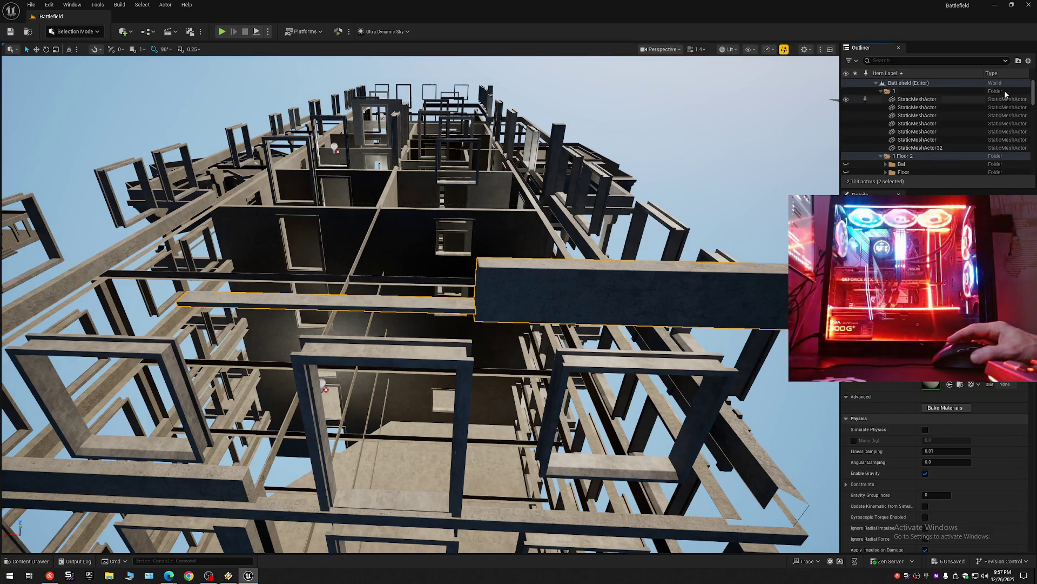
Step: Hide the Room Mesh group under 1 Floor 2 and select a plaster wall piece on the tower
click(878, 83)
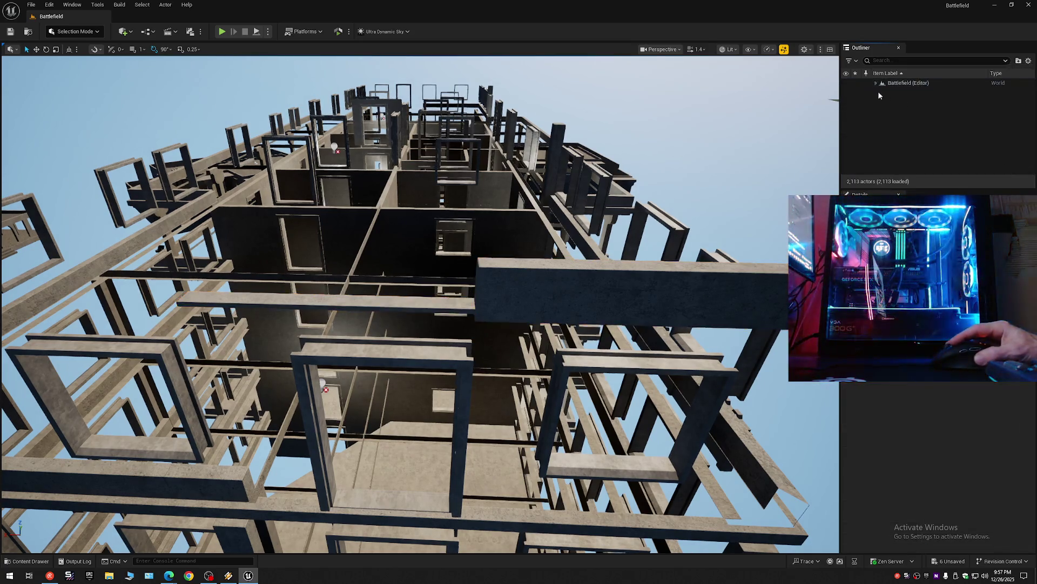
click(880, 99)
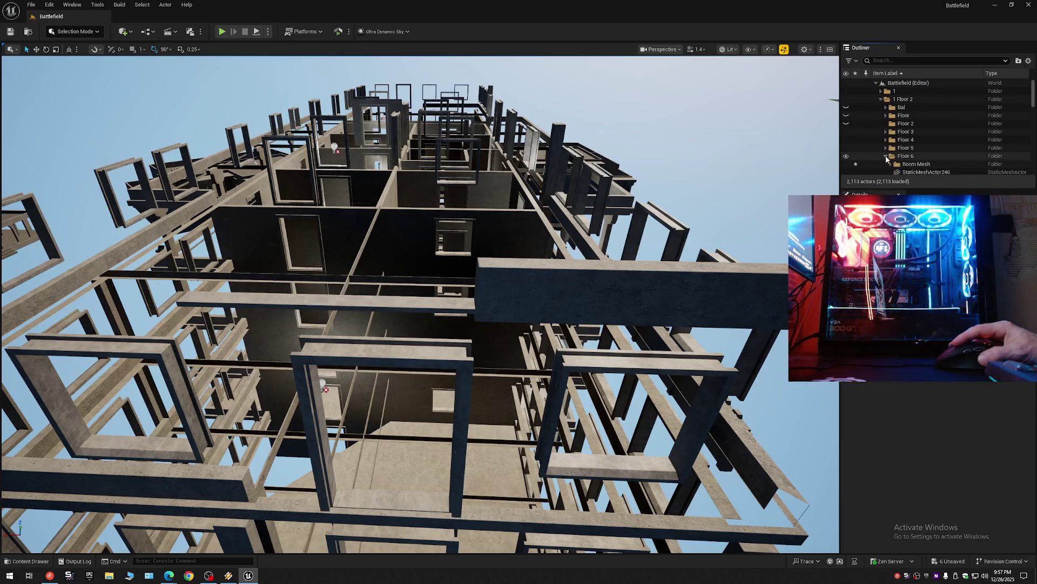
click(847, 165)
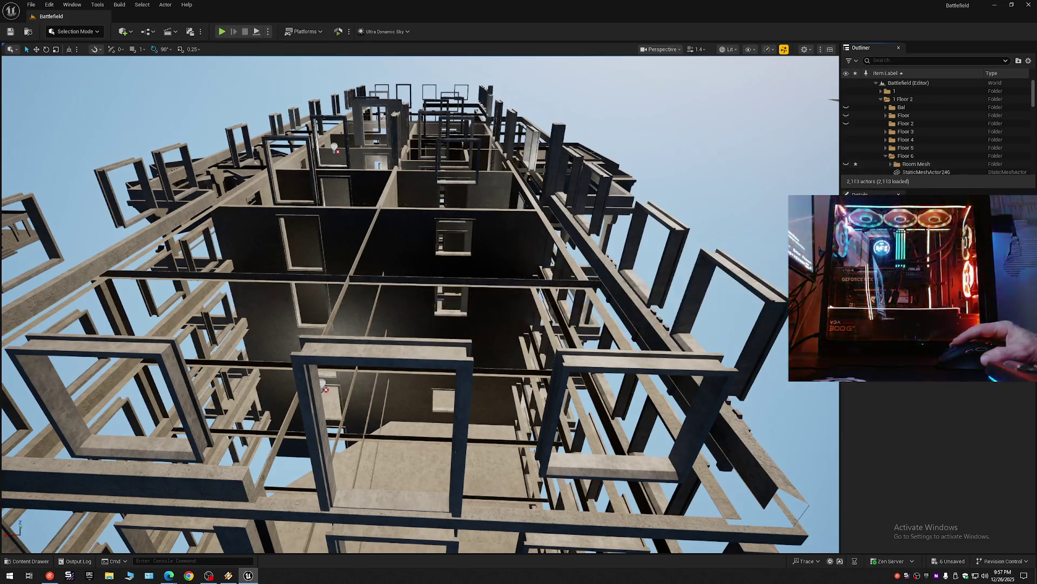
mouse_move(359, 92)
mouse_down()
mouse_move(494, 208)
mouse_move(716, 176)
mouse_move(716, 160)
mouse_move(685, 176)
mouse_move(370, 196)
mouse_move(395, 154)
mouse_move(556, 77)
mouse_move(575, 55)
mouse_move(623, 57)
mouse_up()
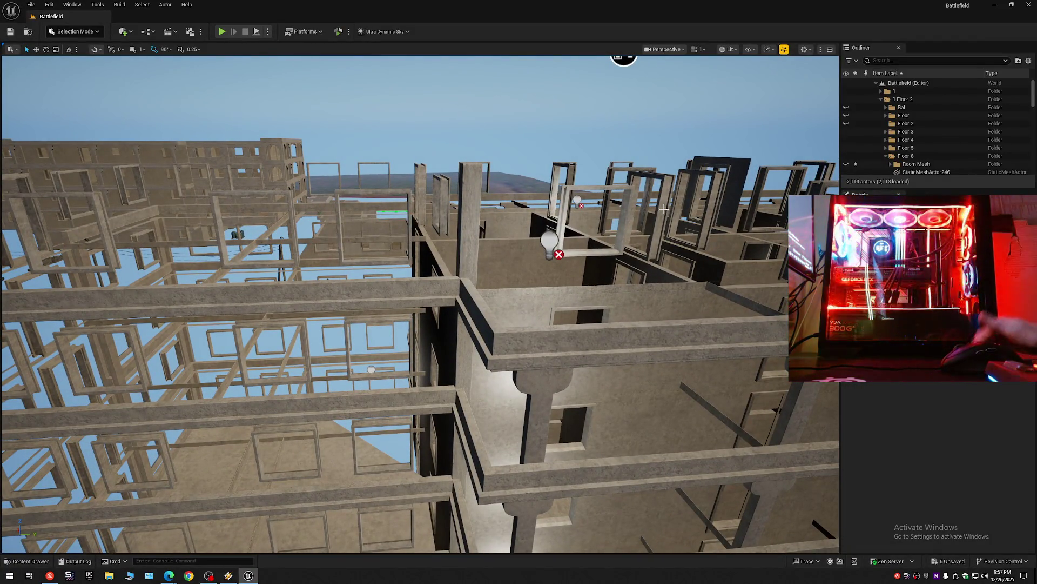
click(623, 57)
Step: Hide and re-show the tower's selected pillars, then survey the building from several angles
mouse_move(621, 51)
mouse_down()
mouse_move(406, 117)
mouse_move(220, 91)
mouse_up()
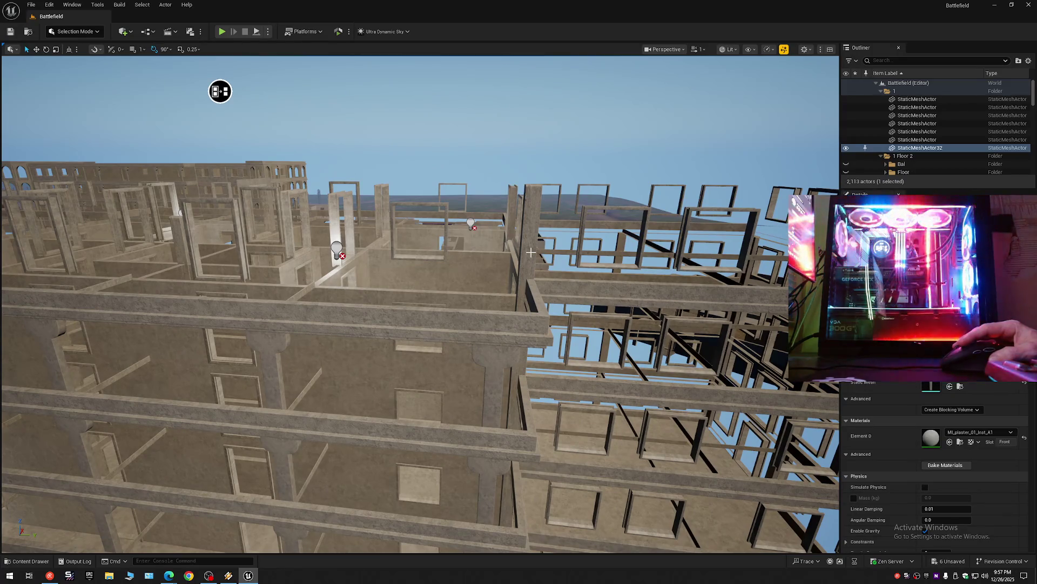
ctrl+click(531, 253)
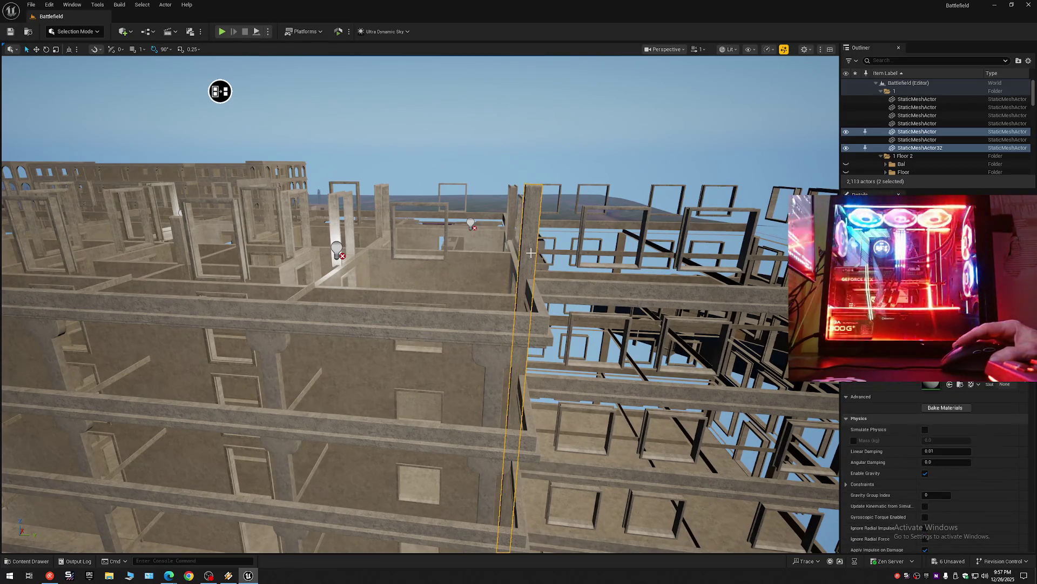
click(846, 131)
click(846, 132)
mouse_move(220, 88)
mouse_down()
mouse_move(103, 51)
mouse_move(134, 117)
mouse_move(146, 114)
mouse_up()
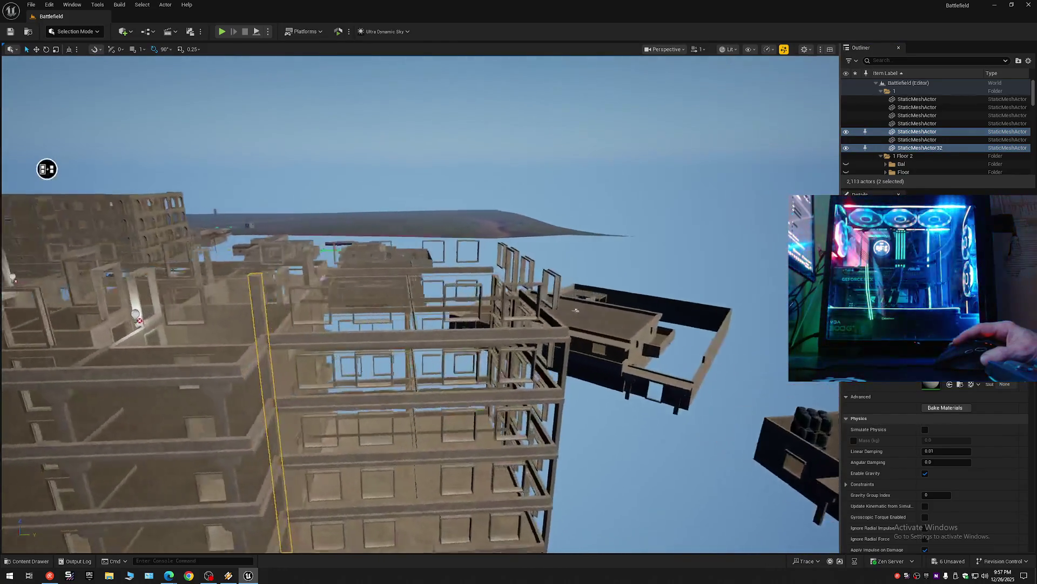
mouse_move(44, 167)
mouse_down()
mouse_move(144, 155)
mouse_move(346, 170)
mouse_up()
mouse_move(403, 310)
mouse_down()
mouse_move(590, 265)
mouse_move(596, 190)
mouse_up()
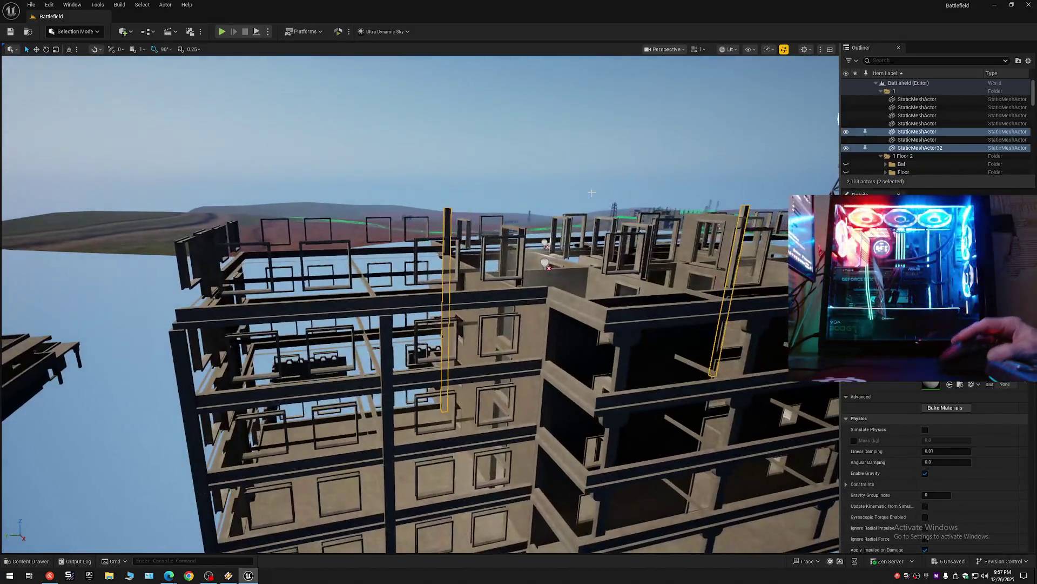
Step: Collapse every Outliner folder and bring up the ZOL MC music player over the editor
click(471, 298)
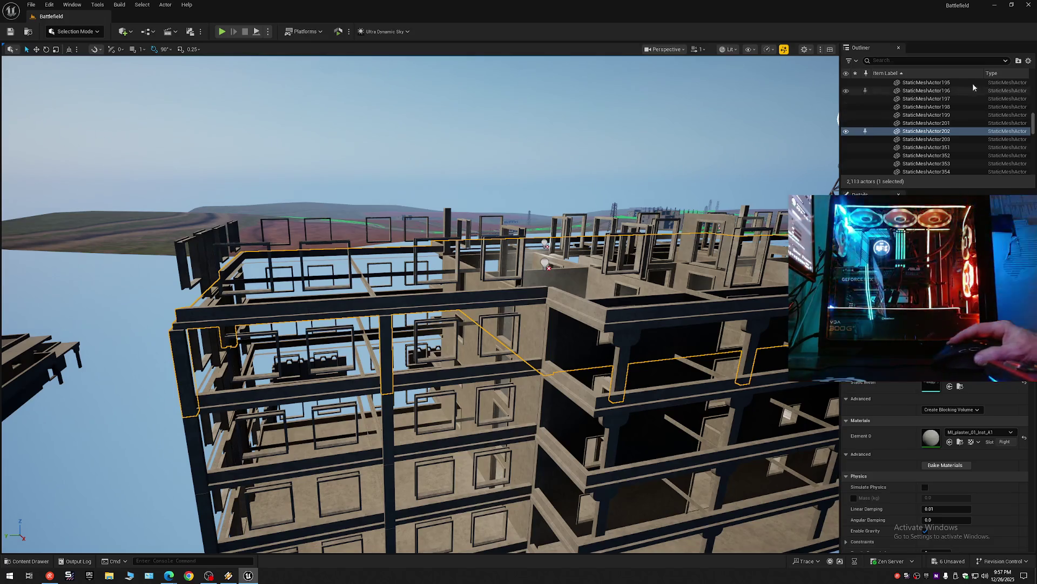
click(1028, 62)
click(954, 101)
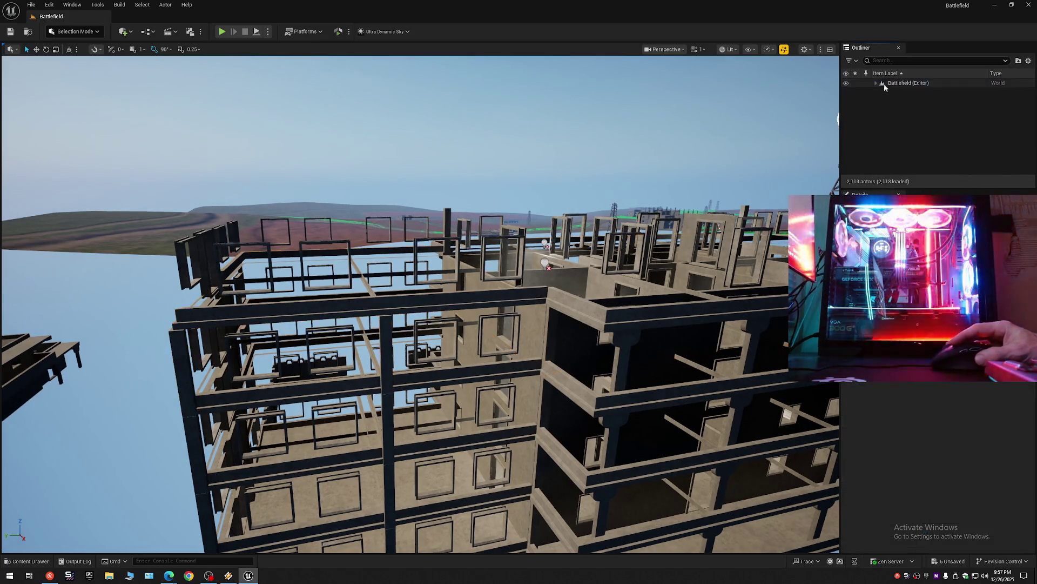
click(229, 576)
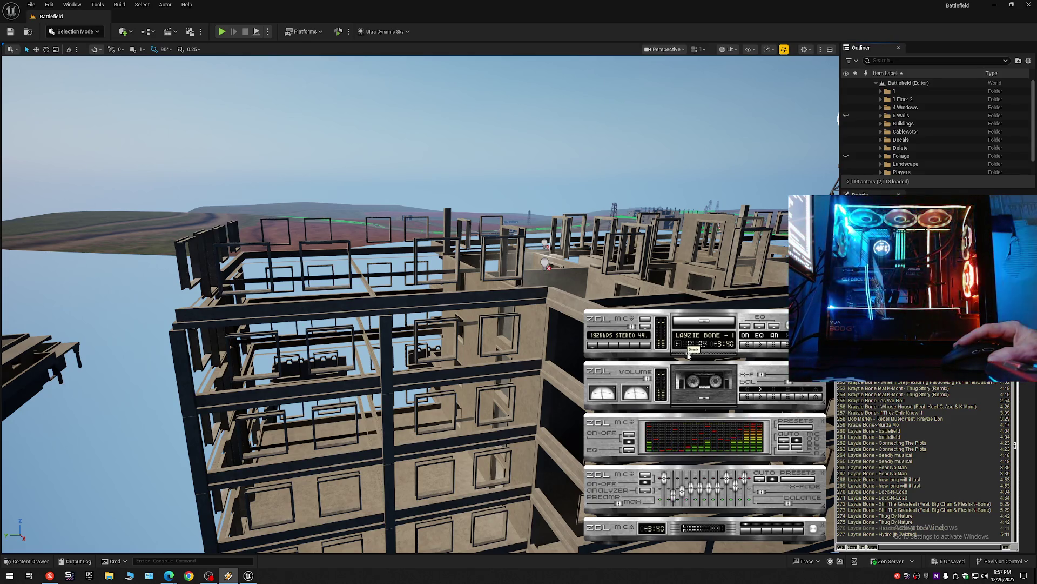
Step: Skip ahead in the ZOL MC song and return to orbiting the building in Unreal
click(689, 355)
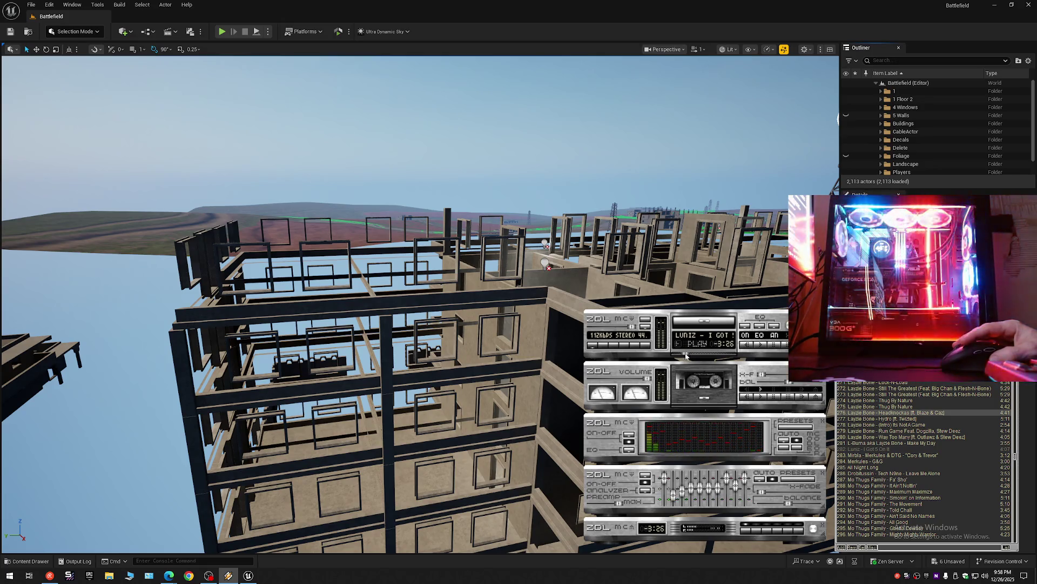
click(251, 576)
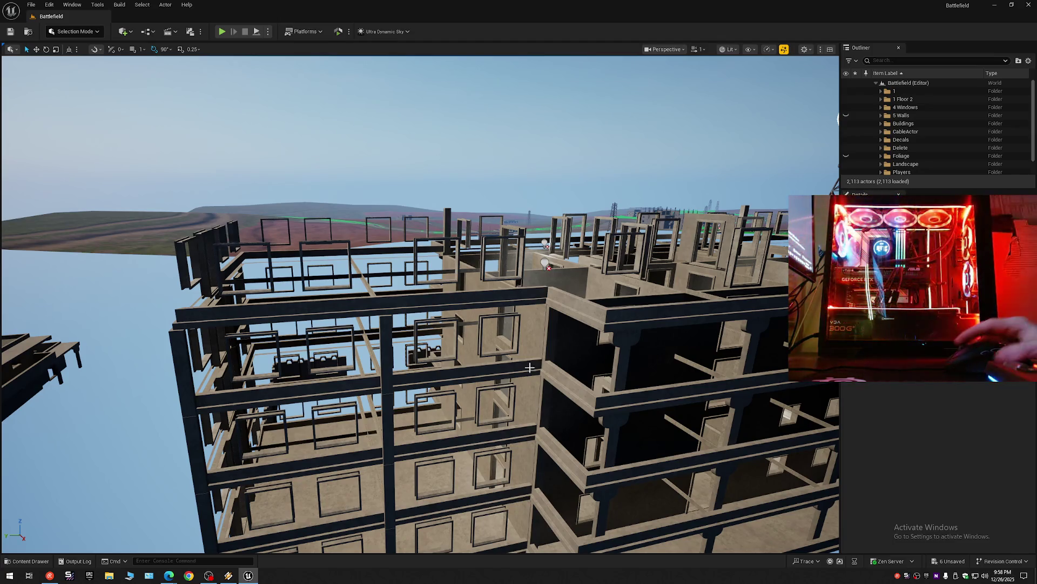
mouse_move(449, 392)
mouse_down()
mouse_move(525, 108)
mouse_move(465, 91)
mouse_move(431, 98)
mouse_move(421, 109)
mouse_move(488, 99)
mouse_move(487, 135)
mouse_move(413, 143)
mouse_move(234, 84)
mouse_move(229, 154)
mouse_move(462, 190)
mouse_move(556, 326)
mouse_move(324, 106)
mouse_move(291, 57)
mouse_up()
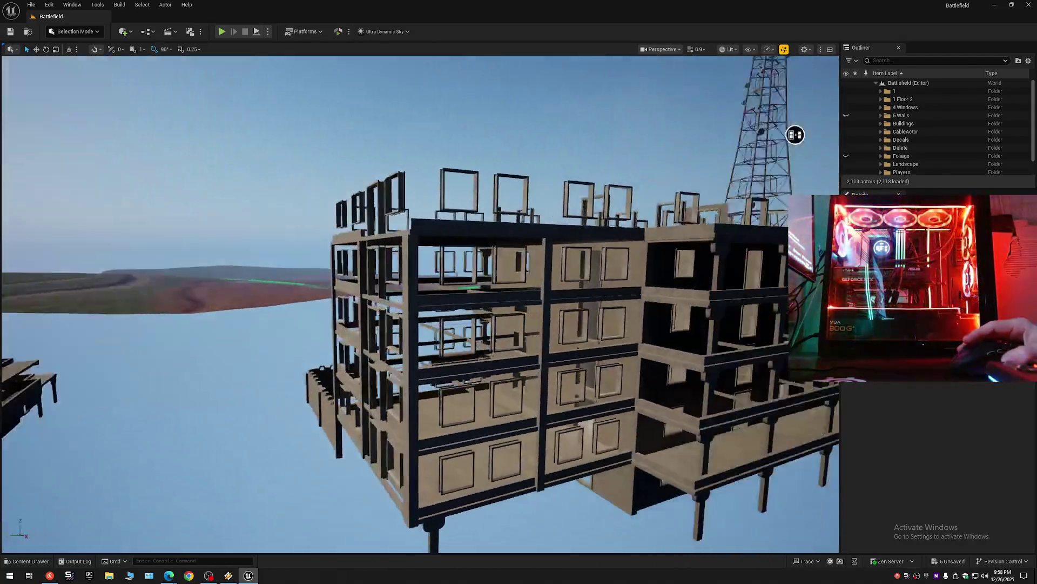
mouse_move(792, 135)
mouse_down()
mouse_move(672, 155)
mouse_move(627, 129)
mouse_move(616, 139)
mouse_move(351, 82)
mouse_move(227, 95)
mouse_move(200, 165)
mouse_move(137, 125)
mouse_move(257, 100)
mouse_move(448, 118)
mouse_move(587, 185)
mouse_move(528, 219)
mouse_move(543, 210)
mouse_move(585, 224)
mouse_move(524, 202)
mouse_move(563, 203)
mouse_move(463, 132)
mouse_move(336, 139)
mouse_move(238, 108)
mouse_move(385, 149)
mouse_move(601, 122)
mouse_move(481, 162)
mouse_up()
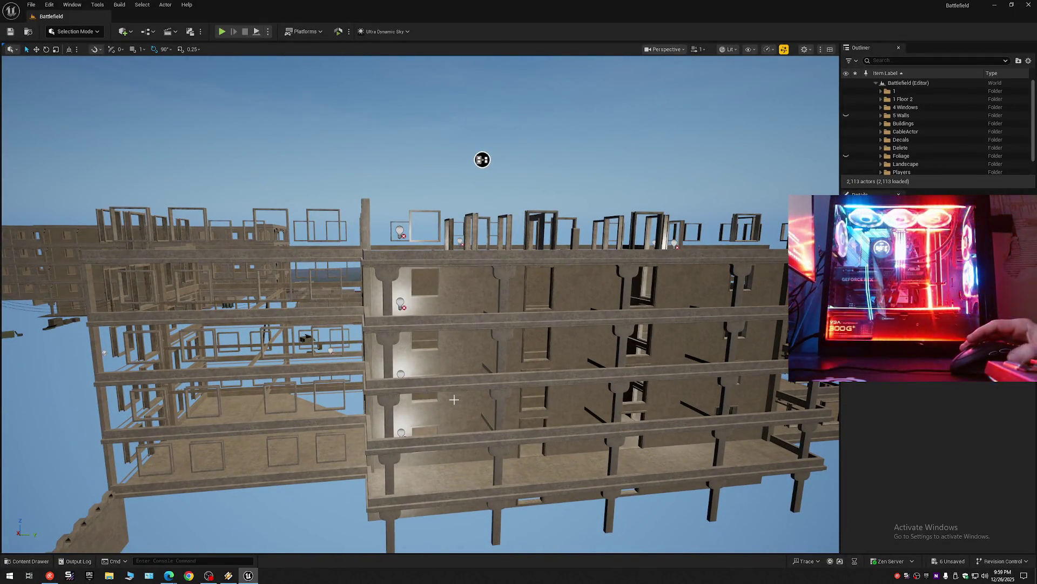
Step: Select five floor and wall meshes and hide them with H, leaving only window frames
click(462, 308)
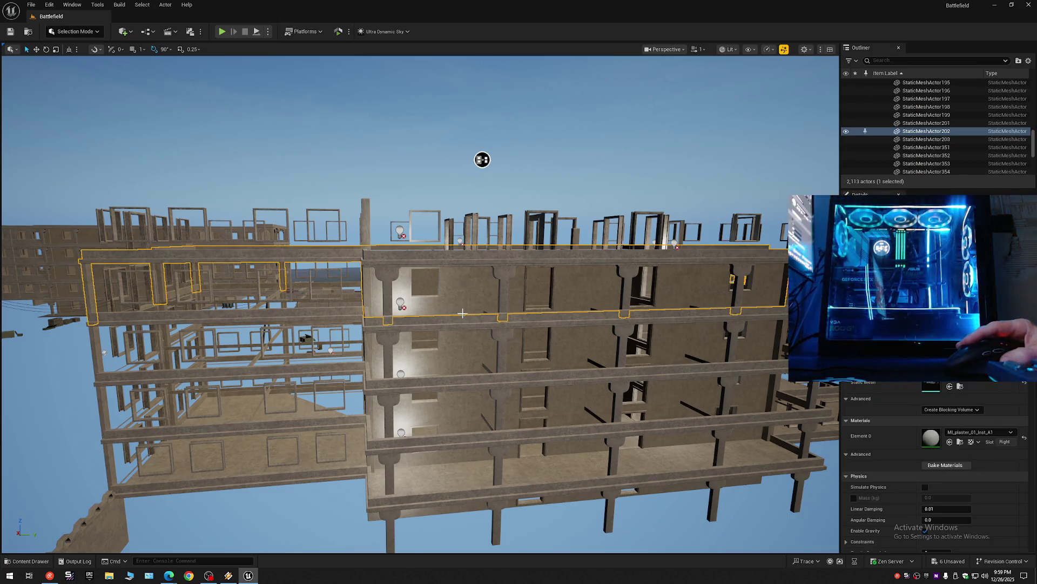
ctrl+click(464, 373)
ctrl+click(462, 407)
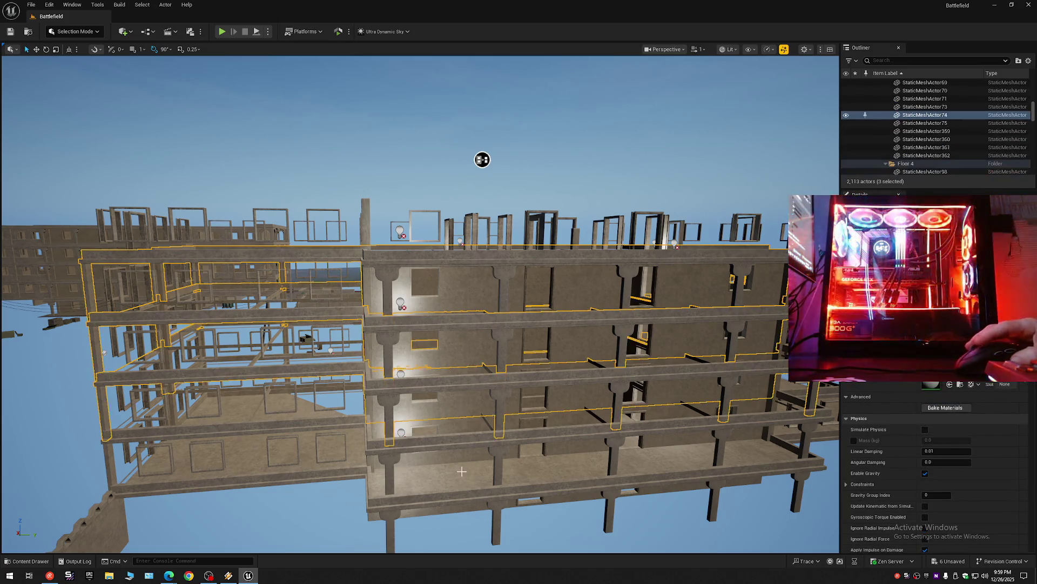
ctrl+click(460, 456)
drag(483, 159, 453, 182)
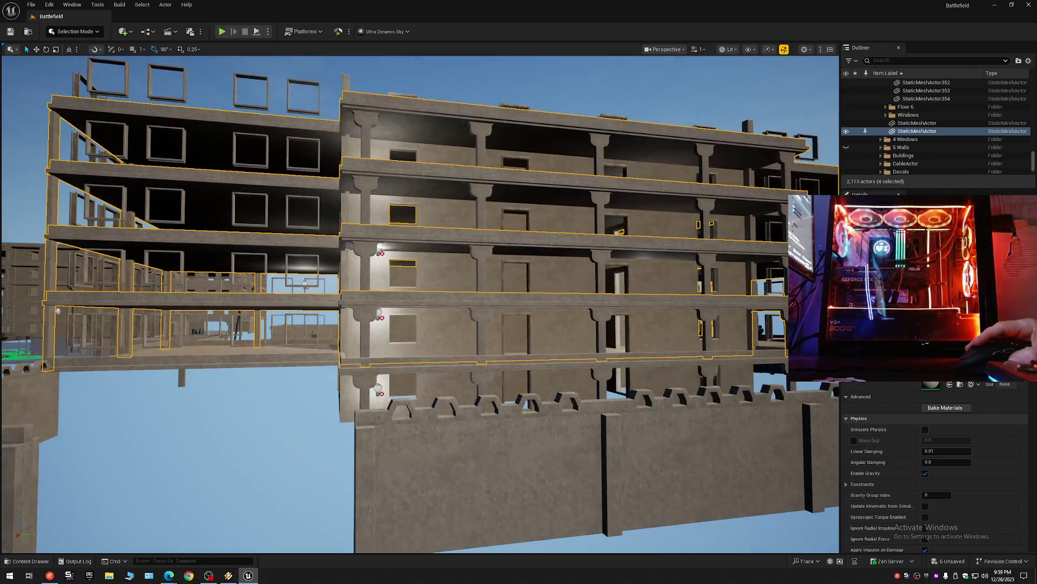
ctrl+click(442, 388)
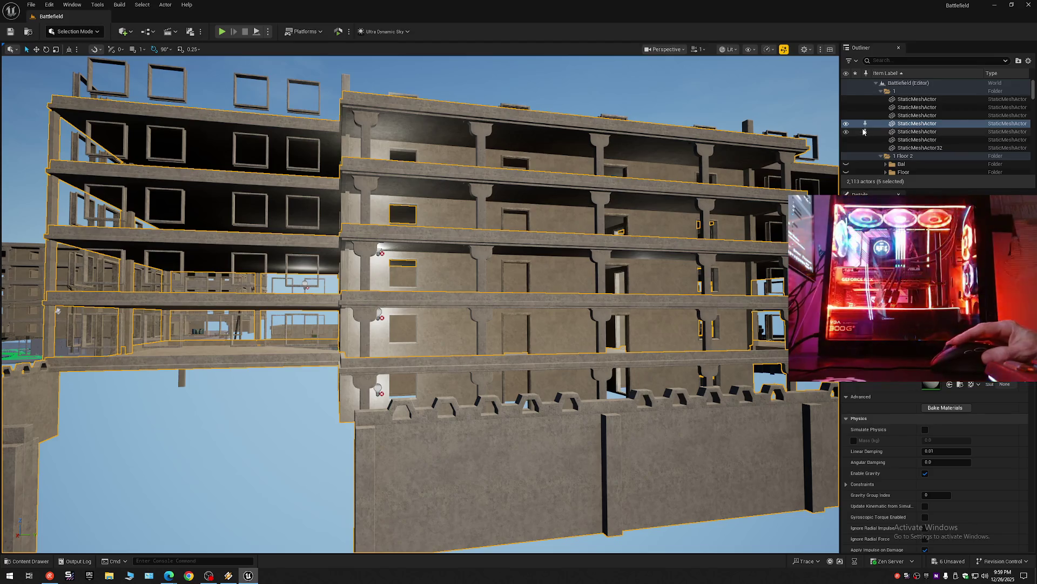
key(h)
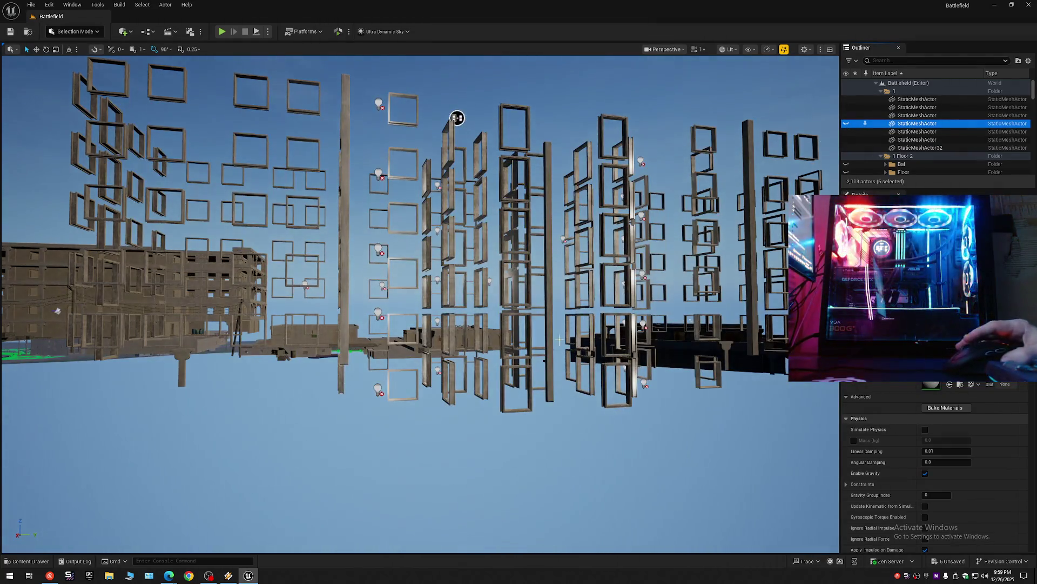
mouse_move(457, 118)
mouse_down()
mouse_move(530, 108)
mouse_move(537, 202)
mouse_move(479, 177)
mouse_move(621, 179)
mouse_move(471, 174)
mouse_move(348, 153)
mouse_move(367, 145)
mouse_move(224, 192)
mouse_move(347, 57)
mouse_move(326, 56)
mouse_move(296, 368)
mouse_move(632, 241)
mouse_move(570, 132)
mouse_move(584, 158)
mouse_move(748, 153)
mouse_move(515, 319)
mouse_up()
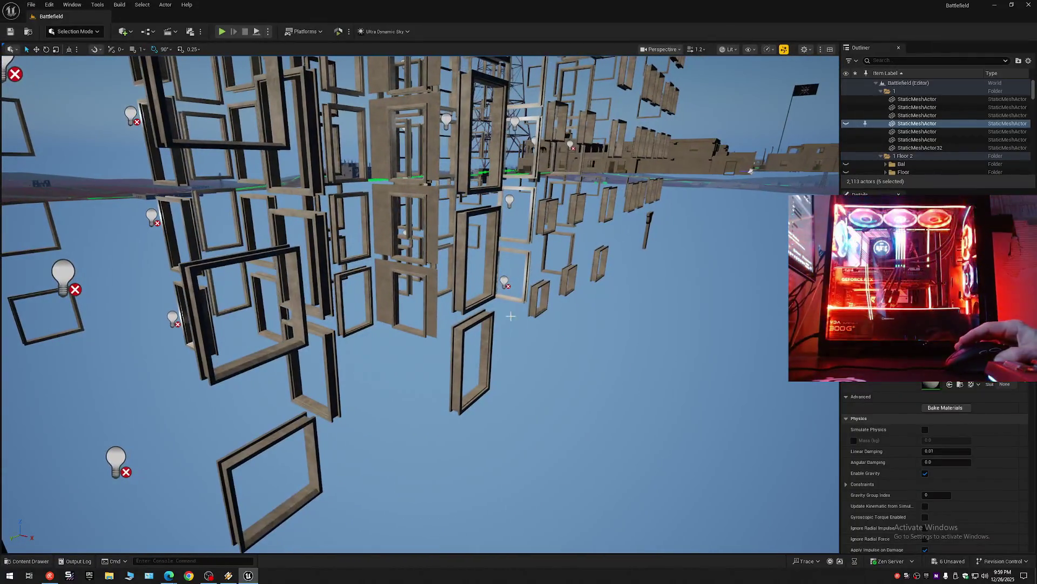
Step: Select four stacked window frames and hide them from the Outliner eye icon
click(379, 281)
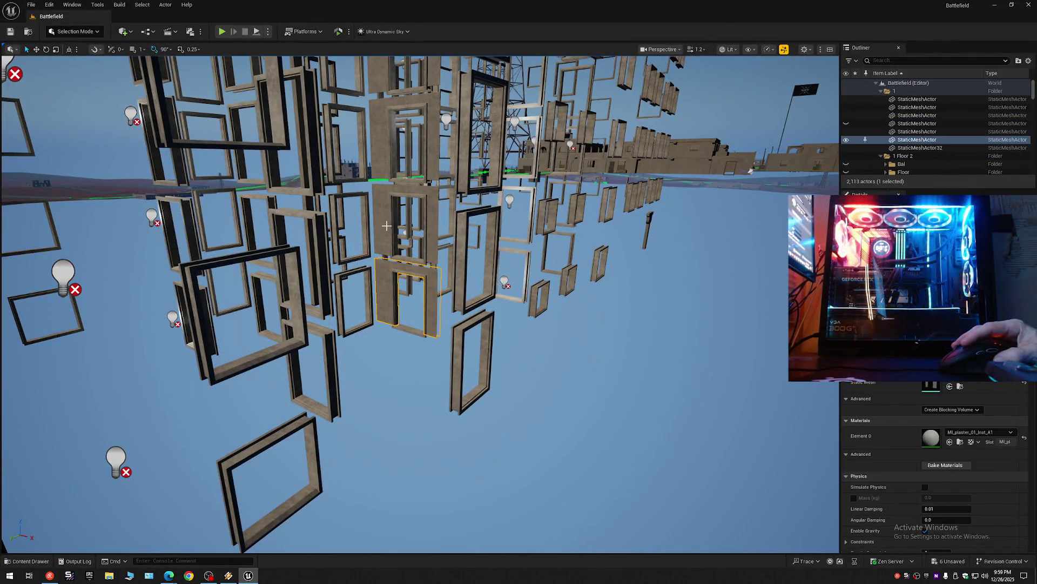
ctrl+click(388, 230)
ctrl+click(380, 126)
drag(380, 96, 393, 180)
ctrl+click(392, 179)
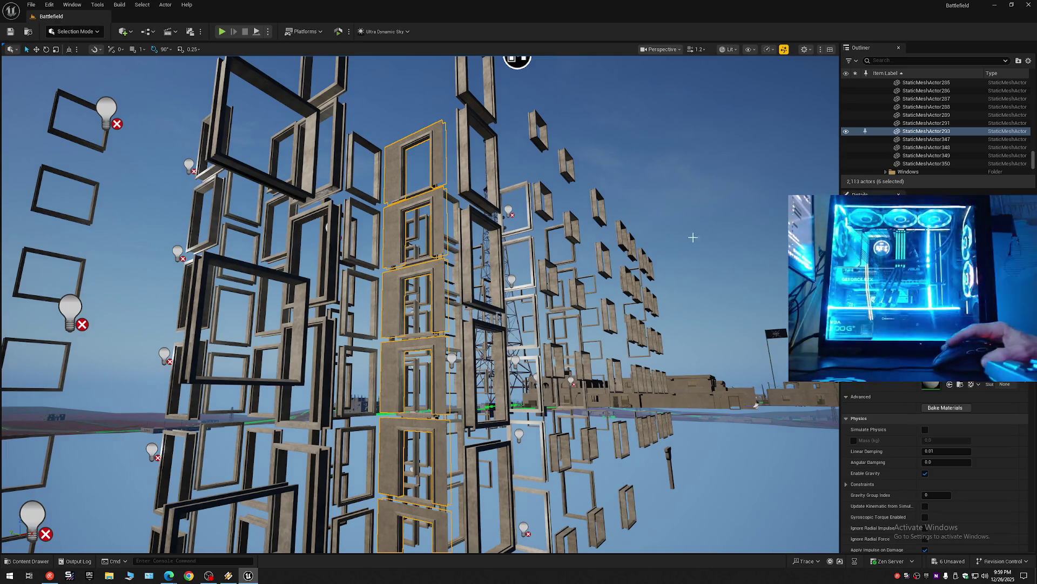
click(846, 131)
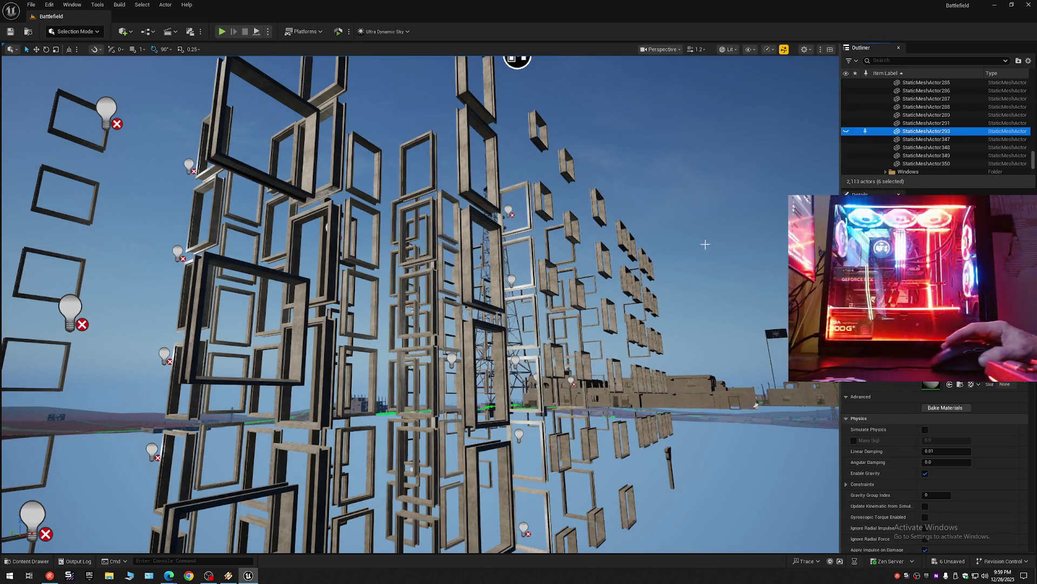
drag(713, 227, 730, 244)
mouse_move(569, 209)
mouse_down()
mouse_move(535, 300)
mouse_move(574, 322)
mouse_up()
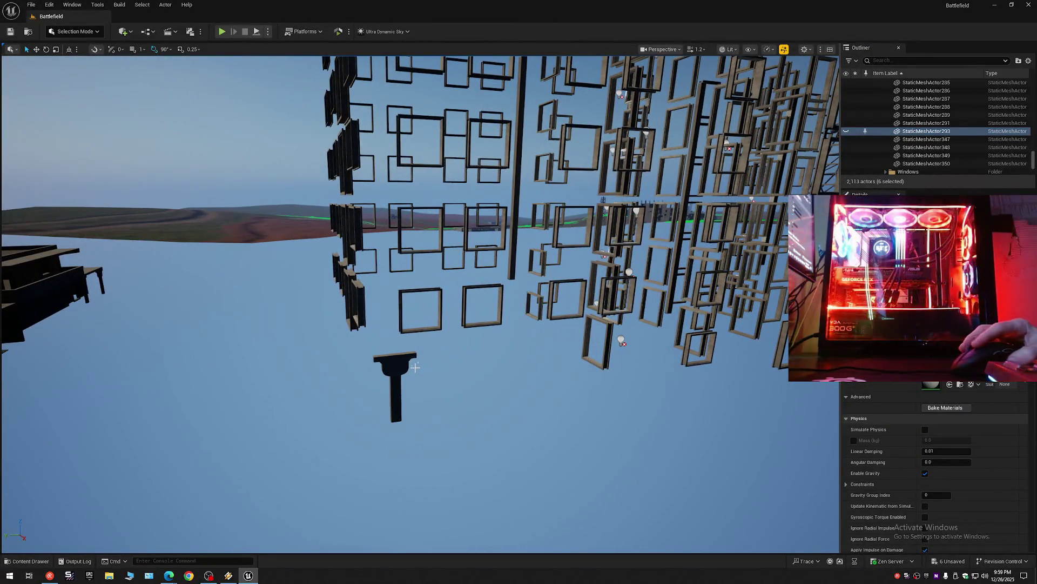
Step: Select a single mesh and the T-shaped post while viewing the frames and tower
click(413, 368)
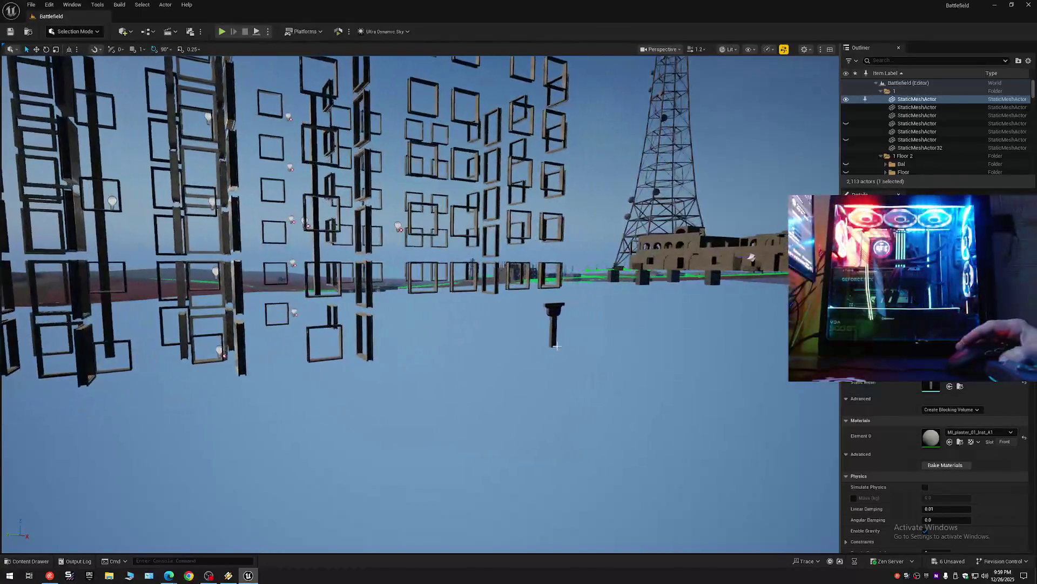
drag(414, 368, 613, 306)
ctrl+click(550, 306)
mouse_move(550, 307)
mouse_down()
mouse_move(519, 292)
mouse_move(689, 70)
mouse_up()
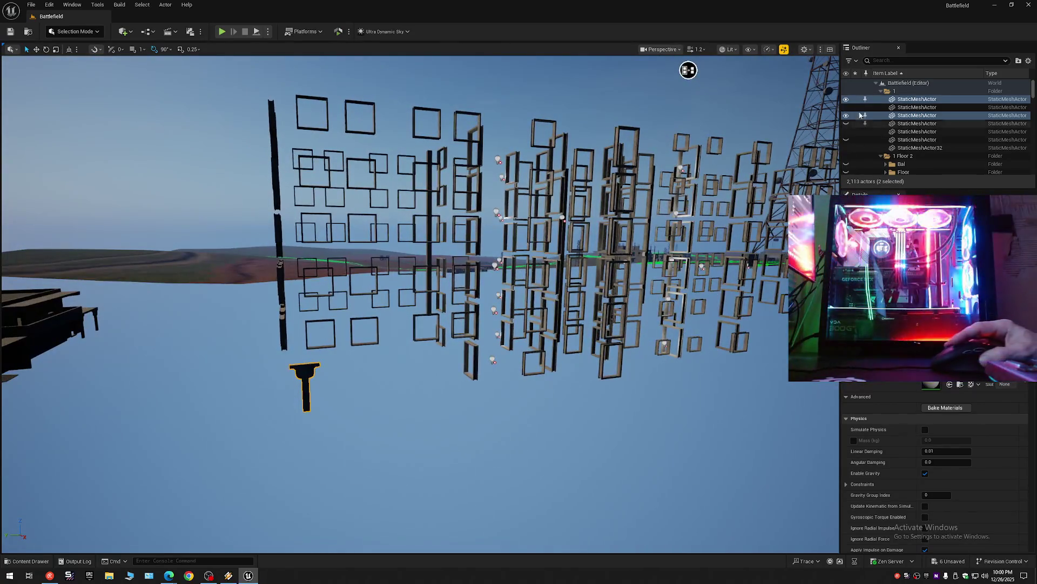
drag(811, 243, 729, 244)
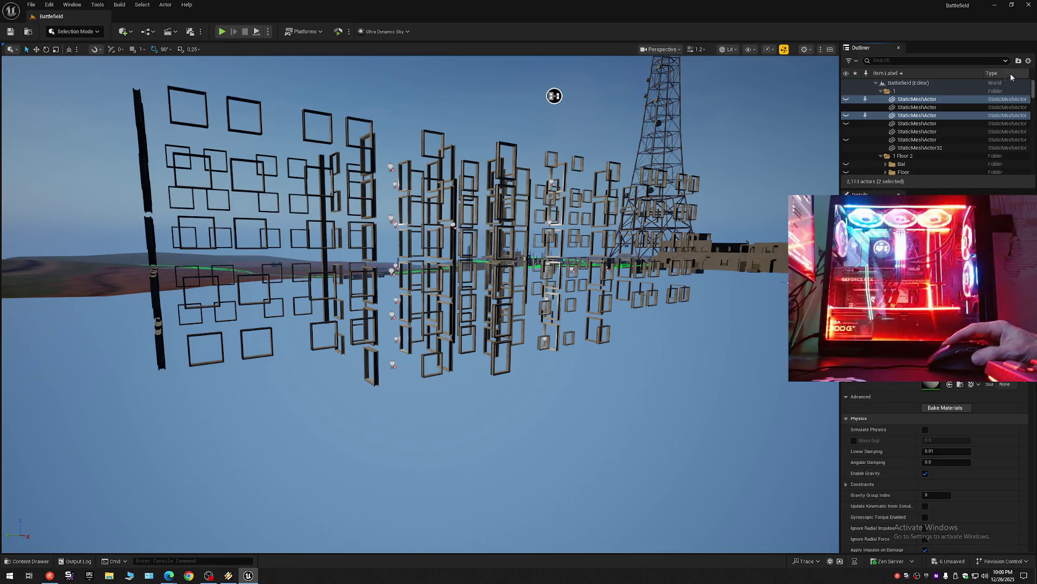
Step: Collapse the whole Outliner and expand the Battlefield root to its top-level folders
click(1029, 61)
click(961, 101)
click(876, 83)
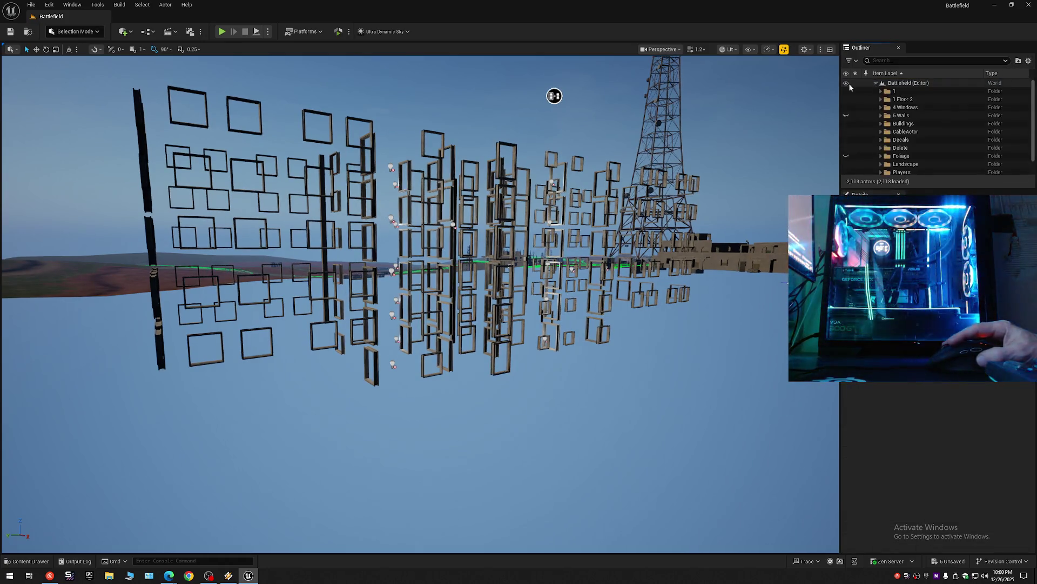
Step: Save the current Battlefield level from the File menu and dismiss the leftover menu
click(11, 32)
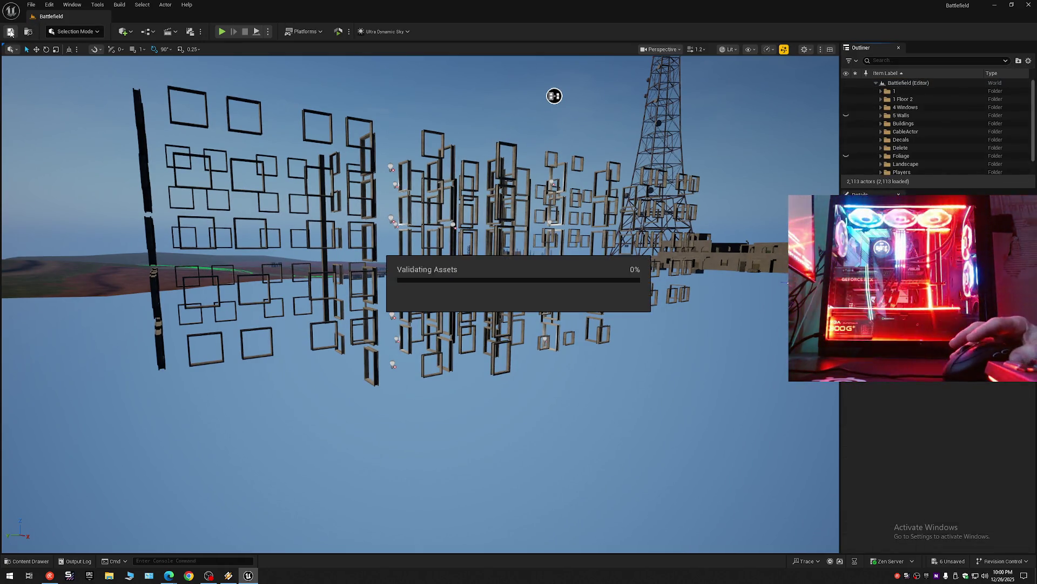
click(31, 6)
click(57, 102)
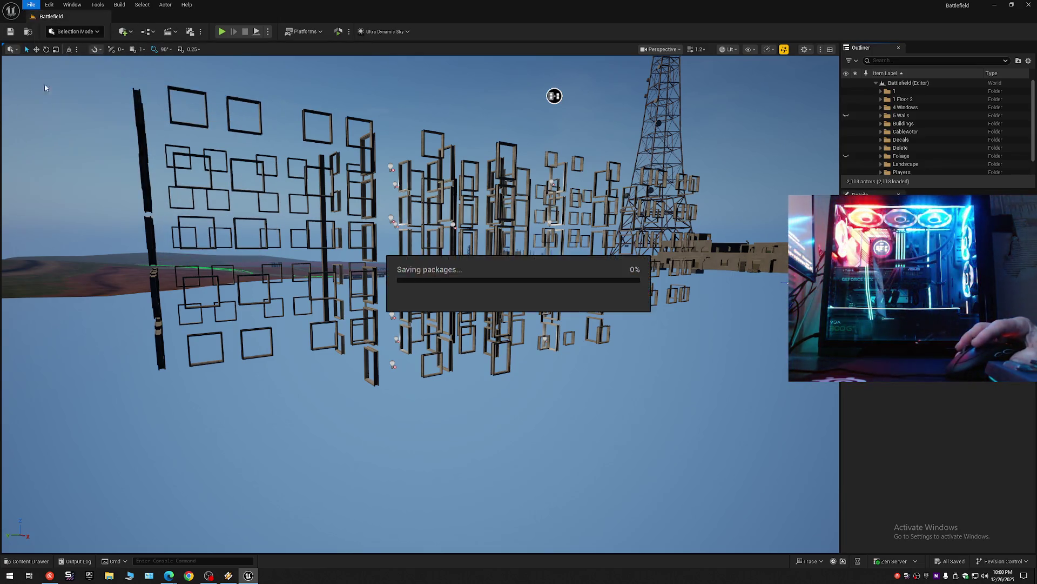
click(30, 5)
click(52, 120)
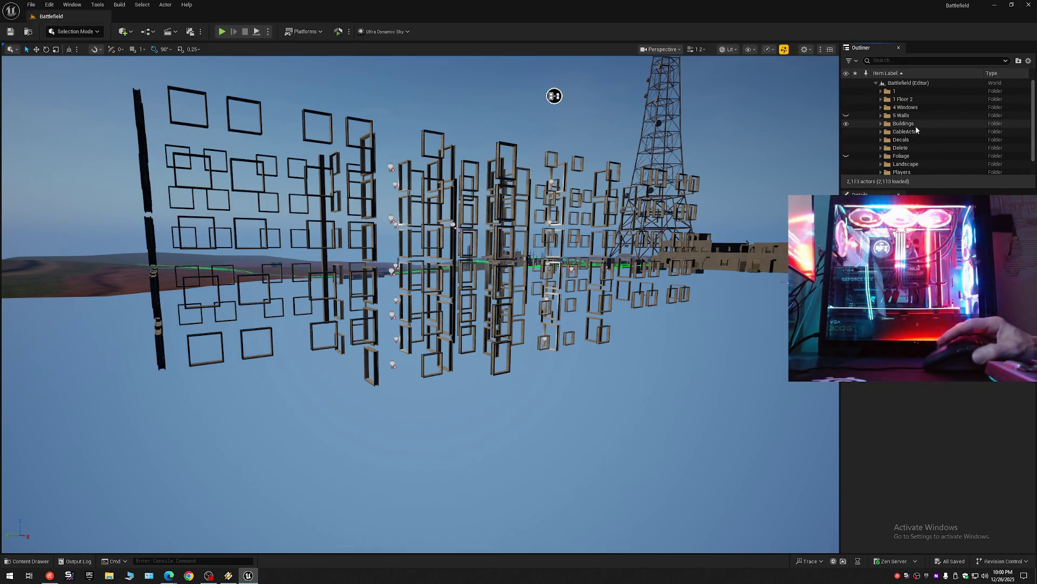
Step: Select the 4 Windows folder and toggle its window meshes hidden and visible again
click(882, 107)
click(865, 107)
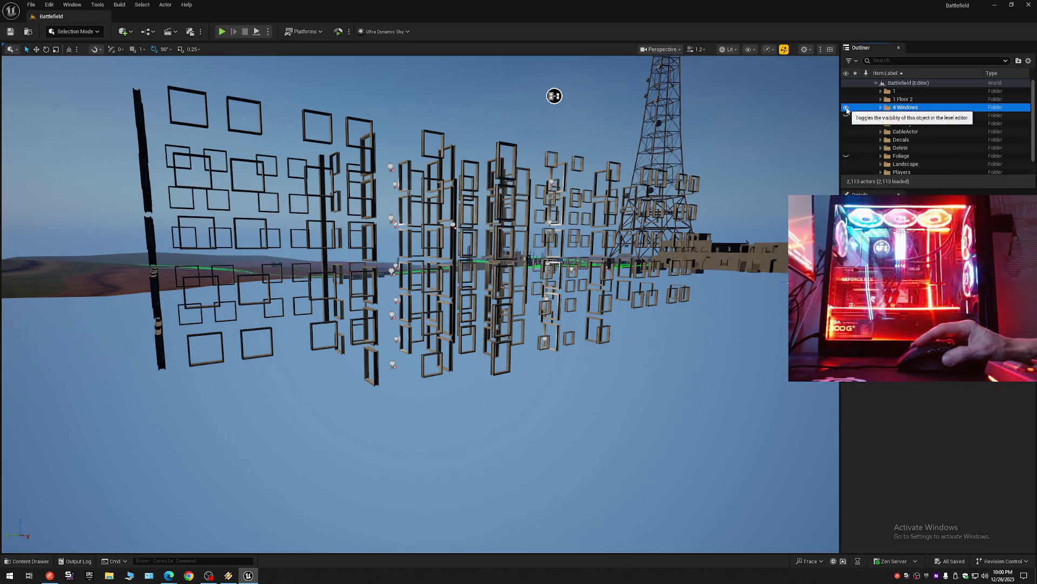
click(846, 107)
click(846, 107)
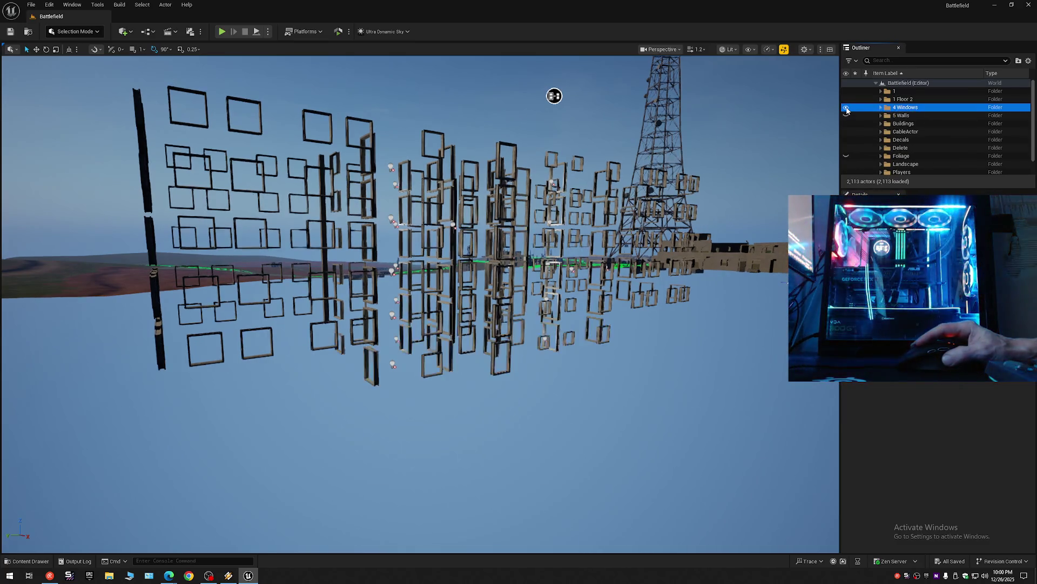
Step: Check the Windows folder inside 1 Floor 2, then expand 4 Windows and select its first actor
click(881, 99)
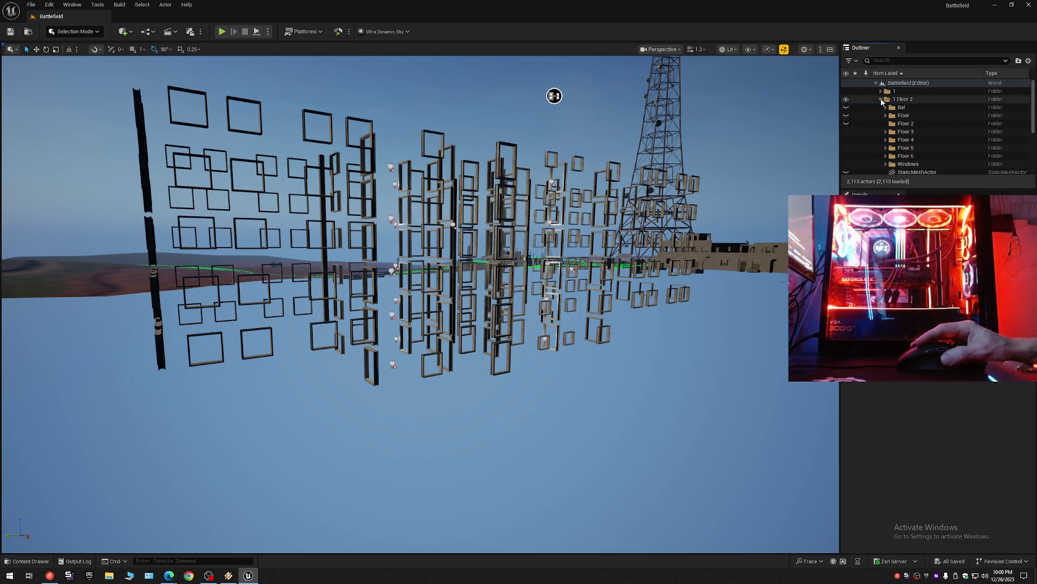
click(875, 164)
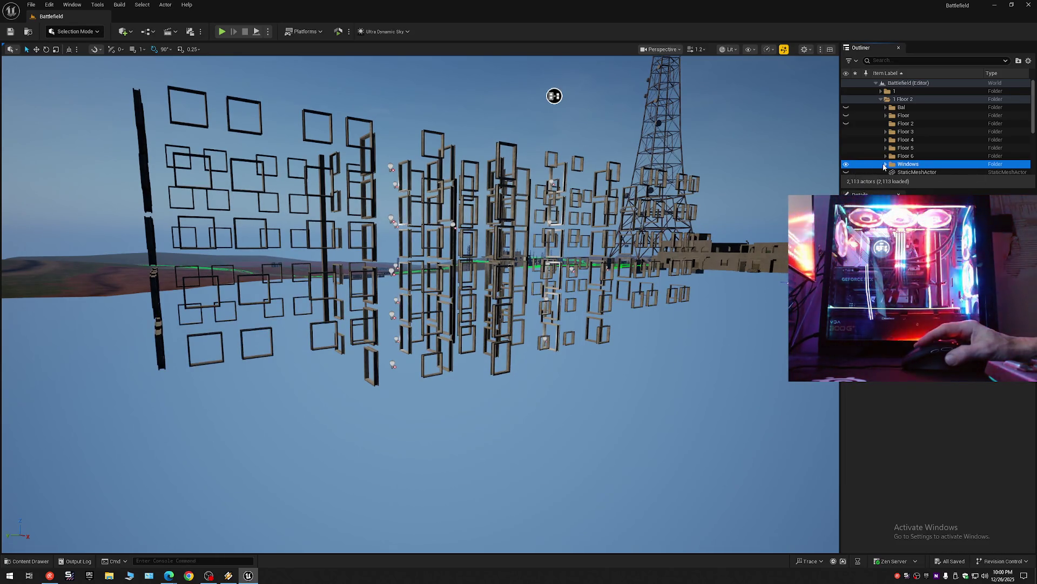
click(882, 99)
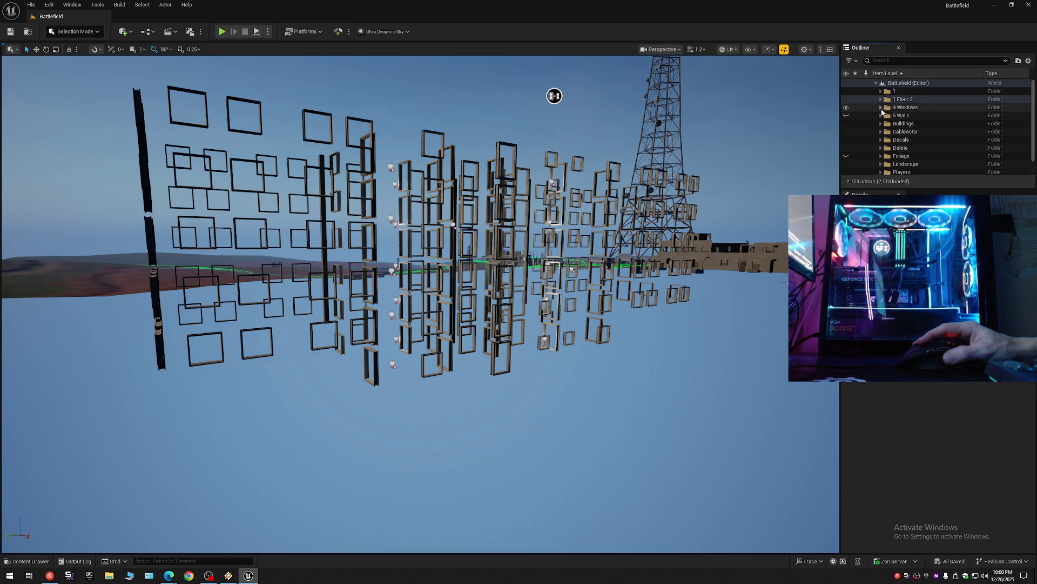
click(883, 107)
click(913, 115)
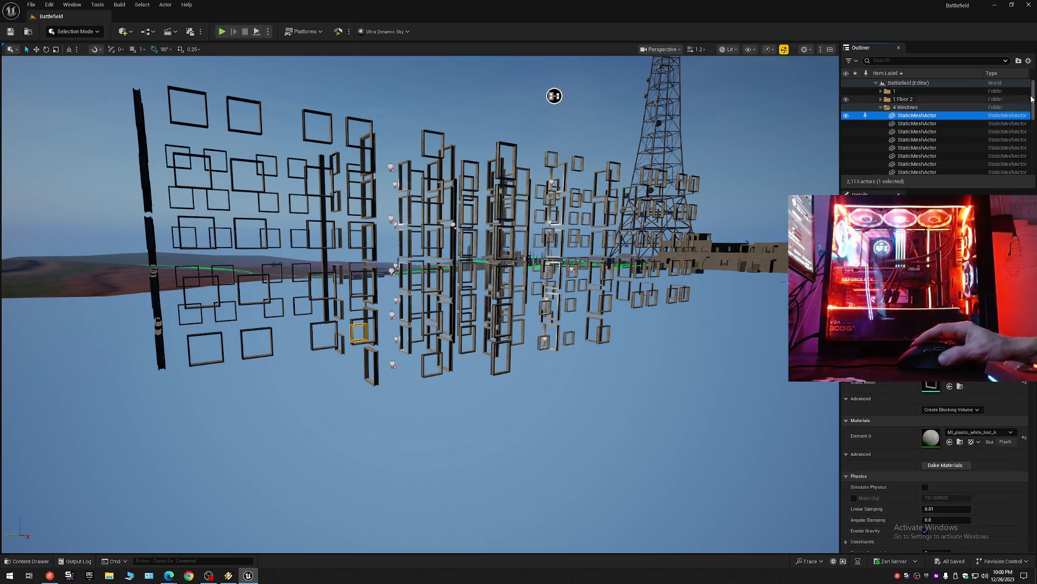
drag(1030, 103, 1030, 144)
scroll(932, 130, down, 1)
Step: Move all 22 window actors from 4 Windows into 1 Floor 2's Windows folder
shift+click(917, 116)
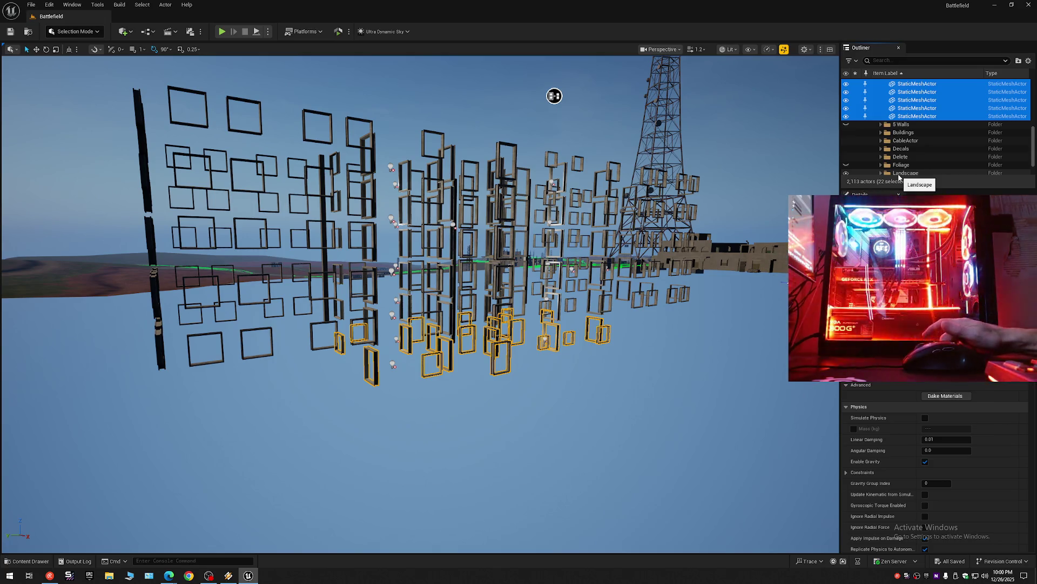
right_click(925, 103)
mouse_move(960, 412)
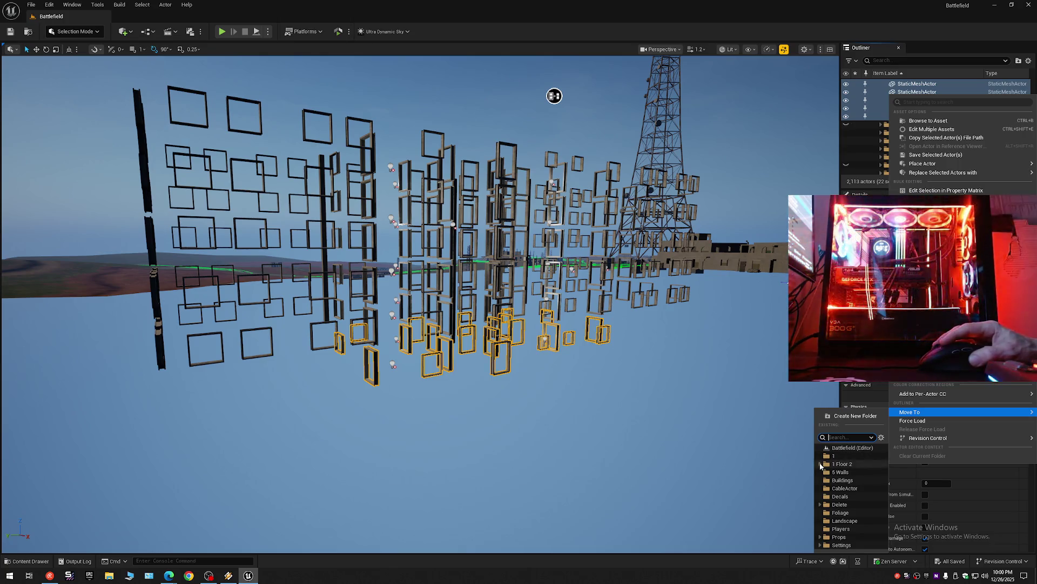
click(821, 463)
click(844, 499)
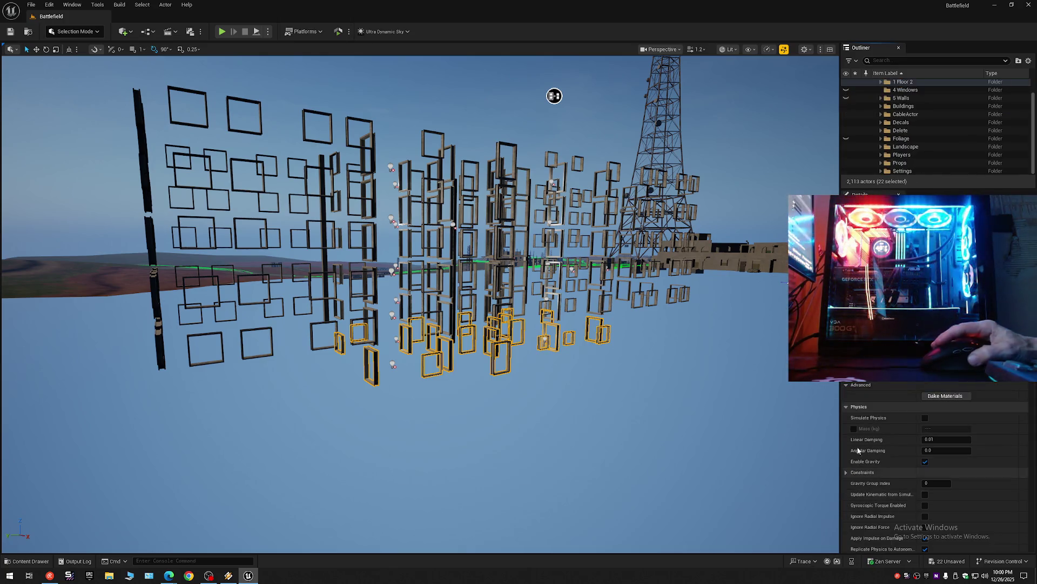
Step: Collapse the Outliner to the level's top folders and select the emptied 4 Windows folder
click(1029, 61)
click(950, 101)
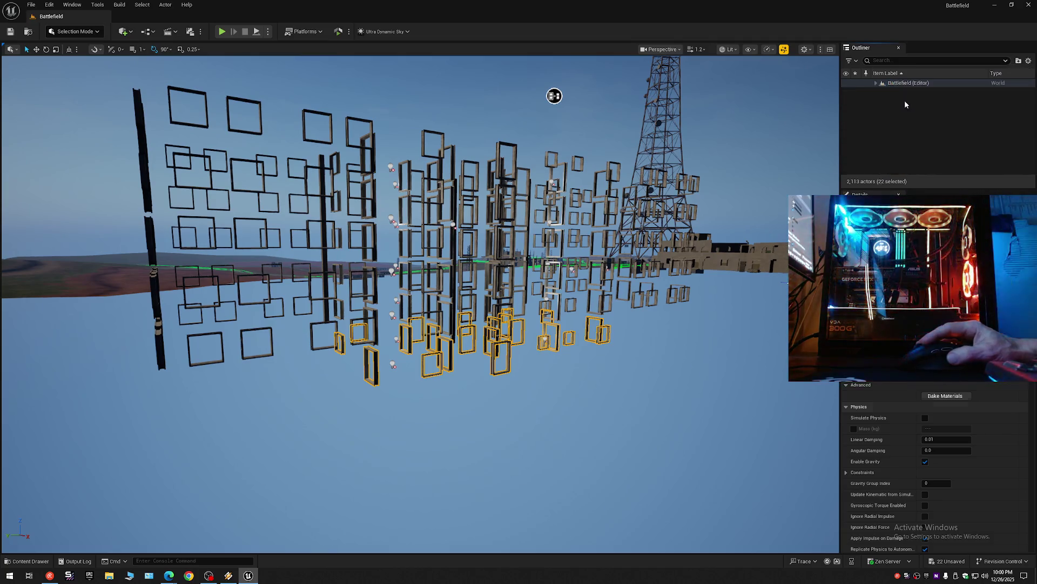
click(882, 83)
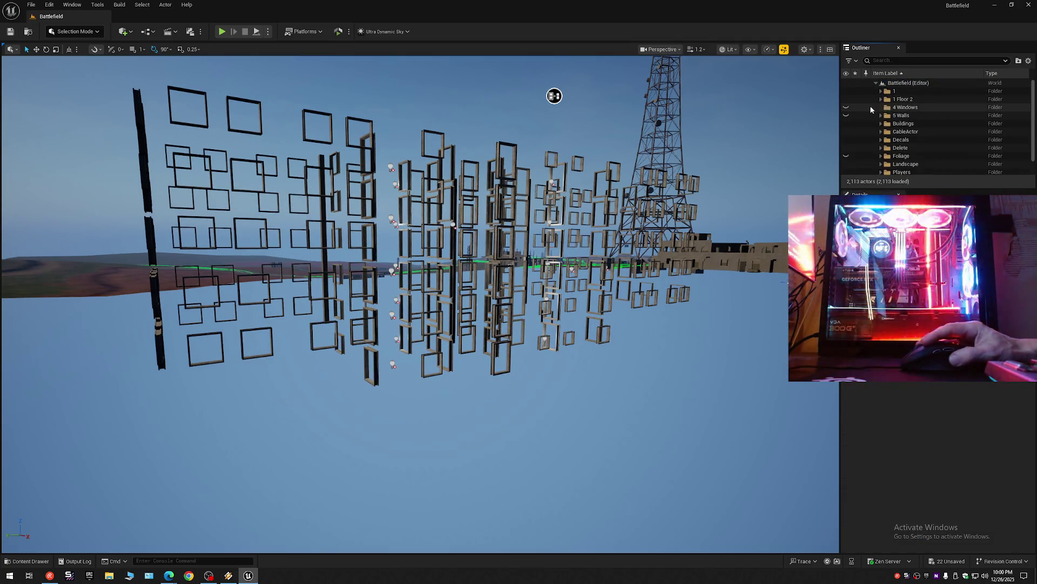
click(871, 108)
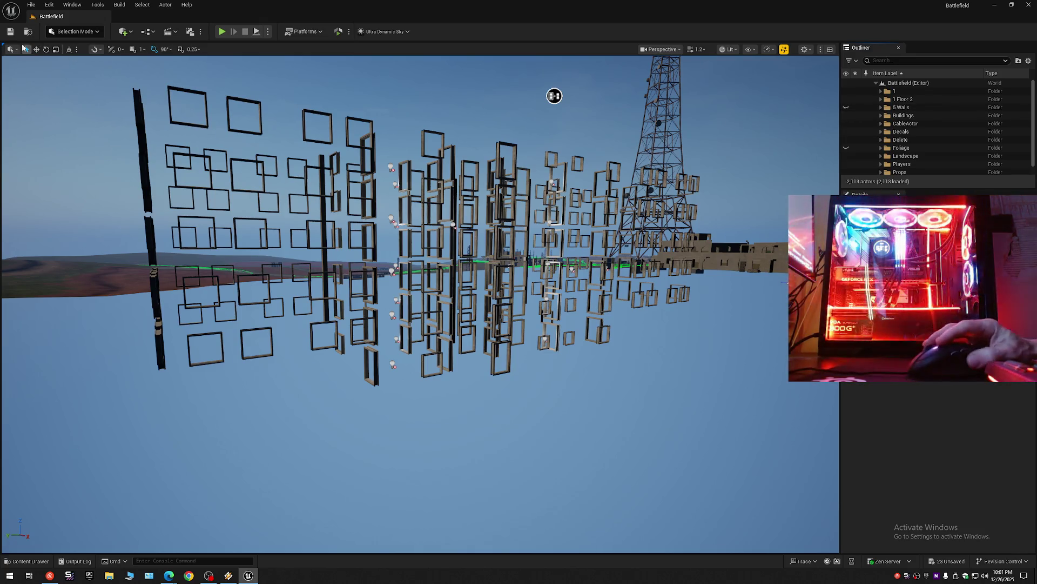
Step: Save the Battlefield level with Ctrl+S and Save Current Level
key(ctrl+s)
click(31, 4)
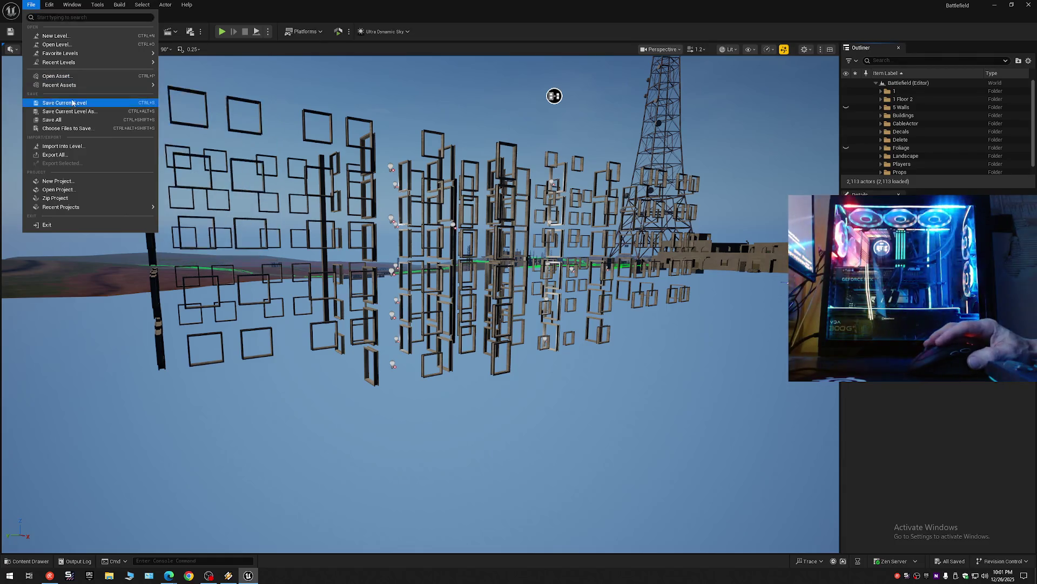
click(73, 102)
click(30, 5)
click(59, 122)
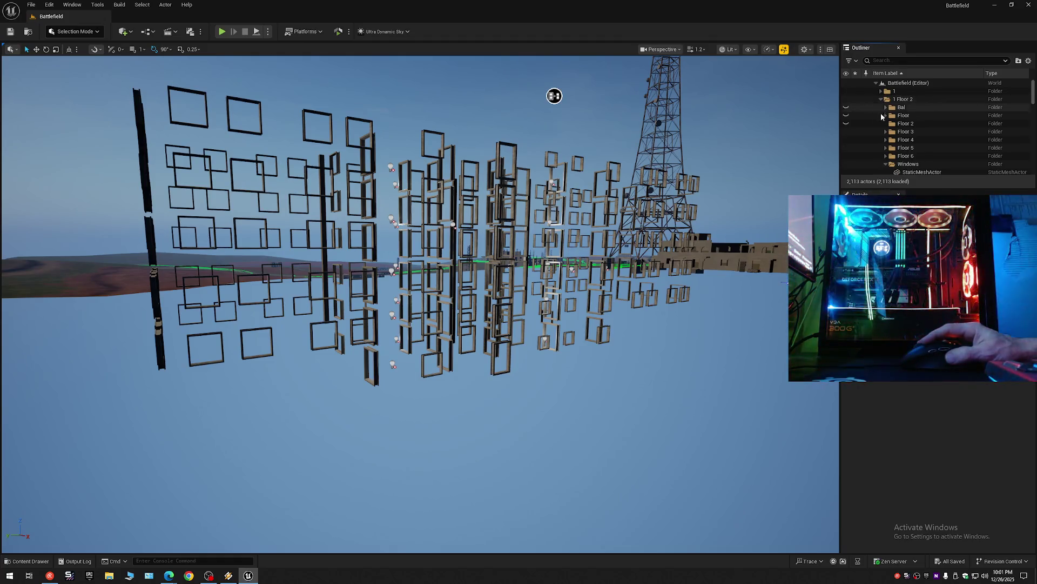
Step: Make the 5 Walls folder's wall meshes visible again
click(873, 164)
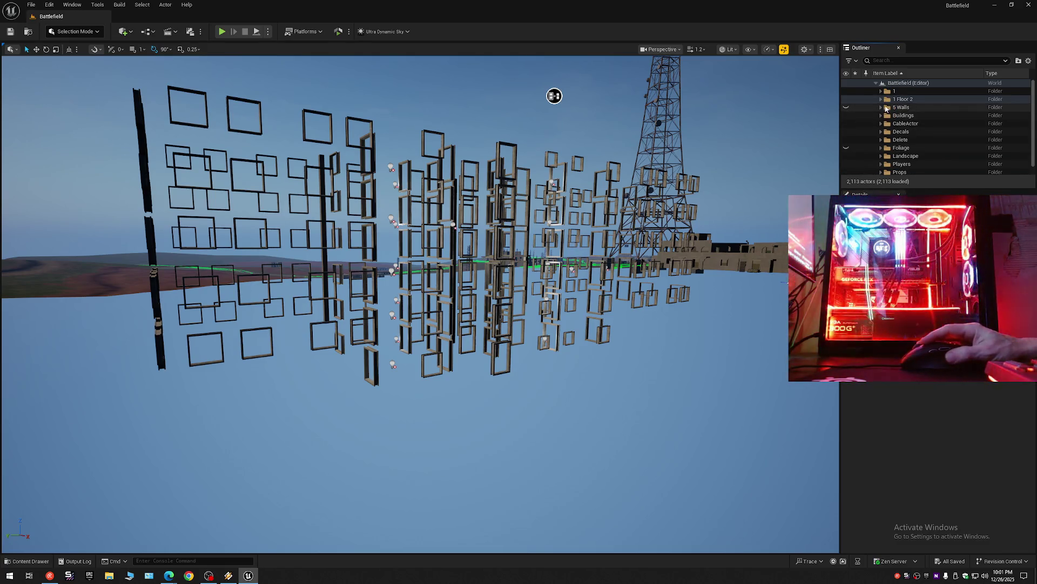
click(846, 108)
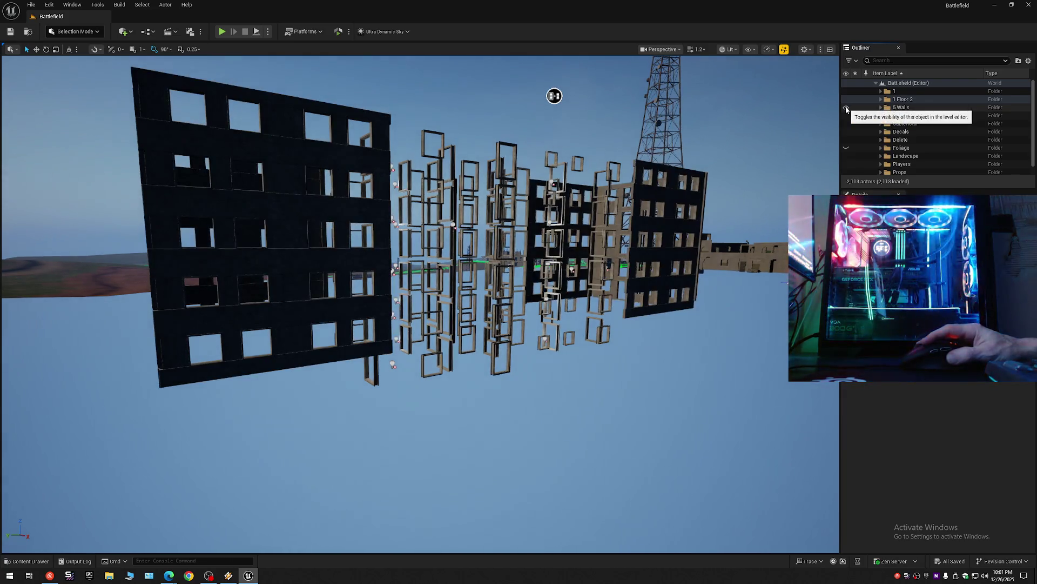
Step: Fly to the sandstone building's top corner and select its plaster top wall band
mouse_move(553, 96)
mouse_down()
mouse_move(587, 93)
mouse_move(579, 154)
mouse_move(660, 186)
mouse_move(443, 182)
mouse_move(459, 178)
mouse_move(398, 250)
mouse_move(425, 231)
mouse_move(395, 282)
mouse_move(377, 264)
mouse_move(387, 258)
mouse_move(356, 248)
mouse_move(533, 165)
mouse_move(539, 128)
mouse_move(522, 72)
mouse_move(549, 102)
mouse_move(646, 114)
mouse_move(573, 129)
mouse_move(385, 113)
mouse_up()
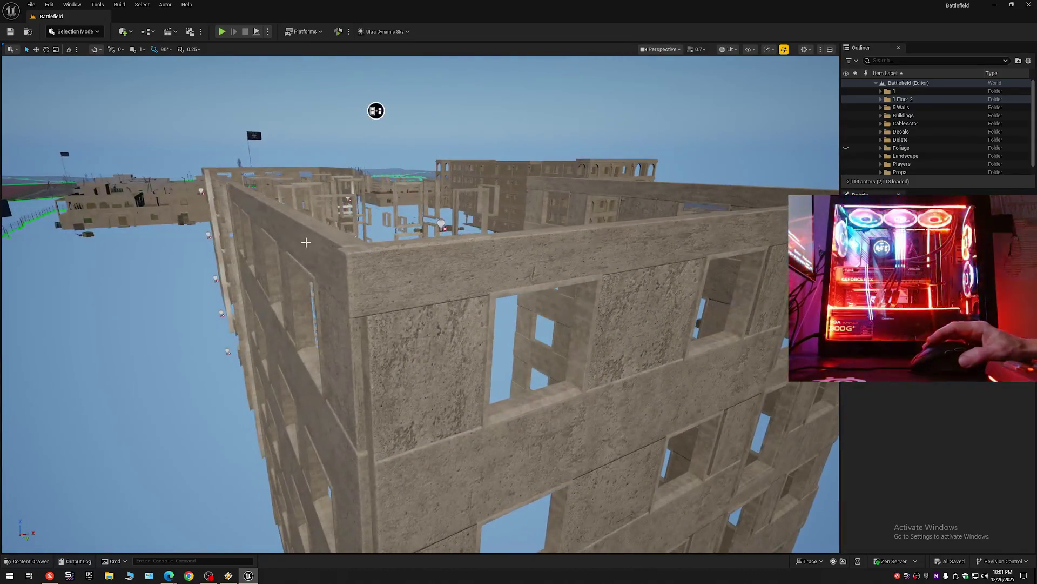
click(346, 272)
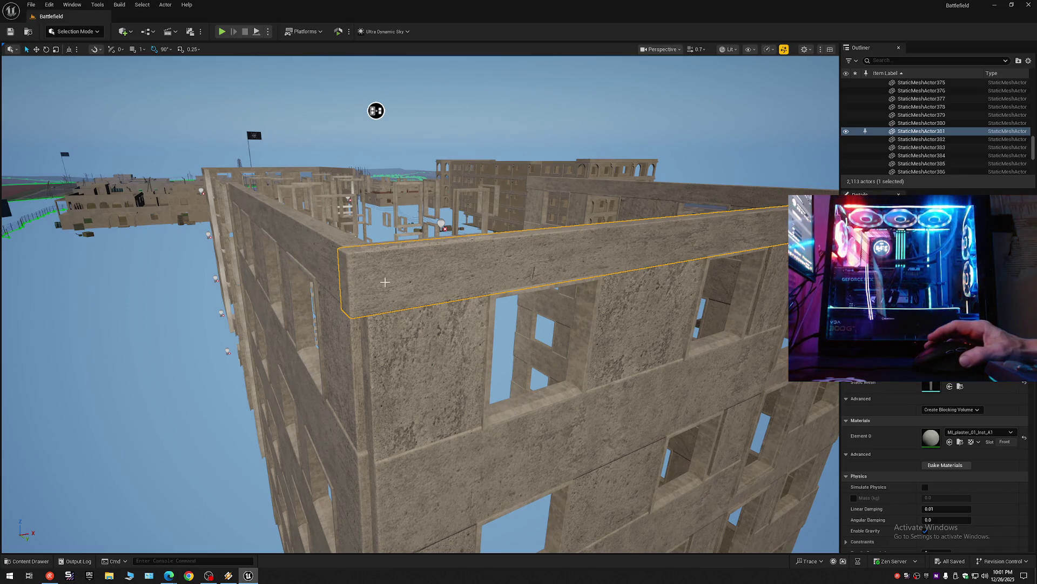
Step: Orbit around the building corner to inspect the selected top beam from several sides and below
mouse_move(380, 109)
mouse_down()
mouse_move(370, 97)
mouse_move(153, 86)
mouse_move(285, 74)
mouse_move(335, 76)
mouse_move(294, 90)
mouse_move(292, 79)
mouse_move(405, 78)
mouse_move(384, 85)
mouse_up()
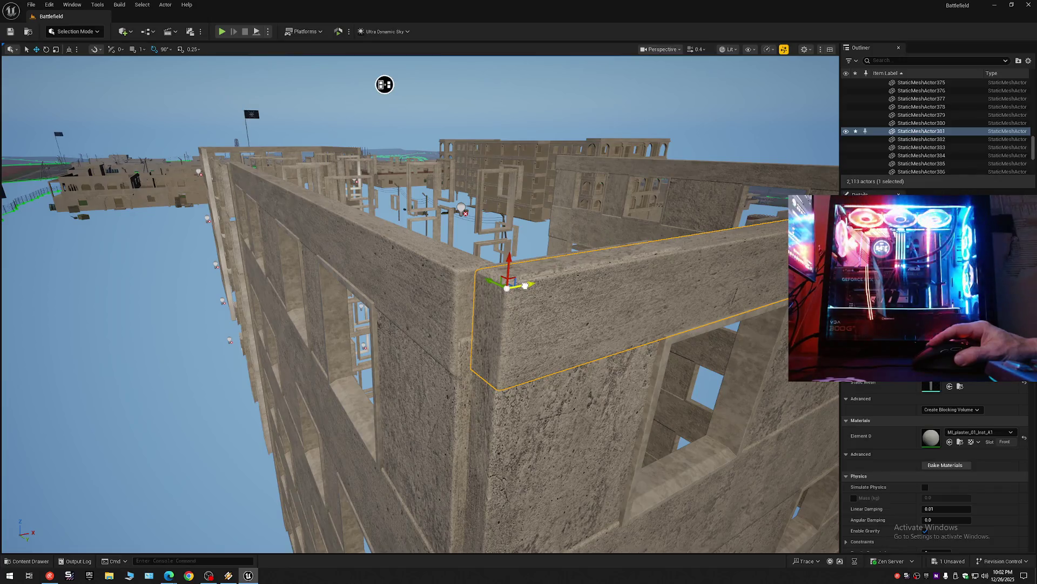
mouse_move(384, 84)
mouse_down()
mouse_move(511, 90)
mouse_move(512, 70)
mouse_move(488, 88)
mouse_move(589, 128)
mouse_move(548, 144)
mouse_move(552, 116)
mouse_move(273, 141)
mouse_move(248, 168)
mouse_move(443, 139)
mouse_move(507, 81)
mouse_move(317, 326)
mouse_up()
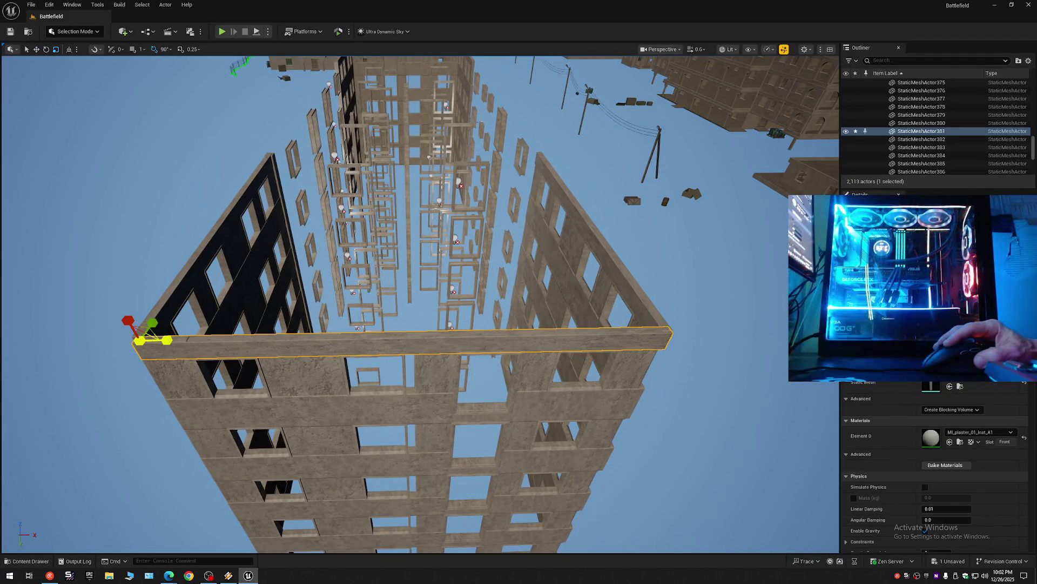
mouse_move(165, 341)
mouse_down()
mouse_move(583, 276)
mouse_move(764, 116)
mouse_move(457, 114)
mouse_move(358, 128)
mouse_move(212, 172)
mouse_up()
mouse_move(420, 303)
mouse_down()
mouse_move(438, 275)
mouse_move(462, 272)
mouse_move(438, 304)
mouse_move(397, 167)
mouse_move(614, 167)
mouse_move(790, 188)
mouse_move(664, 163)
mouse_move(498, 164)
mouse_move(404, 136)
mouse_move(403, 113)
mouse_move(301, 346)
mouse_move(515, 347)
mouse_move(230, 170)
mouse_move(247, 147)
mouse_move(155, 157)
mouse_move(35, 271)
mouse_move(121, 267)
mouse_move(428, 293)
mouse_move(512, 267)
mouse_move(540, 244)
mouse_move(658, 56)
mouse_move(613, 118)
mouse_move(595, 122)
mouse_move(551, 64)
mouse_move(456, 158)
mouse_move(456, 142)
mouse_up()
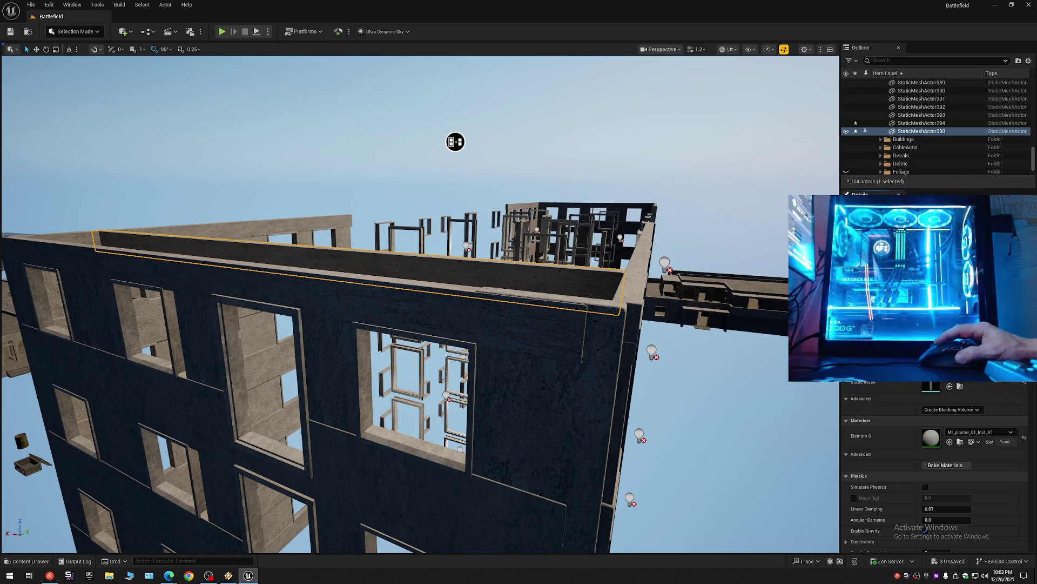
Step: Undo the last wall move and delete the extra wall piece, returning to 2,113 actors
mouse_move(420, 305)
mouse_down()
mouse_move(487, 292)
mouse_move(511, 212)
mouse_move(438, 308)
mouse_move(342, 132)
mouse_move(352, 168)
mouse_up()
key(ctrl+z)
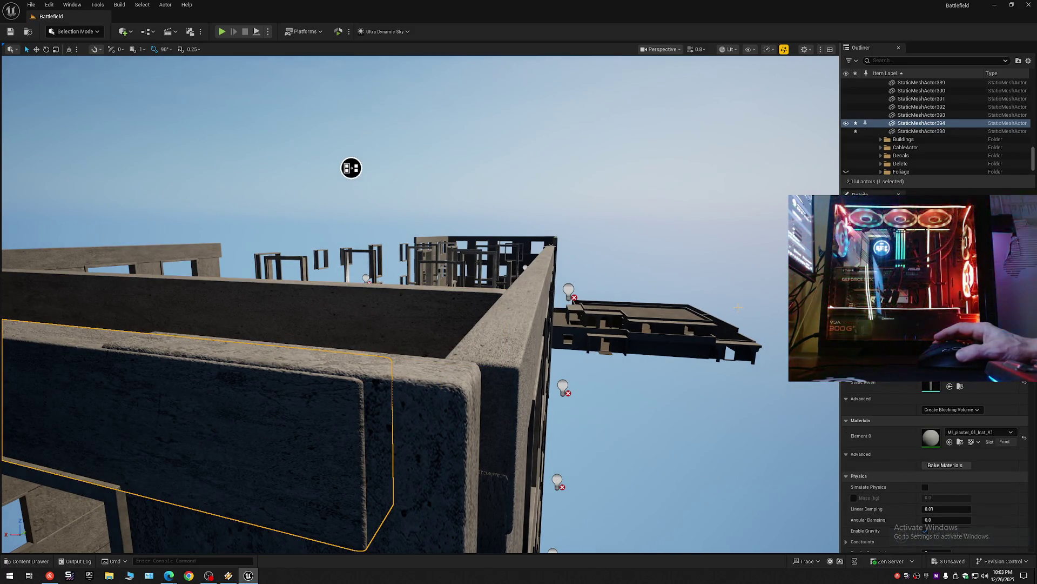
key(ctrl+z)
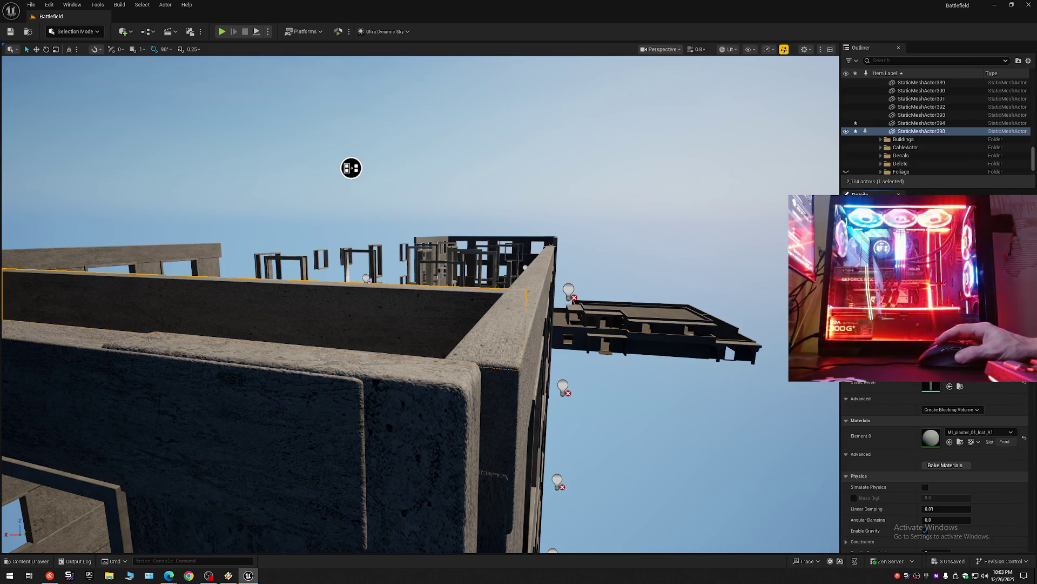
mouse_move(352, 167)
mouse_down()
mouse_move(718, 146)
mouse_move(560, 179)
mouse_move(393, 164)
mouse_move(370, 158)
mouse_move(371, 70)
mouse_move(503, 372)
mouse_up()
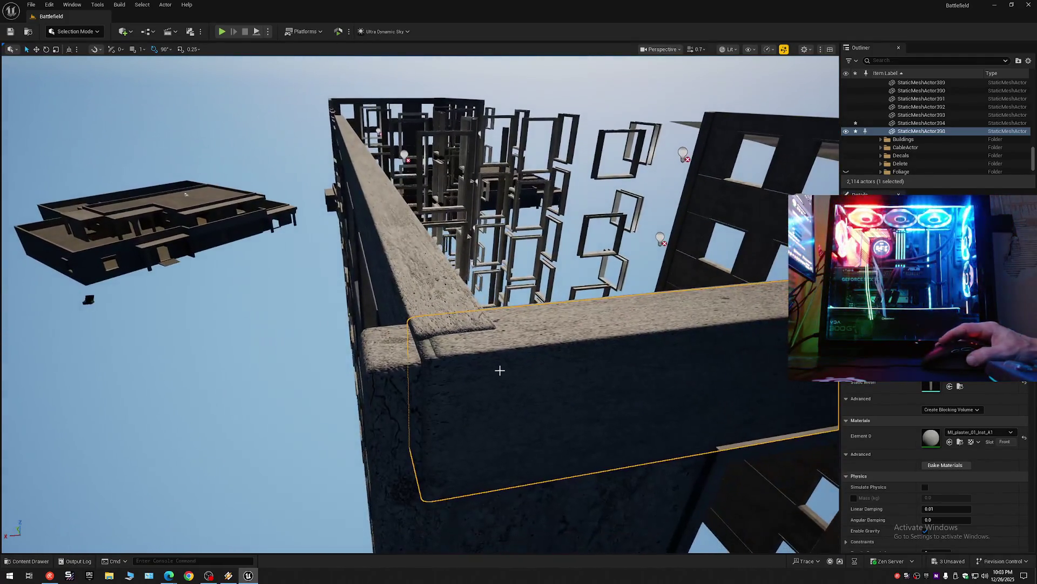
mouse_move(481, 340)
mouse_down()
mouse_move(46, 137)
mouse_move(55, 220)
mouse_move(14, 216)
mouse_move(100, 172)
mouse_move(266, 146)
mouse_move(165, 252)
mouse_move(21, 365)
mouse_move(133, 431)
mouse_move(416, 274)
mouse_move(97, 167)
mouse_move(183, 198)
mouse_move(63, 104)
mouse_move(324, 209)
mouse_move(408, 206)
mouse_move(192, 217)
mouse_move(70, 209)
mouse_move(377, 216)
mouse_move(706, 270)
mouse_move(767, 89)
mouse_move(667, 81)
mouse_move(446, 130)
mouse_move(364, 125)
mouse_move(378, 65)
mouse_move(154, 163)
mouse_up()
key(Delete)
Step: Fly around the dark building to check its floating structures and textured side
mouse_move(139, 431)
mouse_down()
mouse_move(154, 454)
mouse_move(235, 389)
mouse_up()
mouse_move(552, 357)
mouse_down()
mouse_move(595, 116)
mouse_move(699, 171)
mouse_move(829, 129)
mouse_move(290, 403)
mouse_move(197, 173)
mouse_move(259, 218)
mouse_move(285, 269)
mouse_up()
drag(73, 280, 73, 279)
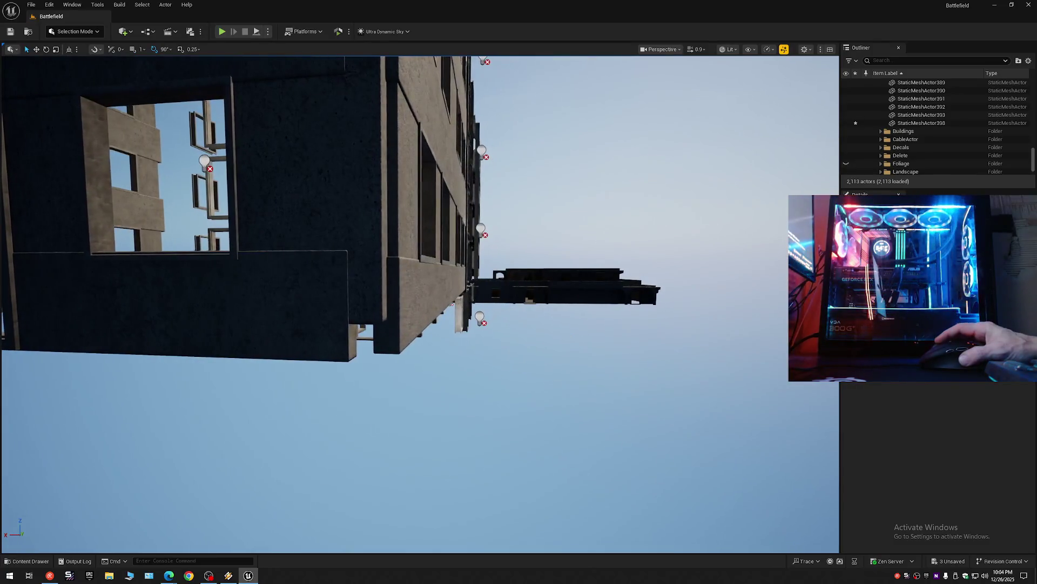
Step: Orbit around the tall building's windowed walls, ending with a view toward the radio tower
drag(73, 280, 73, 280)
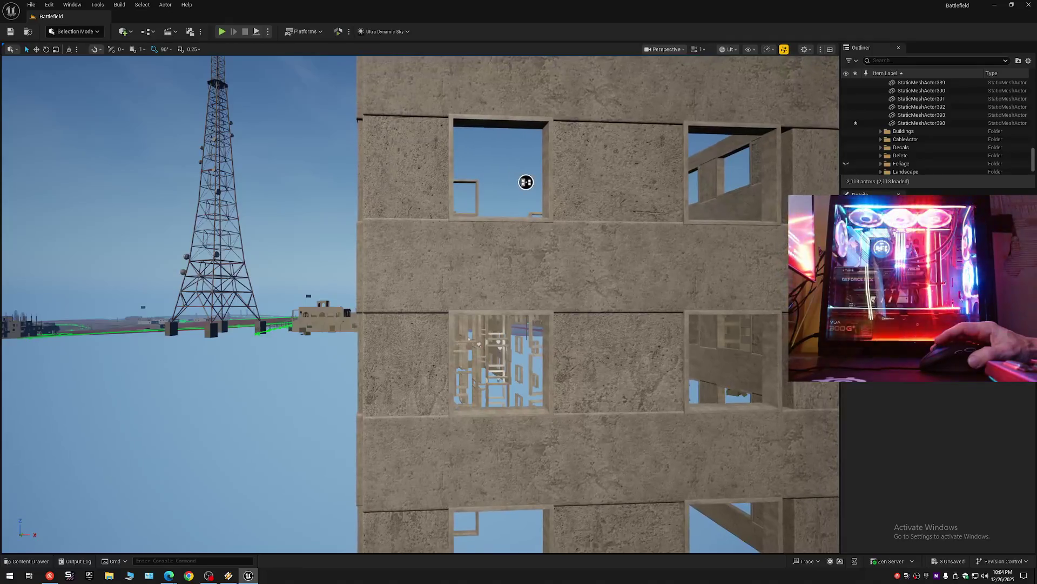
mouse_move(533, 165)
mouse_down()
mouse_move(540, 151)
mouse_move(413, 186)
mouse_move(422, 173)
mouse_up()
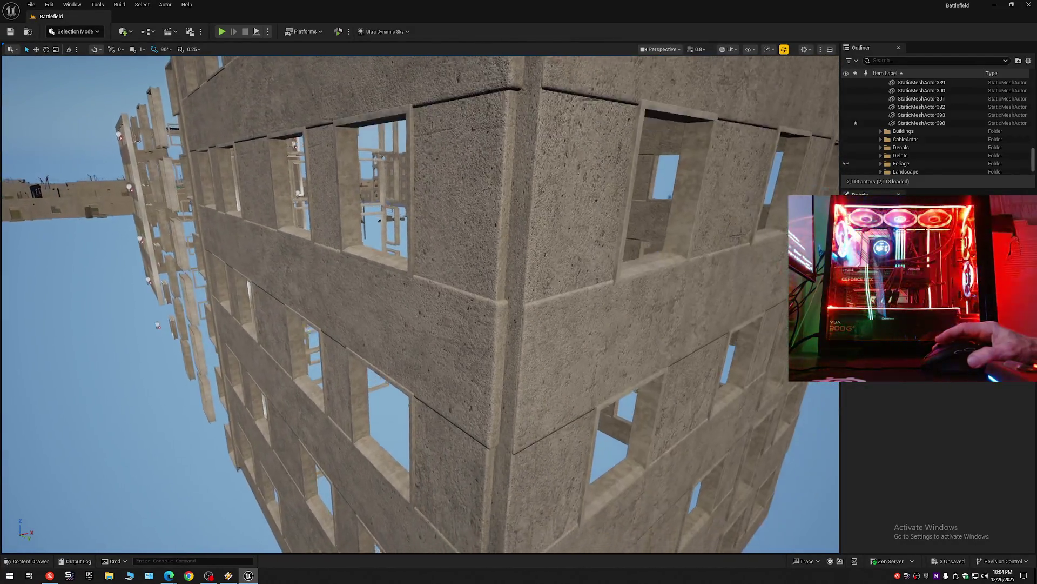
drag(421, 172, 421, 173)
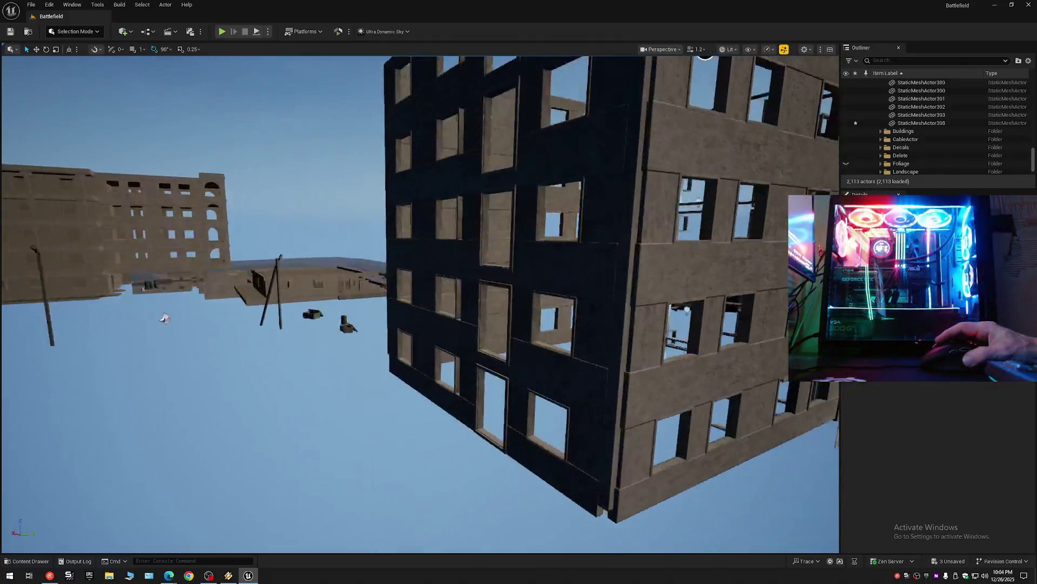
mouse_move(164, 317)
mouse_down()
mouse_move(323, 340)
mouse_move(277, 318)
mouse_up()
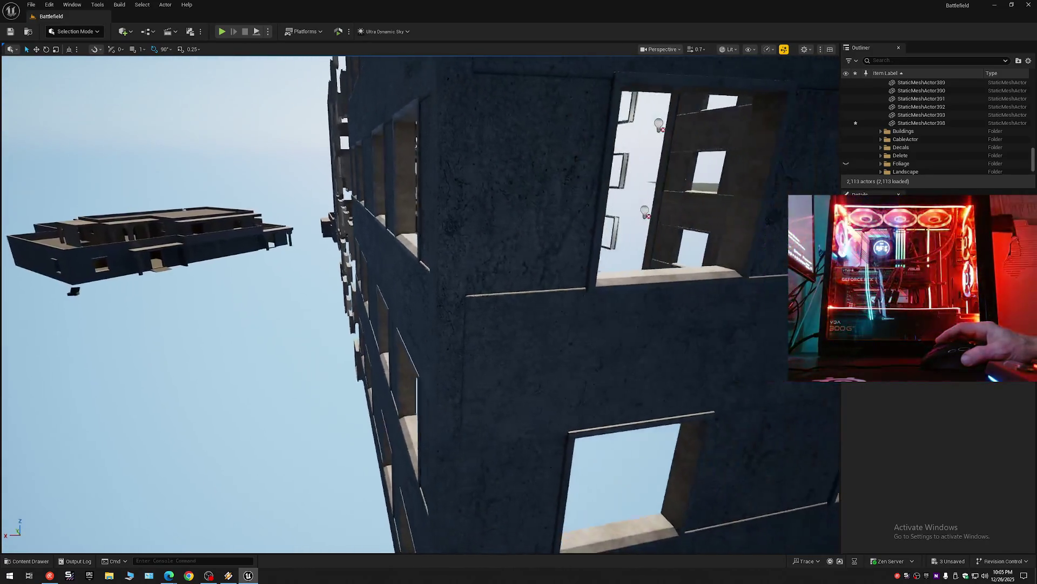
mouse_move(420, 304)
mouse_down()
mouse_move(573, 195)
mouse_move(475, 208)
mouse_move(542, 191)
mouse_move(380, 187)
mouse_move(514, 173)
mouse_move(515, 185)
mouse_up()
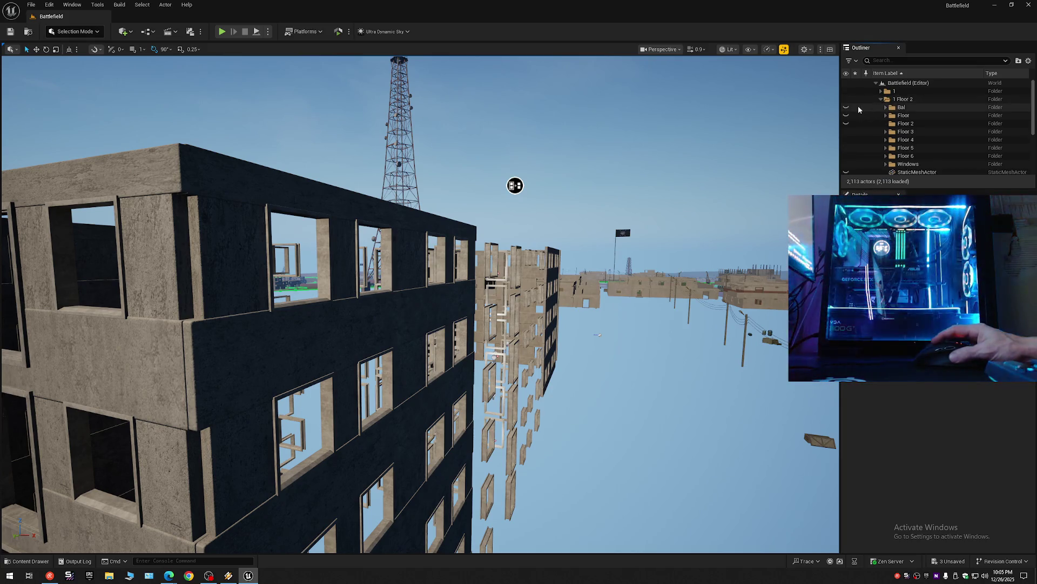
Step: Fly inside to the concrete arches and unhide the 1 Floor 2 geometry via its Outliner eye icon
drag(515, 184, 515, 185)
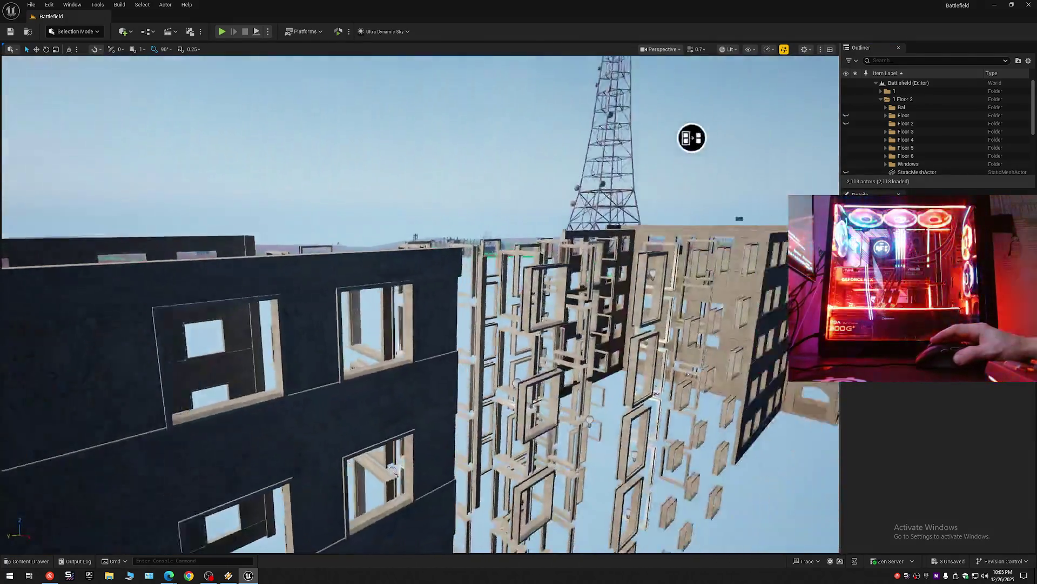
drag(690, 139, 382, 120)
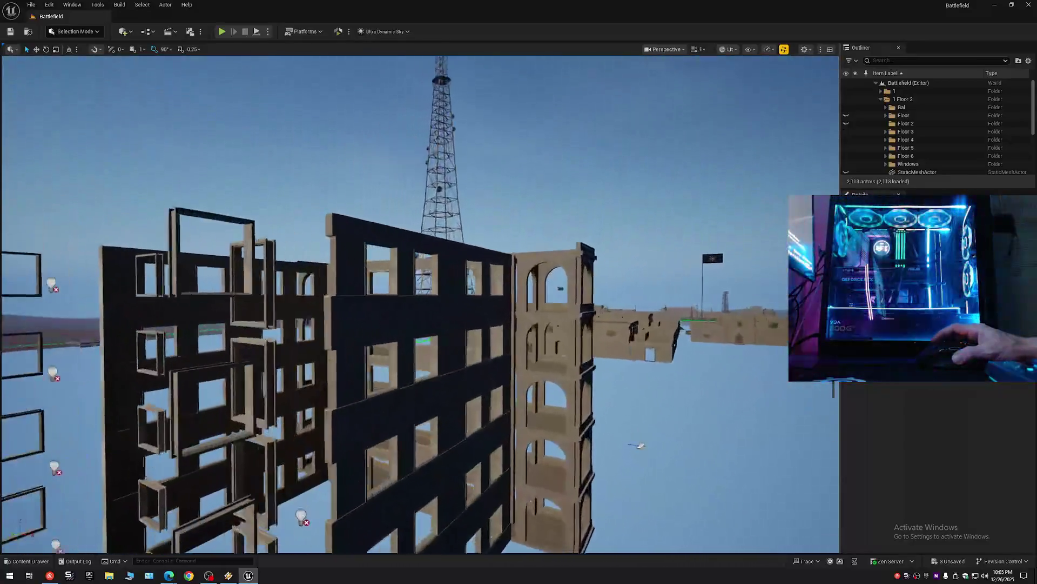
drag(420, 305, 421, 305)
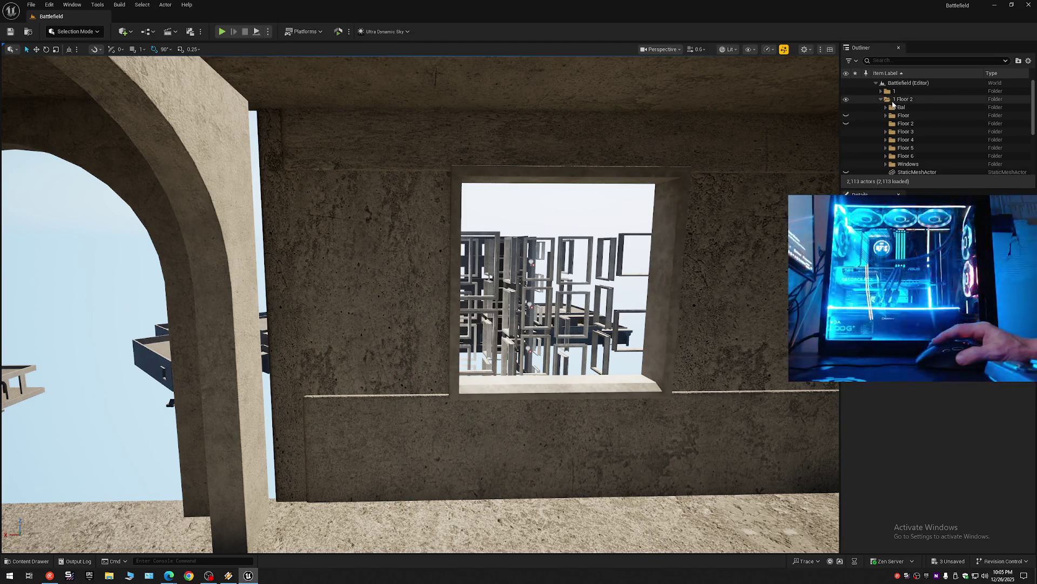
click(847, 100)
mouse_move(459, 253)
mouse_down()
mouse_move(459, 276)
mouse_move(438, 275)
mouse_move(438, 259)
mouse_move(397, 284)
mouse_move(393, 271)
mouse_up()
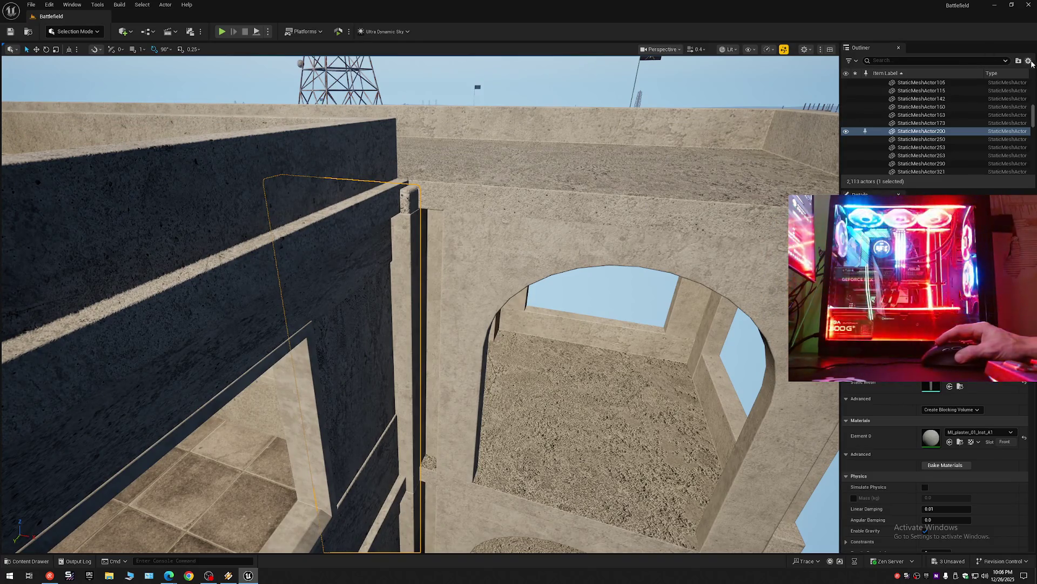
Step: Collapse the level tree, clear the selection and view the balcony ledge from below
click(965, 97)
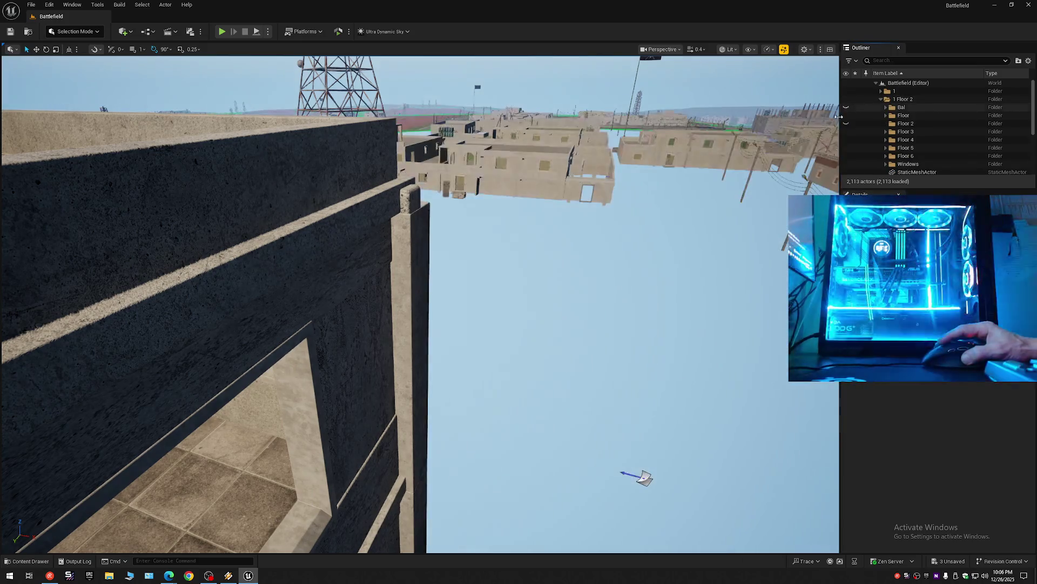
mouse_move(636, 477)
mouse_down()
mouse_move(526, 325)
mouse_move(393, 73)
mouse_move(644, 212)
mouse_move(440, 81)
mouse_move(579, 181)
mouse_move(441, 157)
mouse_move(410, 93)
mouse_move(473, 251)
mouse_move(445, 288)
mouse_move(421, 268)
mouse_up()
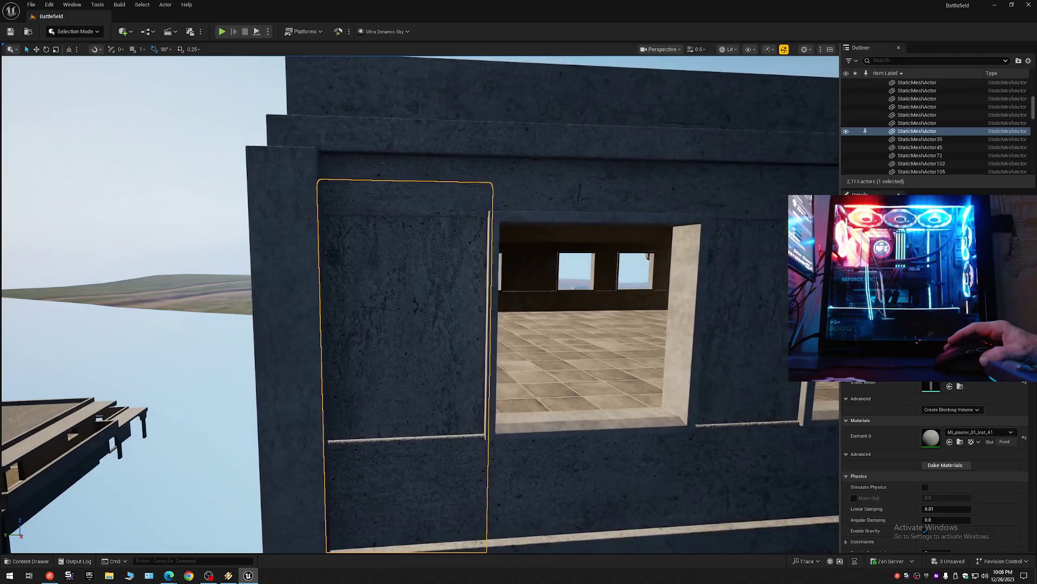
mouse_move(422, 268)
mouse_down()
mouse_move(380, 243)
mouse_move(417, 255)
mouse_move(460, 292)
mouse_up()
mouse_move(461, 218)
mouse_down()
mouse_move(446, 230)
mouse_move(480, 218)
mouse_up()
Step: Inspect the beige building side and its rooftop wall band from several angles
mouse_move(105, 89)
mouse_down()
mouse_move(232, 92)
mouse_move(302, 59)
mouse_move(522, 262)
mouse_up()
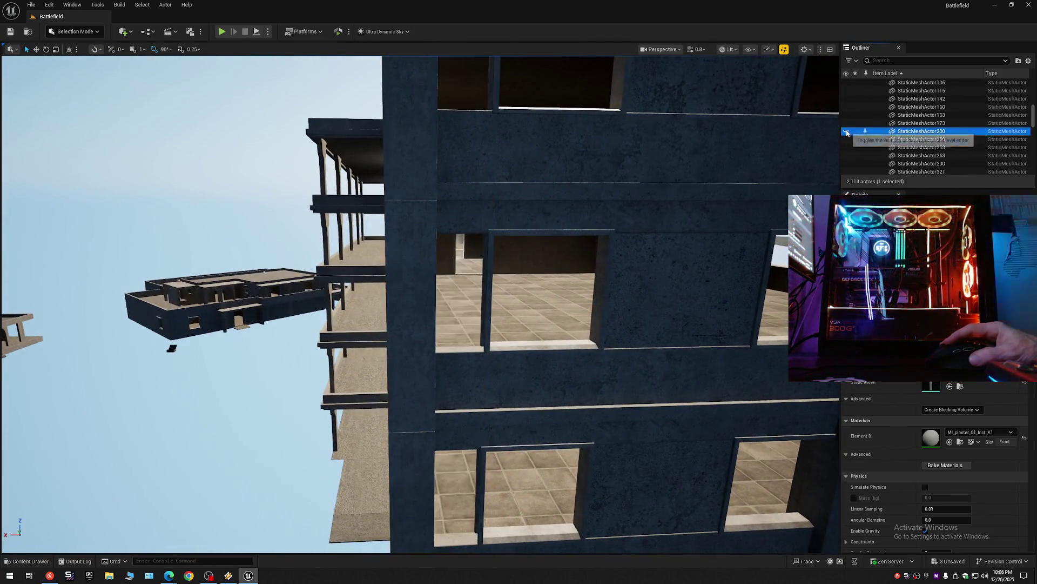
drag(522, 262, 440, 175)
mouse_move(448, 136)
mouse_down()
mouse_move(573, 154)
mouse_move(635, 195)
mouse_move(451, 232)
mouse_up()
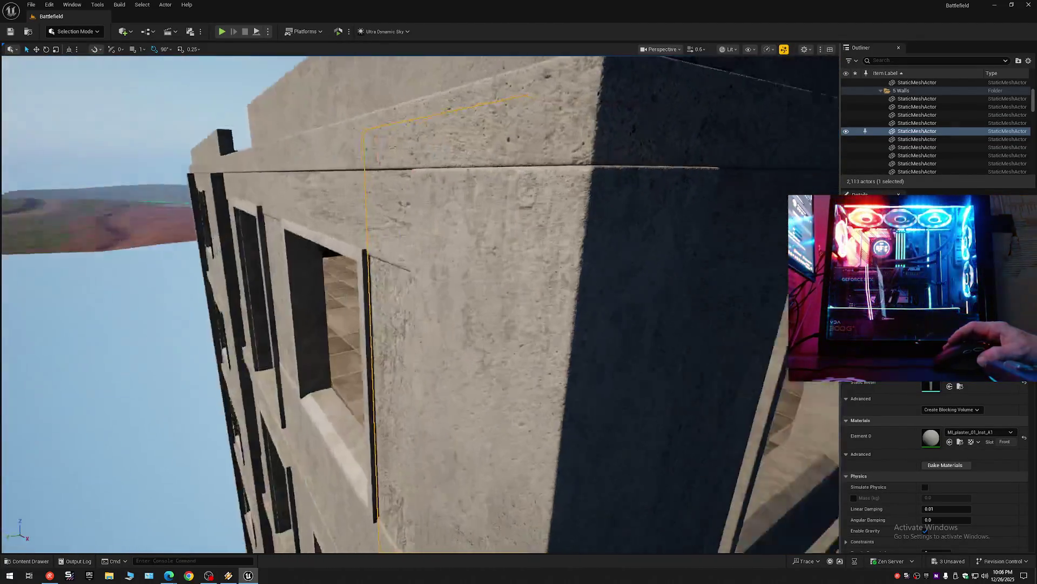
mouse_move(451, 231)
mouse_down()
mouse_move(572, 115)
mouse_move(568, 154)
mouse_up()
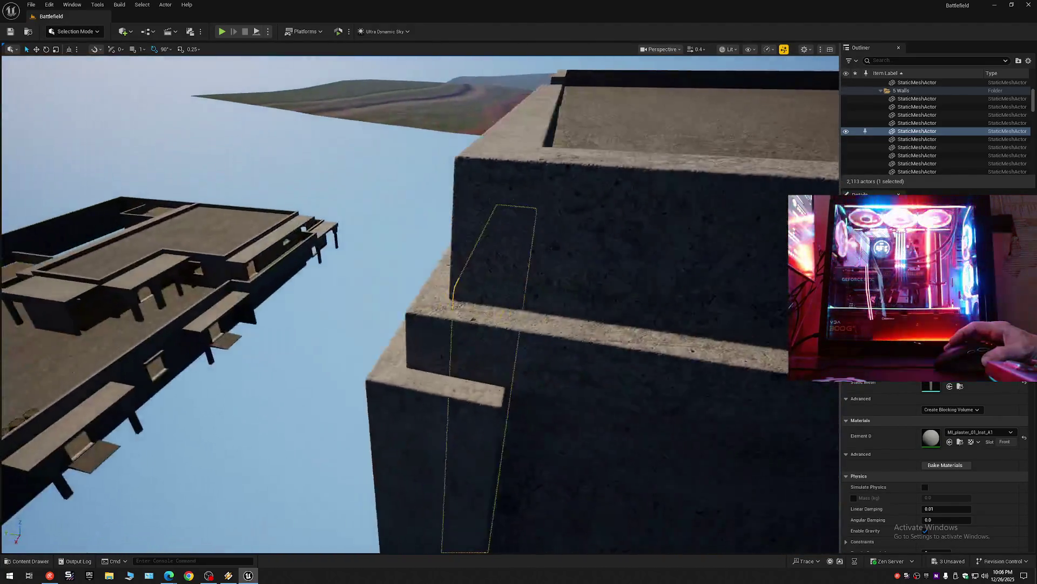
Step: Close in on the dark corner wall panel and circle it to check its fit on the corner
mouse_move(568, 154)
mouse_down()
mouse_move(559, 186)
mouse_move(527, 211)
mouse_up()
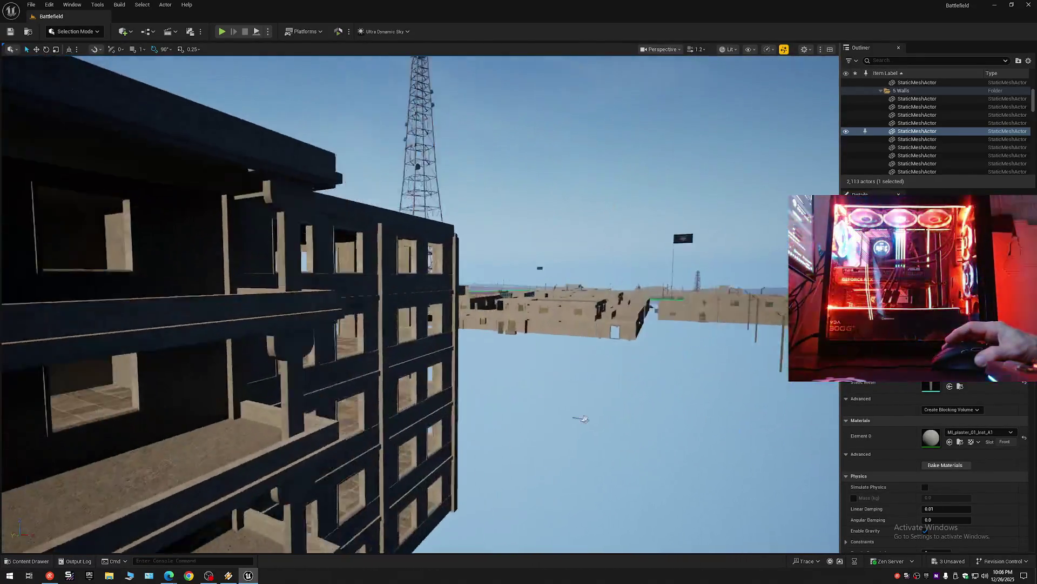
drag(581, 419, 384, 150)
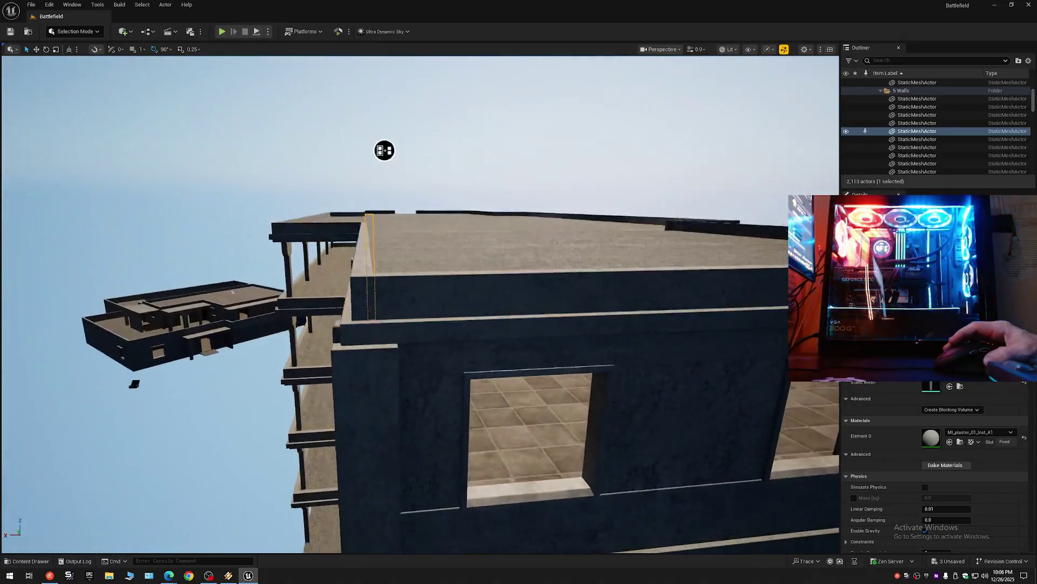
drag(491, 324, 492, 299)
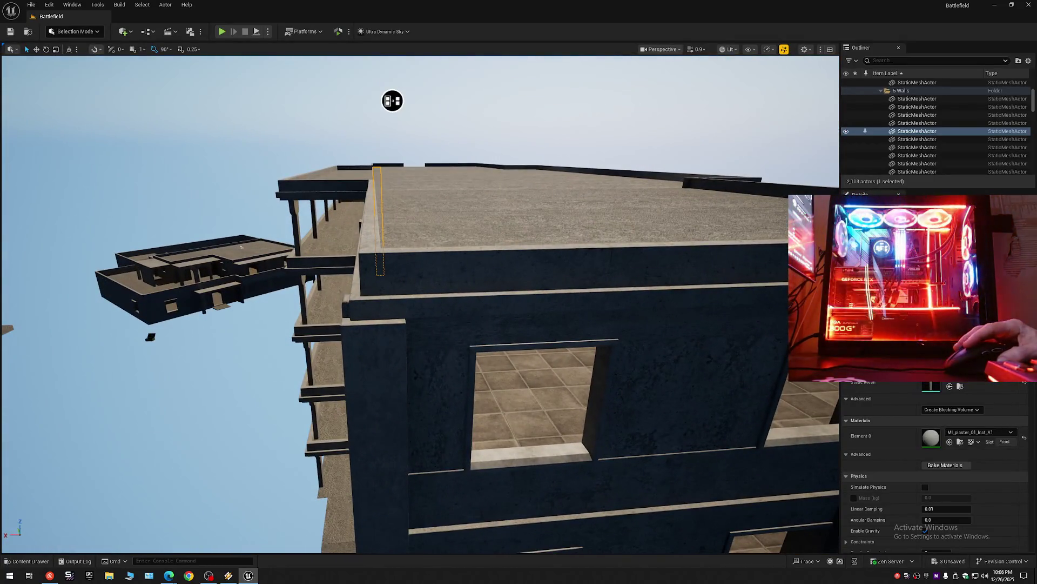
drag(392, 101, 377, 89)
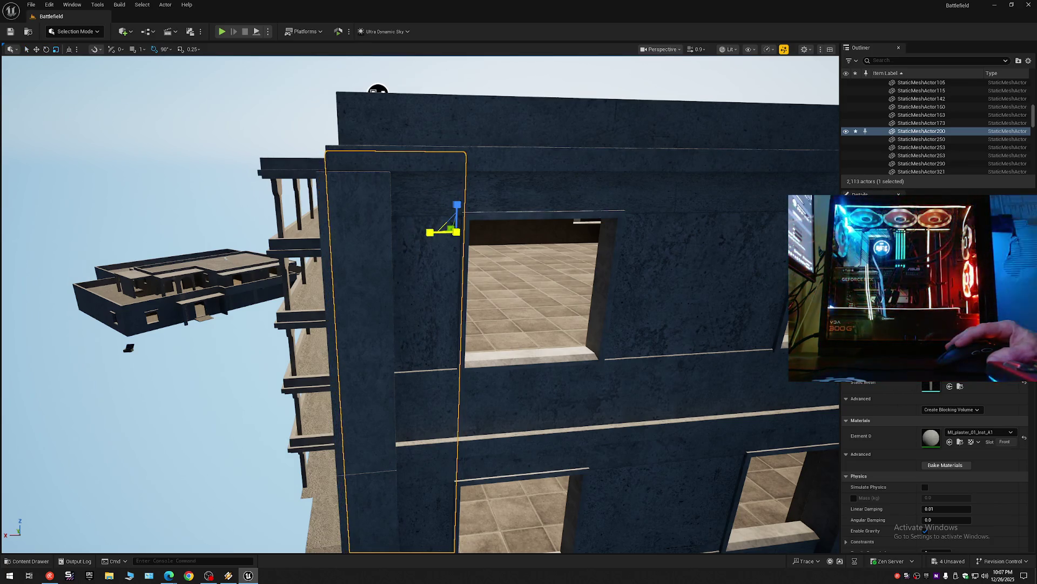
drag(429, 234, 494, 243)
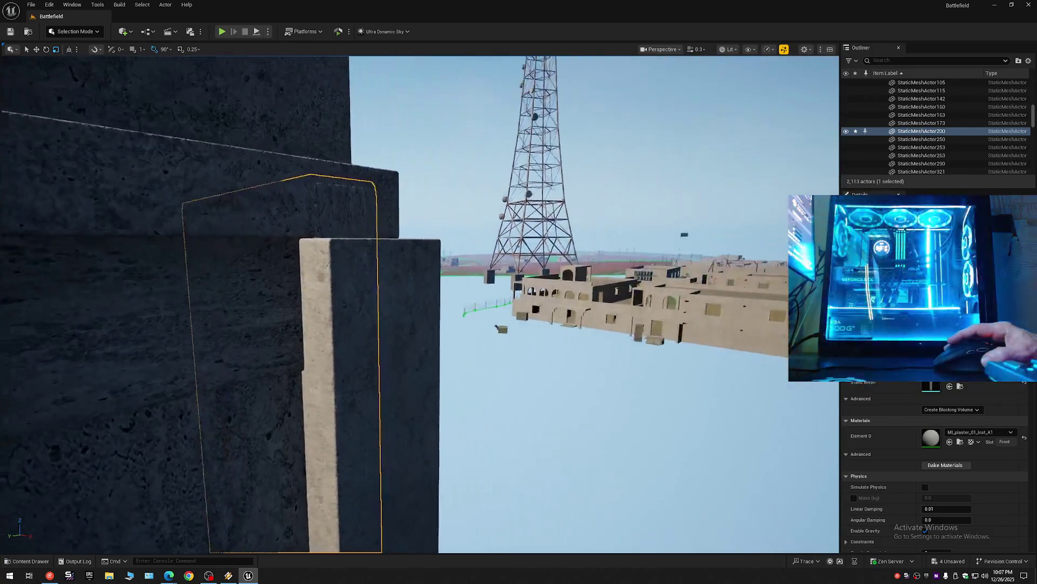
mouse_move(495, 243)
mouse_down()
mouse_move(526, 251)
mouse_move(526, 289)
mouse_up()
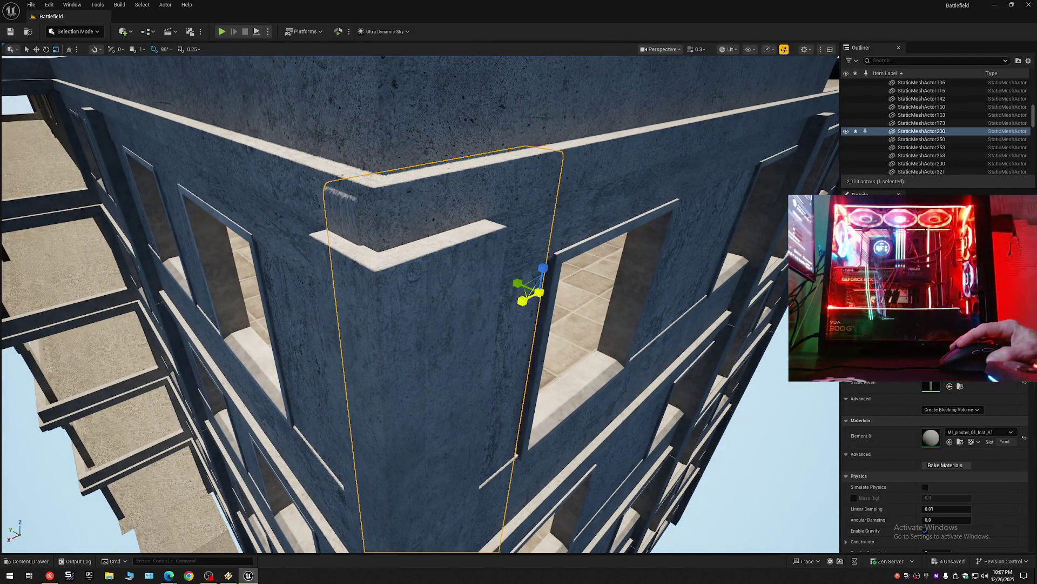
drag(533, 300, 499, 301)
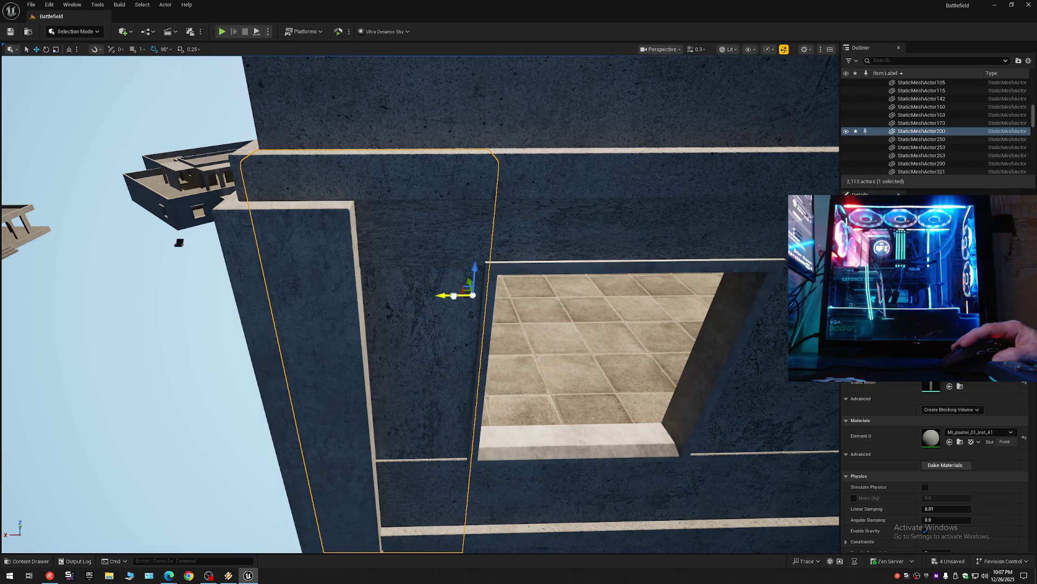
Step: Pull back to a wide view of the building, expand the Outliner tree and look up the tall wall
drag(455, 300, 567, 308)
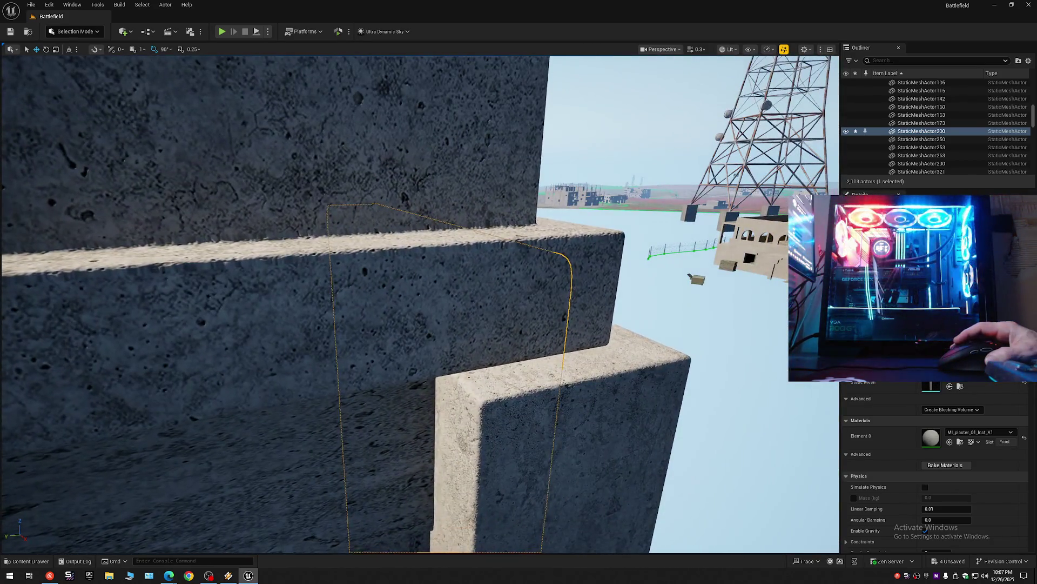
mouse_move(568, 308)
mouse_down()
mouse_move(633, 312)
mouse_move(763, 98)
mouse_up()
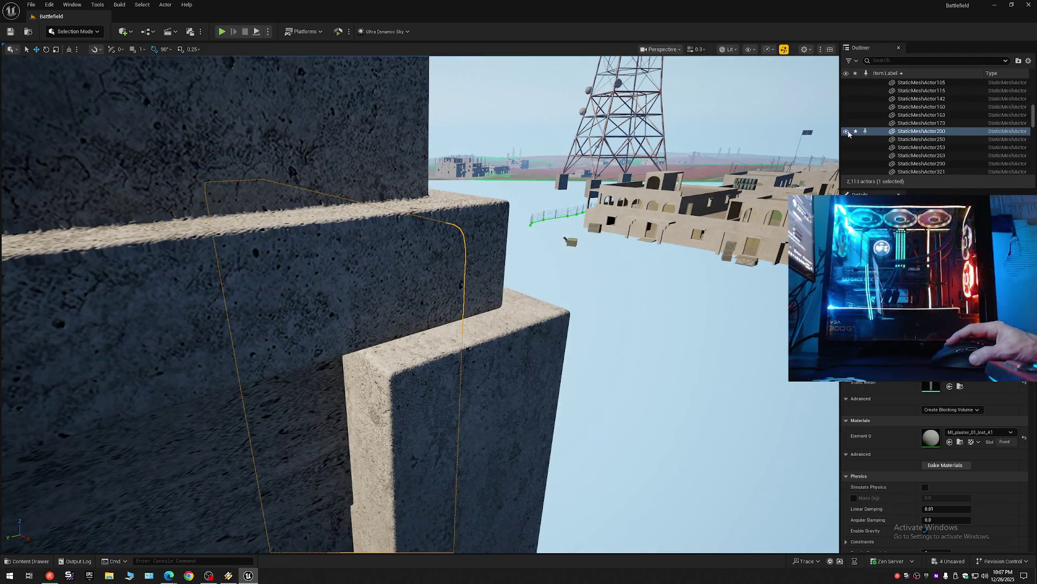
mouse_move(568, 244)
mouse_down()
mouse_move(724, 162)
mouse_move(1035, 30)
mouse_up()
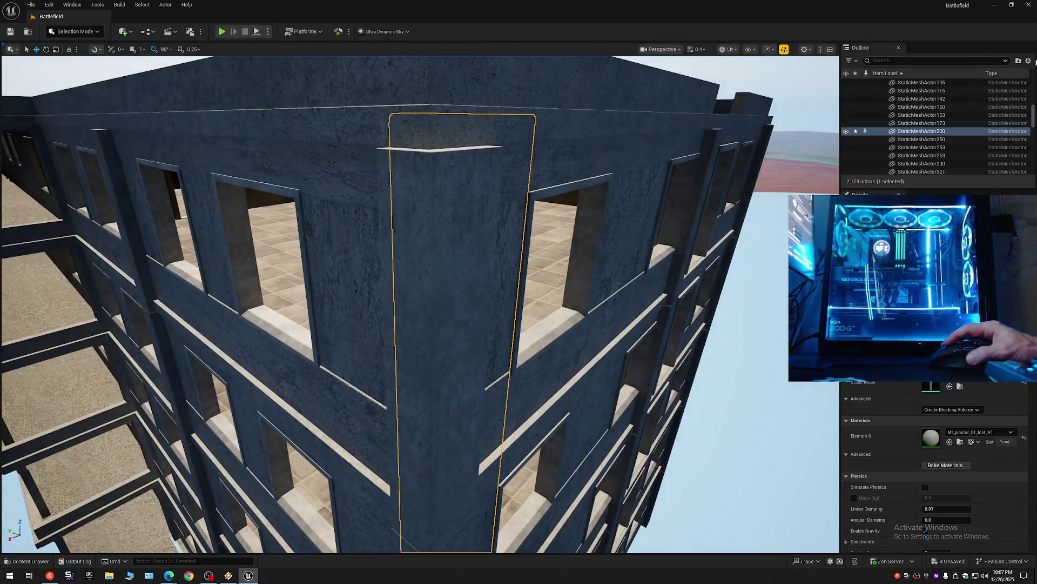
click(875, 82)
mouse_move(730, 324)
mouse_down()
mouse_move(829, 497)
mouse_move(753, 486)
mouse_up()
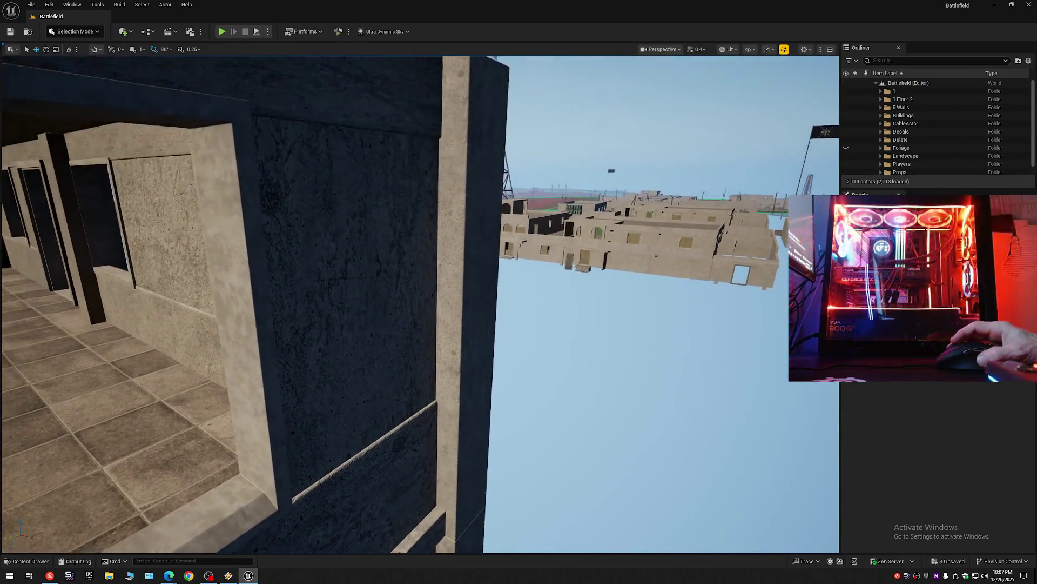
key(e)
mouse_move(420, 305)
mouse_down()
mouse_move(421, 349)
mouse_move(420, 300)
mouse_move(420, 336)
mouse_up()
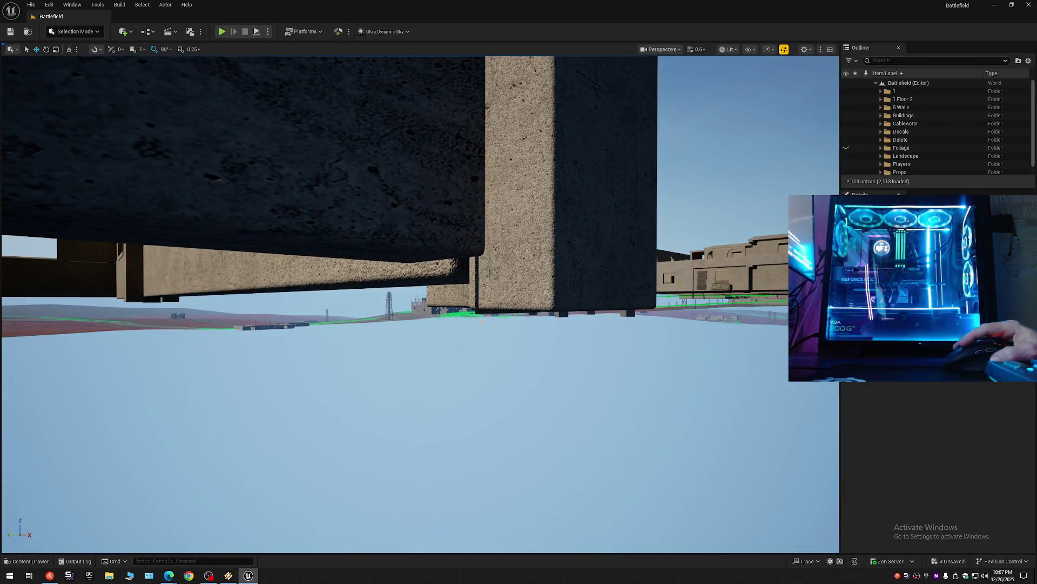
Step: Select the overlapping dark wall mesh and hide it with its Outliner eye icon
click(479, 311)
drag(479, 311, 479, 349)
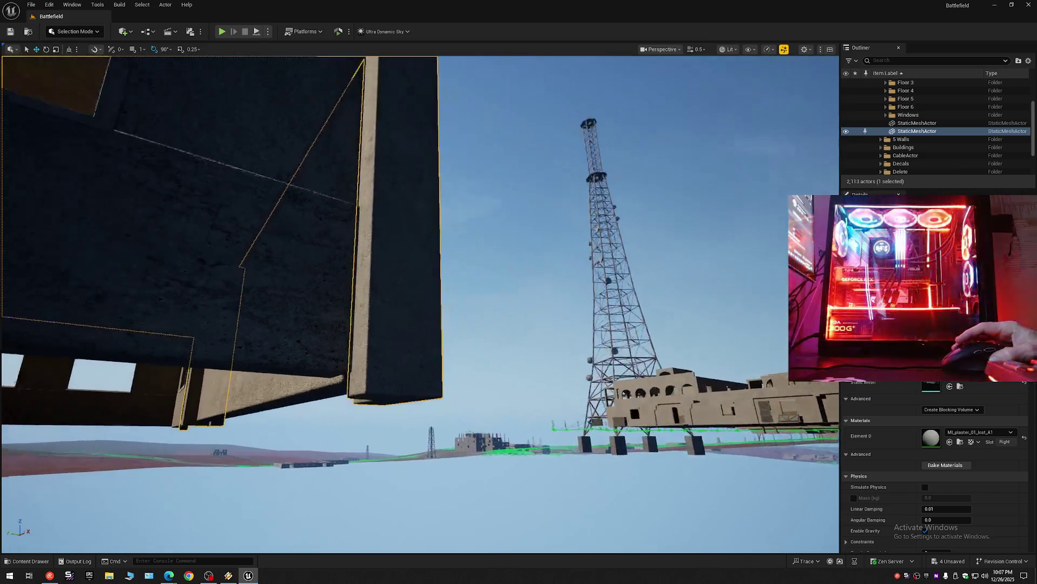
drag(687, 212, 687, 212)
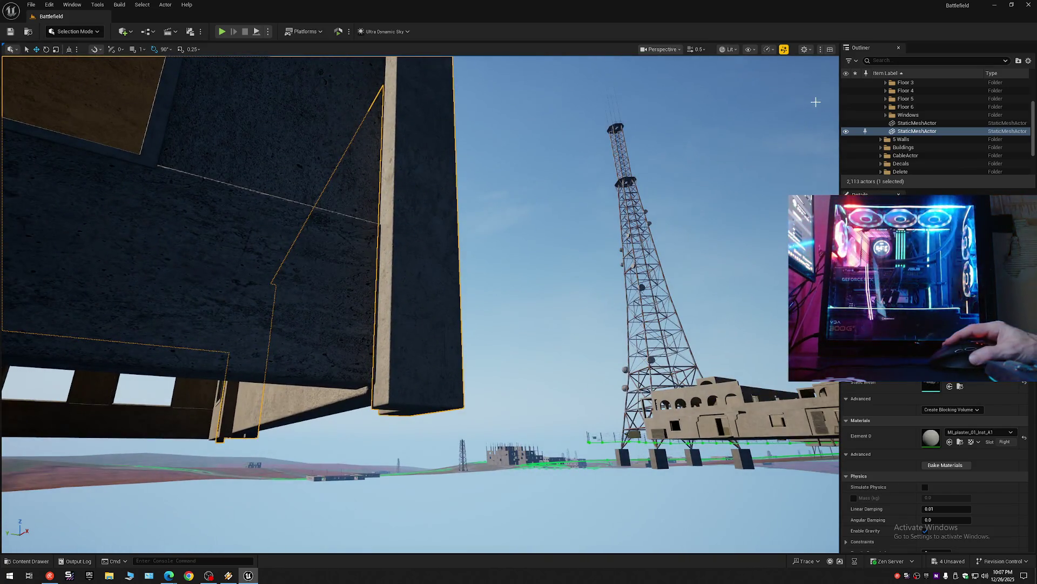
click(845, 132)
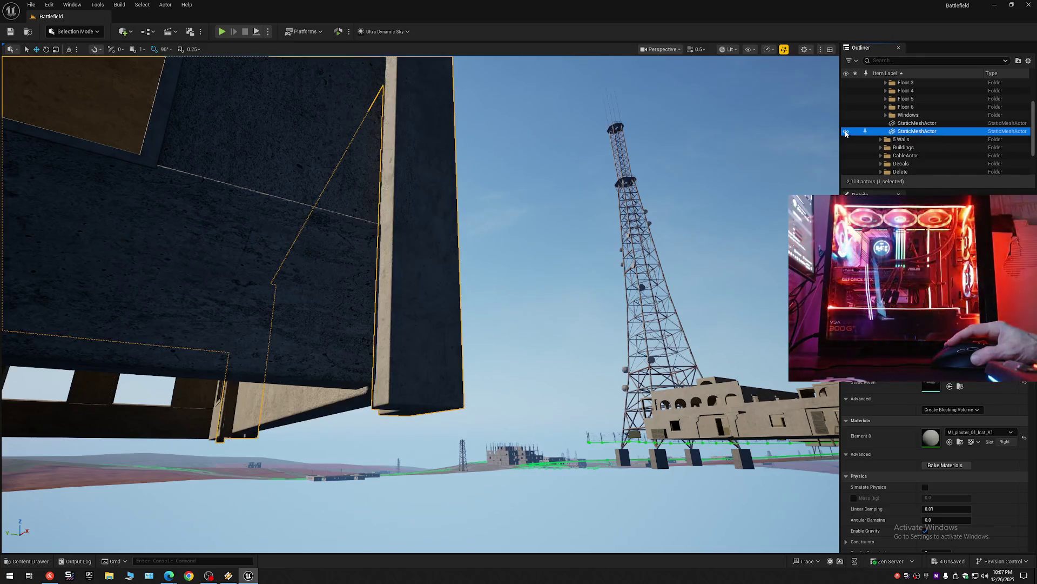
mouse_move(487, 308)
mouse_down()
mouse_move(487, 340)
mouse_move(519, 324)
mouse_move(559, 324)
mouse_move(486, 307)
mouse_move(325, 203)
mouse_move(199, 139)
mouse_move(428, 104)
mouse_move(519, 121)
mouse_move(486, 204)
mouse_move(499, 199)
mouse_move(490, 106)
mouse_move(502, 122)
mouse_move(568, 146)
mouse_move(710, 176)
mouse_up()
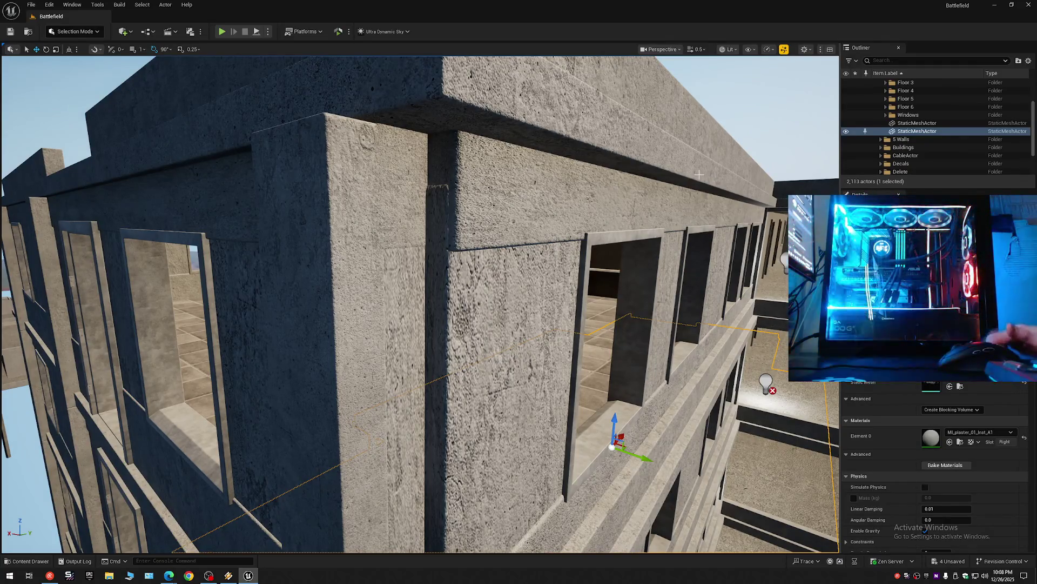
Step: Collapse all Outliner folders, expand 1 Floor 2 and hide the Bal folder's walls
click(1029, 61)
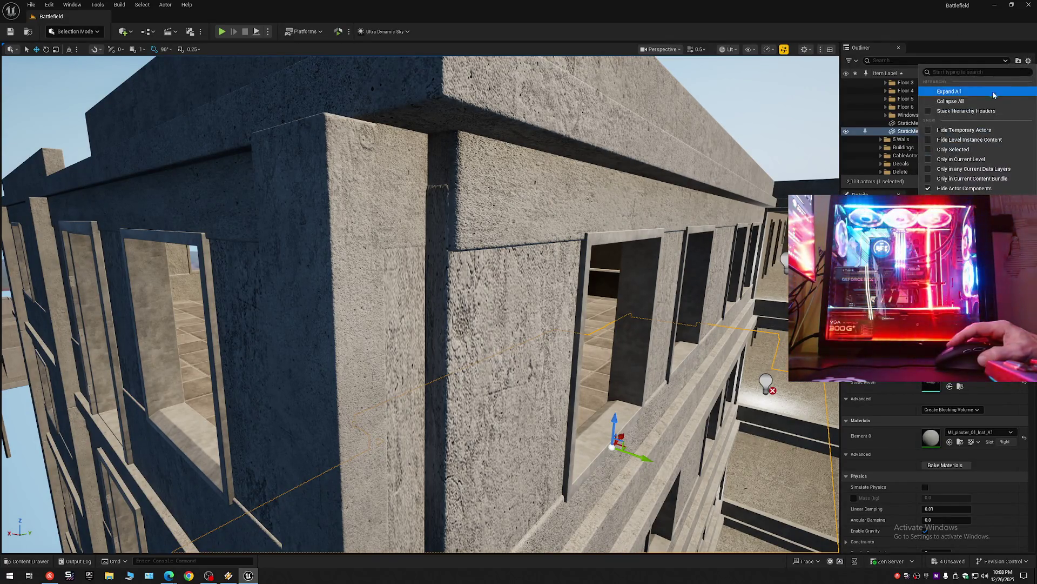
click(953, 104)
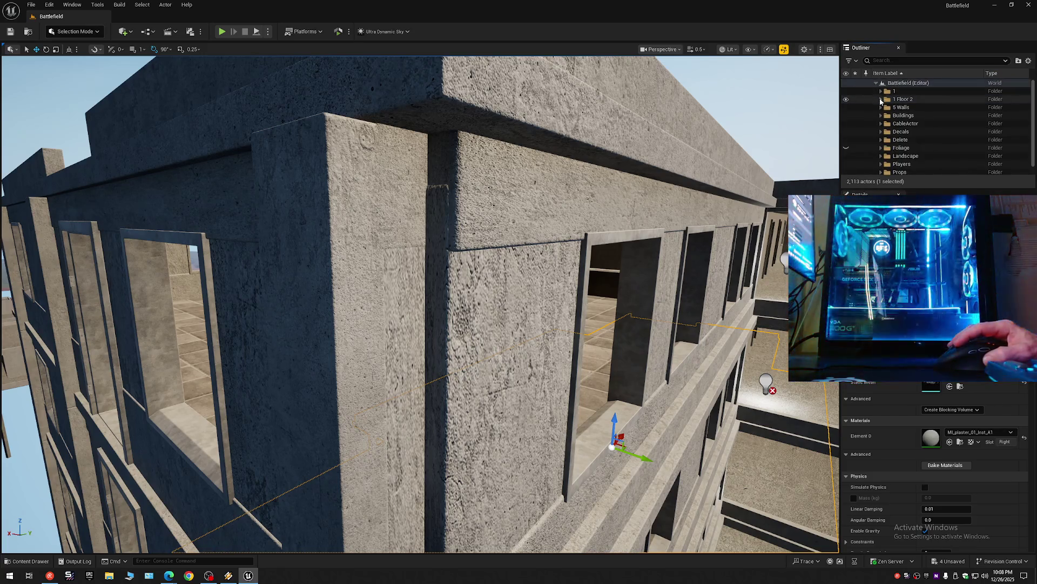
click(881, 99)
click(847, 110)
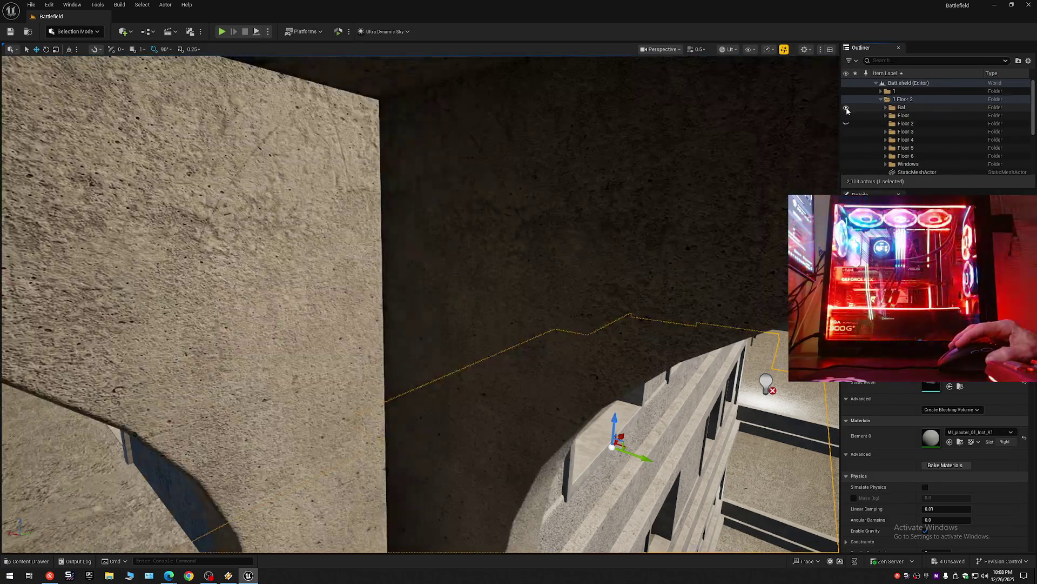
Step: Fly in close to the walls, then back out to reveal the arch and facade
key(w)
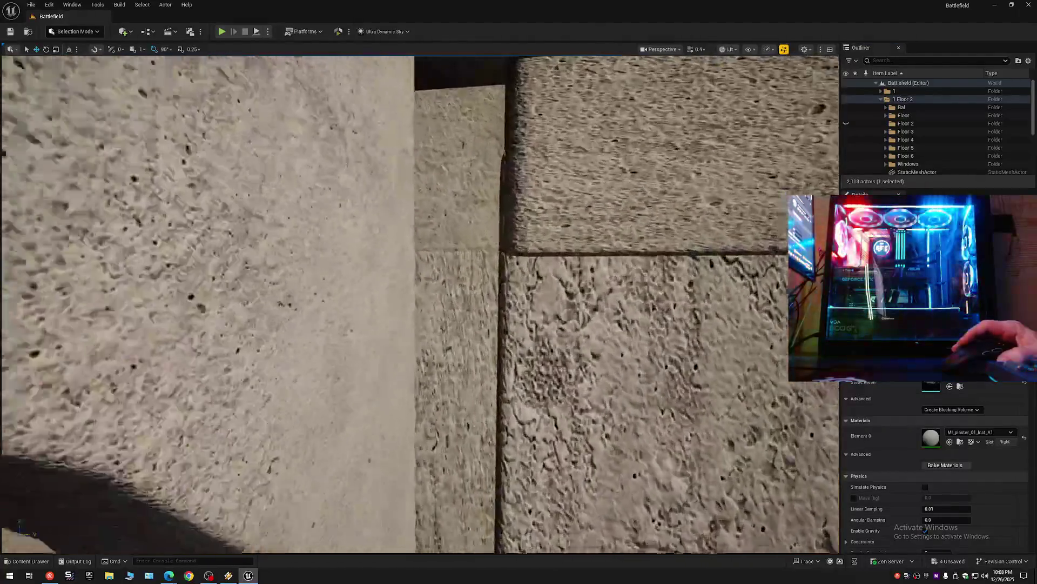
key(s)
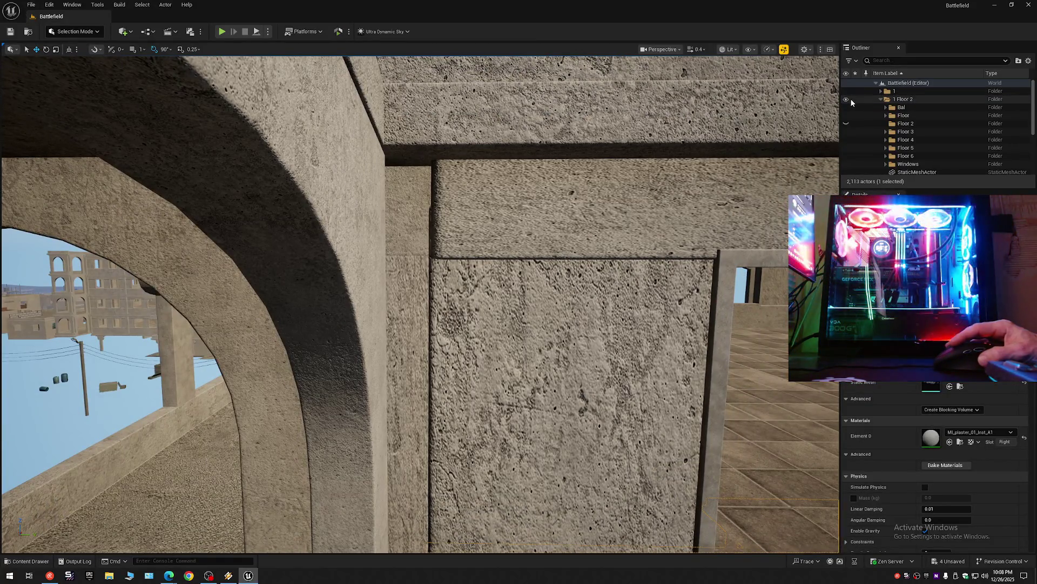
mouse_move(243, 364)
mouse_down()
mouse_move(40, 491)
mouse_move(211, 413)
mouse_move(196, 270)
mouse_move(203, 295)
mouse_move(473, 273)
mouse_up()
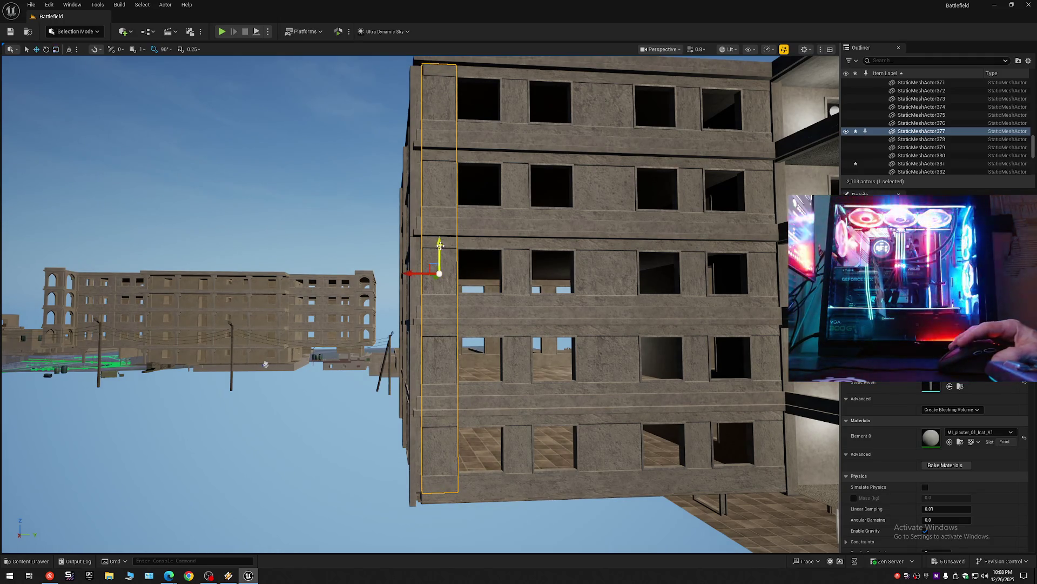
Step: Fly into the building toward a balcony wall
mouse_move(437, 241)
mouse_down()
mouse_move(455, 146)
mouse_move(510, 105)
mouse_move(438, 118)
mouse_move(478, 126)
mouse_move(495, 158)
mouse_move(470, 129)
mouse_move(377, 321)
mouse_move(409, 288)
mouse_move(138, 304)
mouse_move(180, 261)
mouse_move(225, 300)
mouse_move(260, 278)
mouse_move(251, 525)
mouse_move(232, 521)
mouse_move(220, 548)
mouse_move(227, 487)
mouse_move(165, 365)
mouse_move(398, 275)
mouse_up()
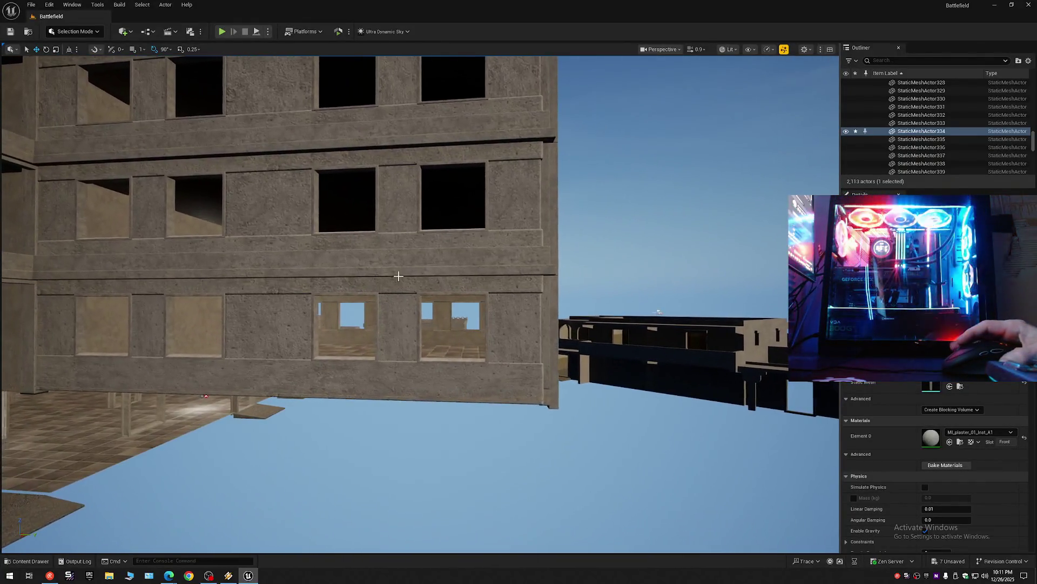
Step: Collapse the whole Outliner hierarchy, then select a corner wall strip and view it from below
click(1027, 64)
click(917, 102)
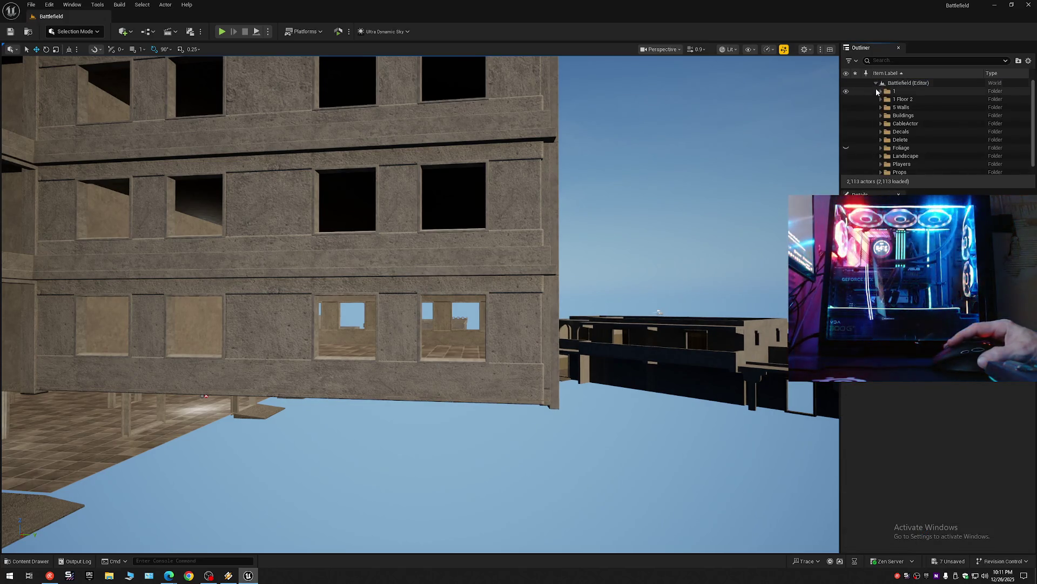
drag(810, 113, 746, 147)
drag(422, 309, 357, 357)
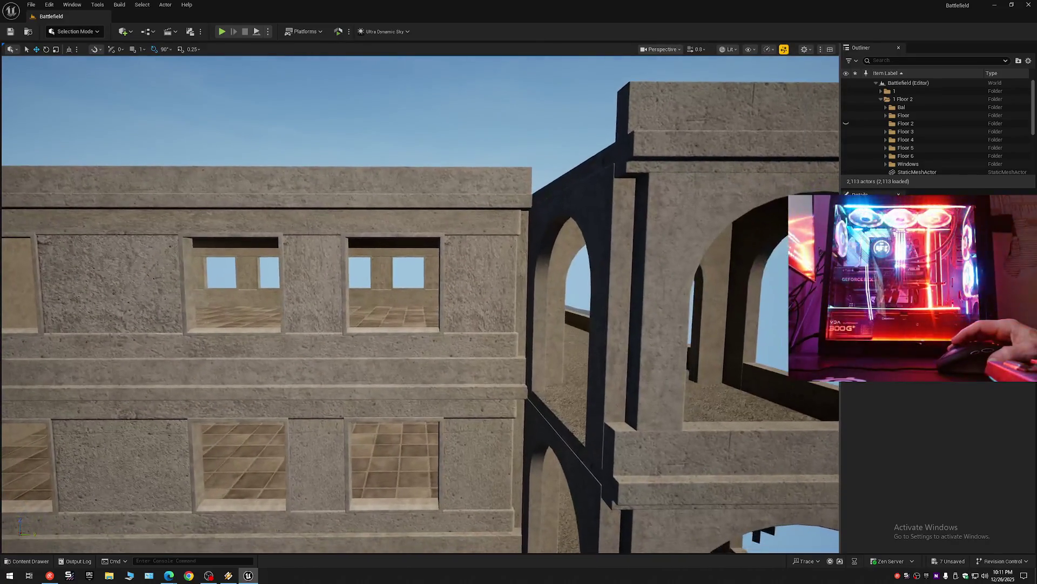
click(522, 271)
mouse_move(522, 271)
mouse_down()
mouse_move(522, 353)
mouse_move(522, 303)
mouse_move(522, 341)
mouse_move(563, 341)
mouse_up()
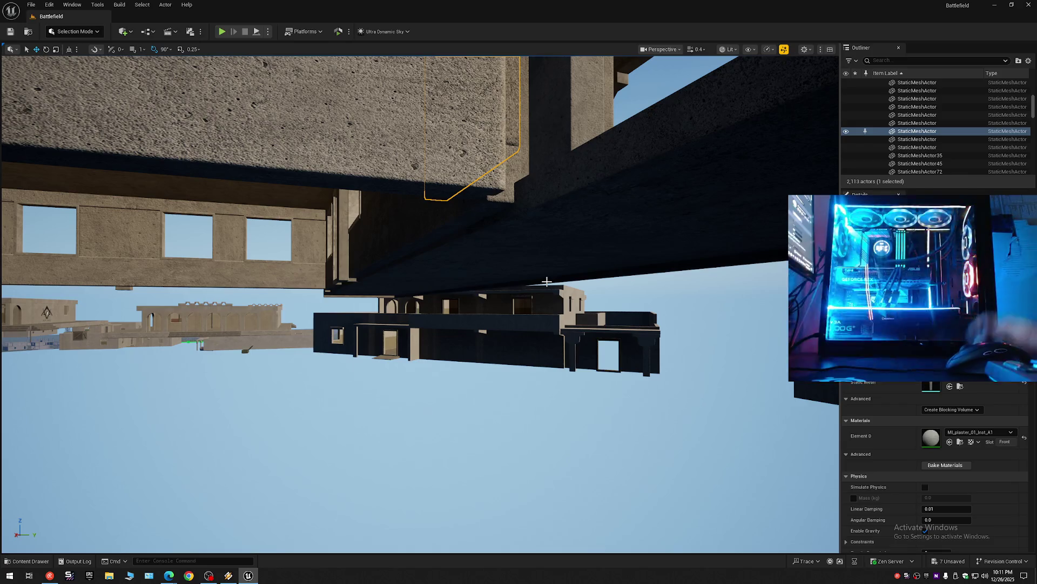
Step: Collapse all Outliner folders and toggle folder 1's visibility to view the steps
click(1027, 60)
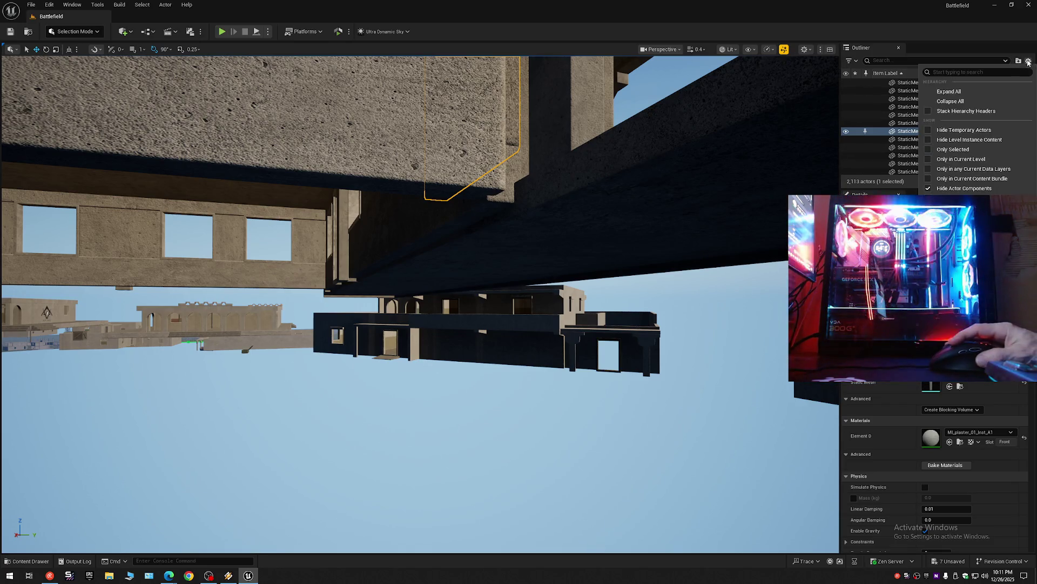
click(953, 102)
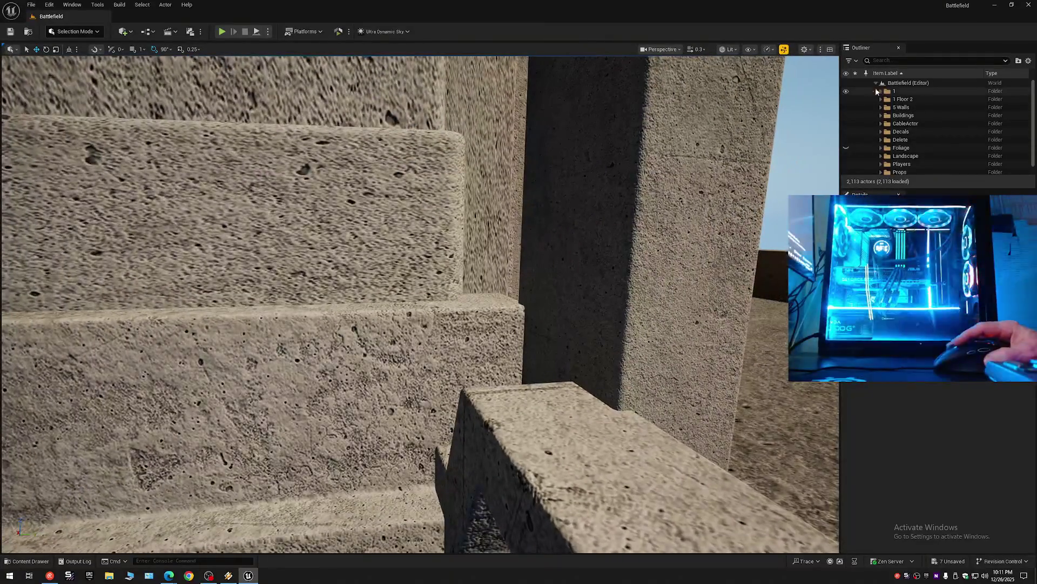
click(846, 93)
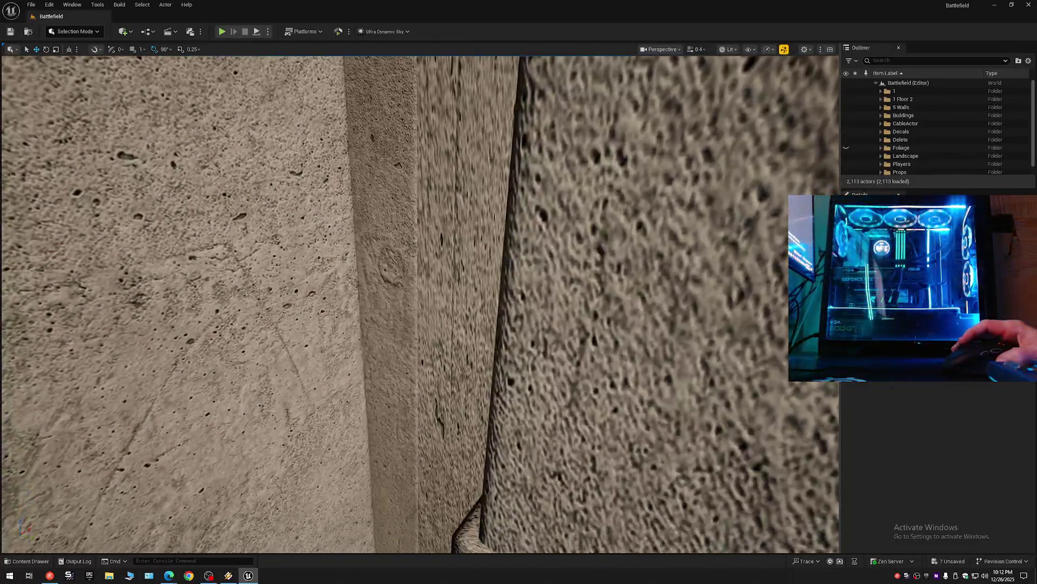
key(s)
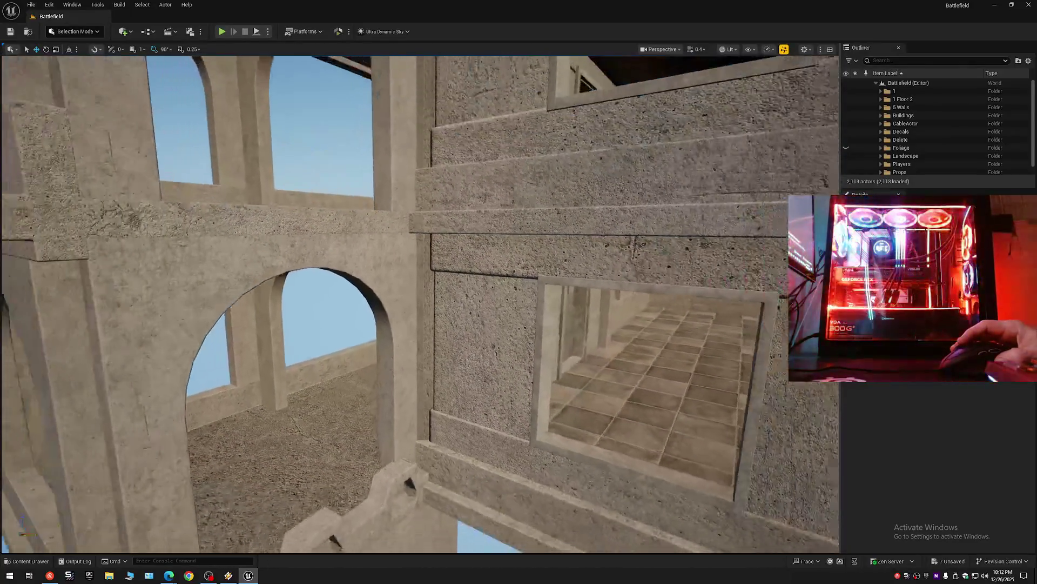
key(s)
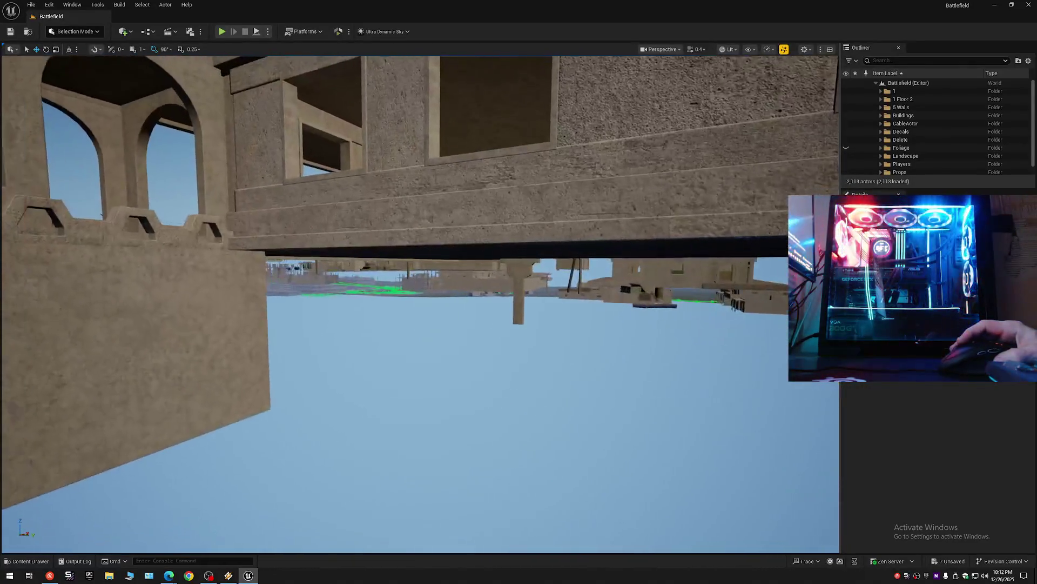
key(s)
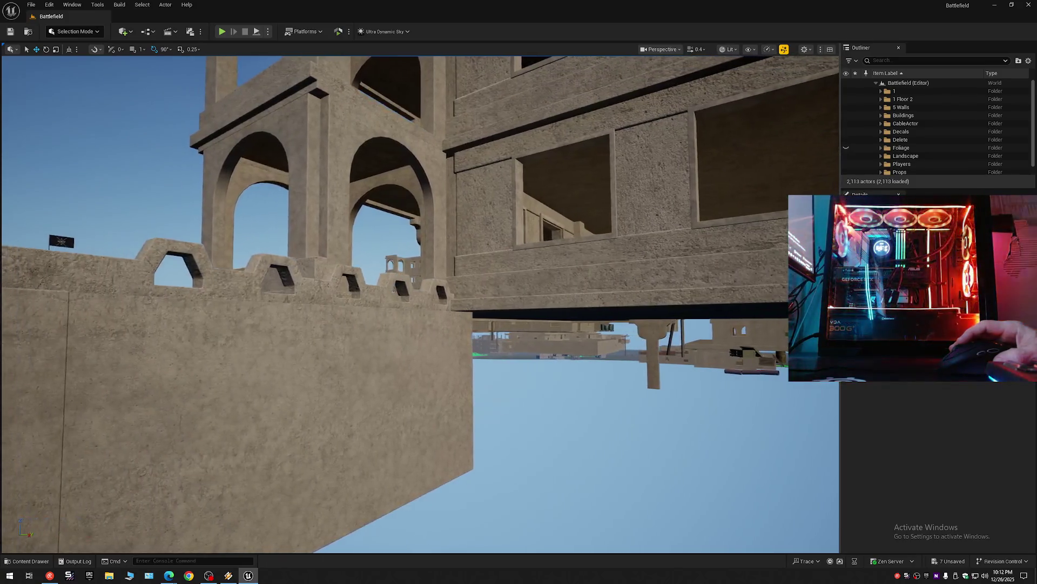
key(w)
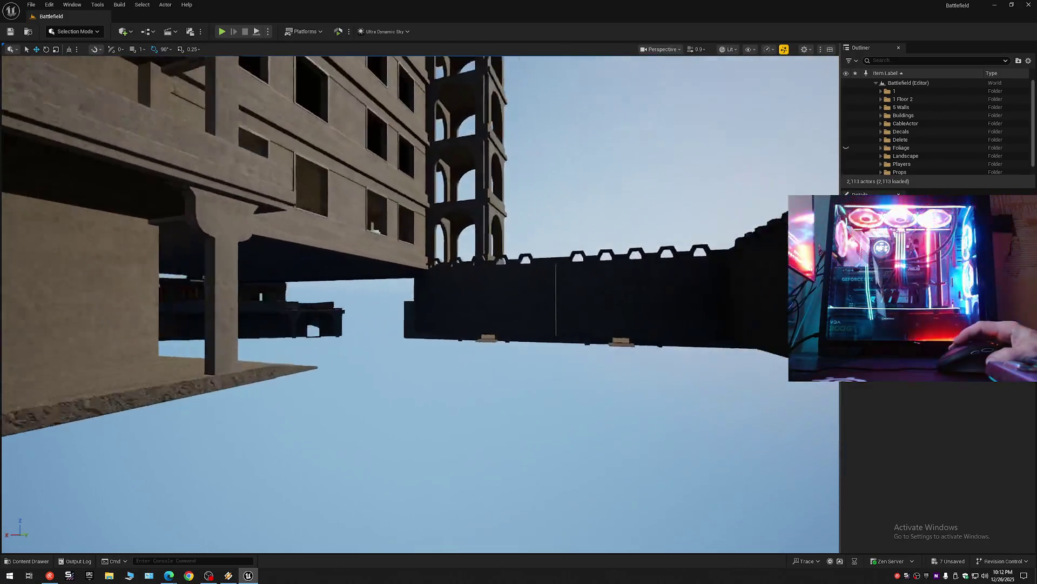
key(w)
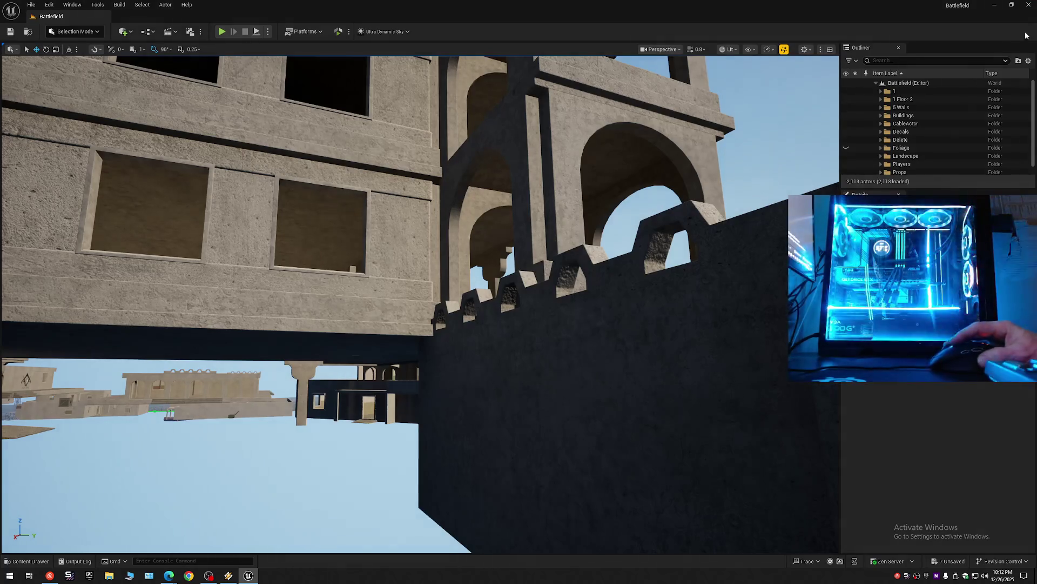
click(1029, 61)
click(929, 104)
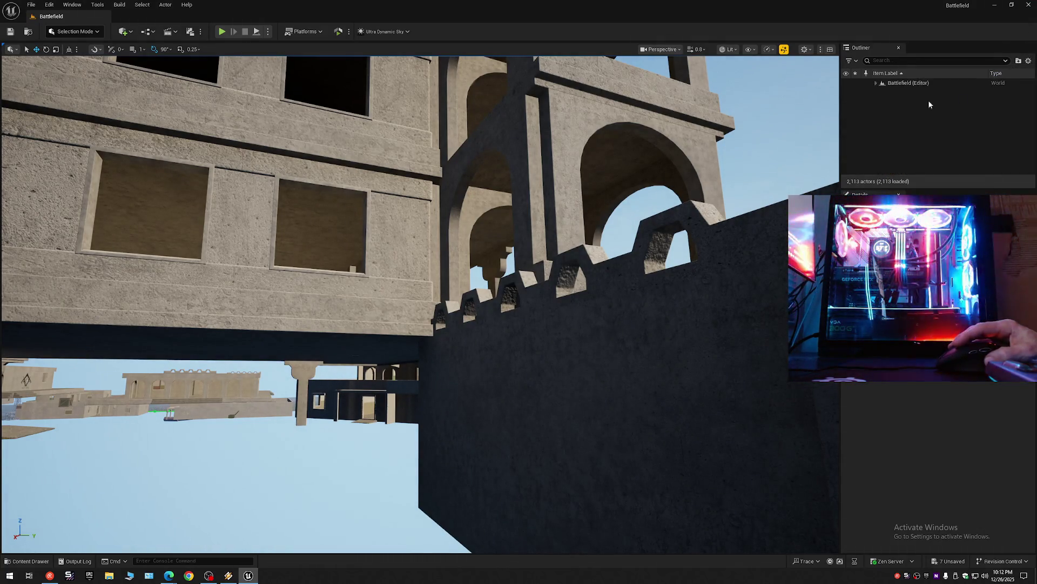
click(876, 83)
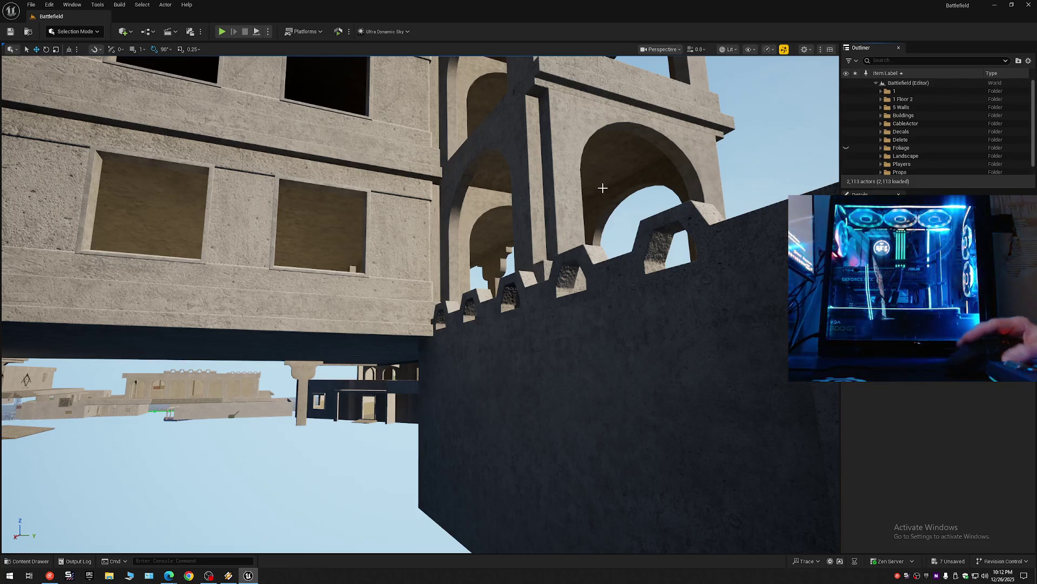
drag(602, 187, 800, 166)
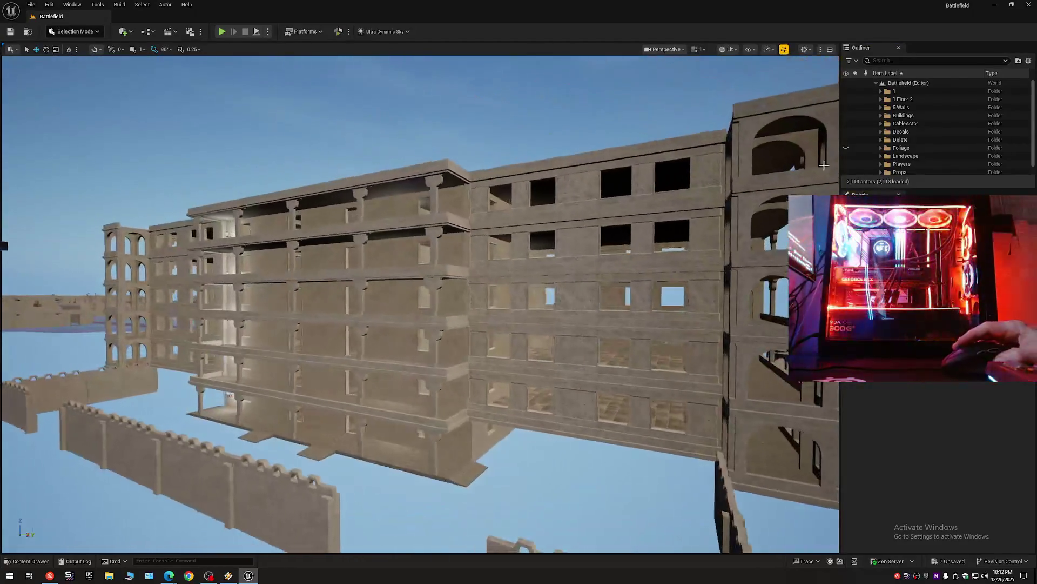
Step: Hide folder 1 and the Bal folder, then collapse the Outliner to top-level folders
click(847, 92)
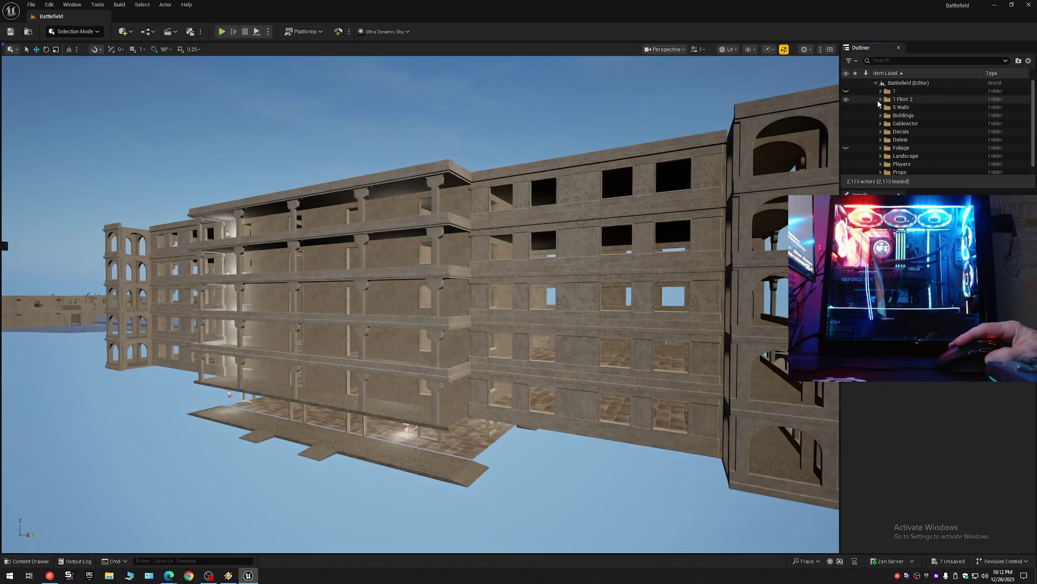
click(846, 108)
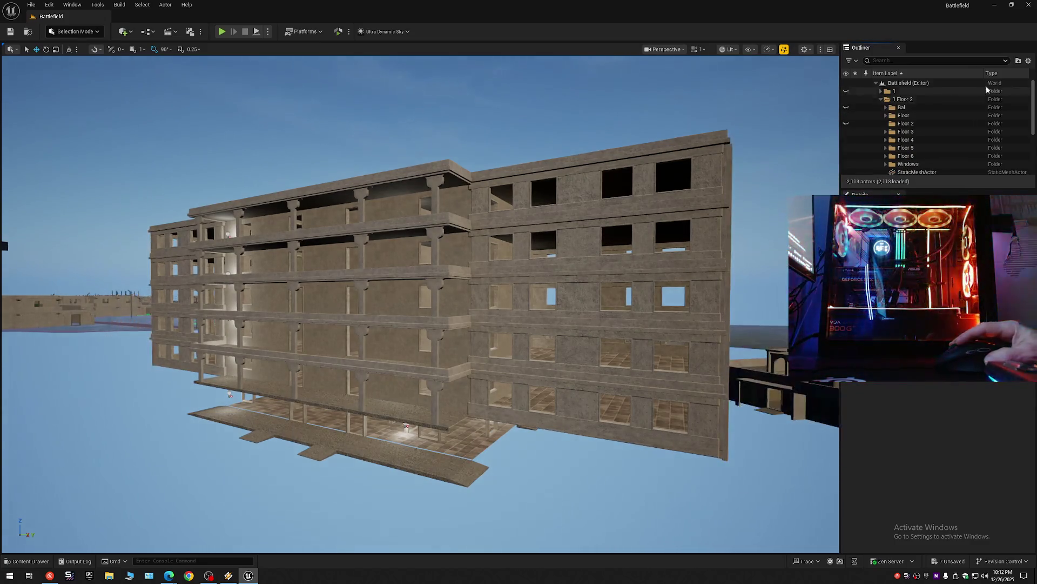
click(1029, 62)
click(970, 101)
shift+click(882, 83)
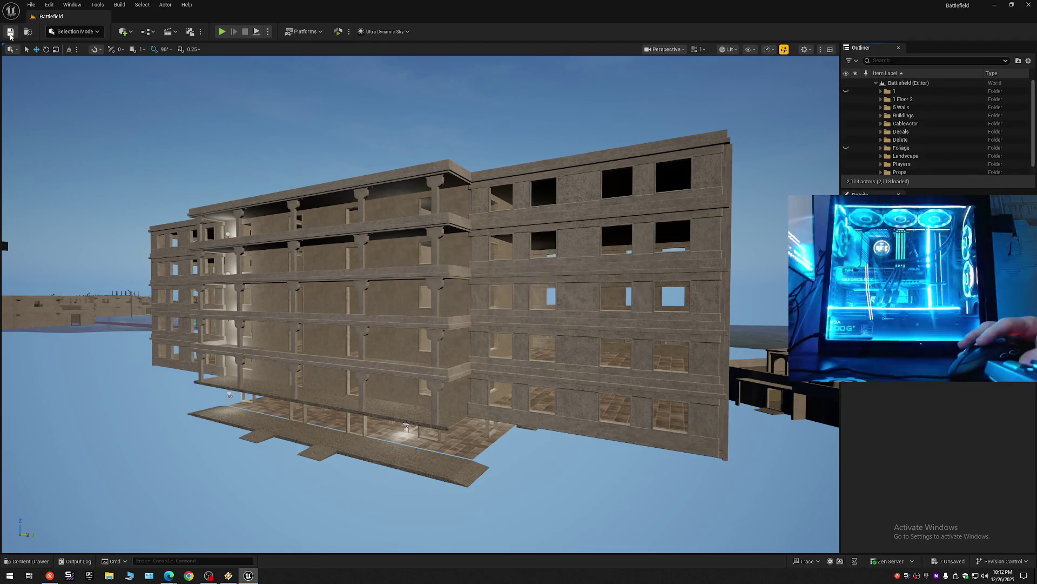
Step: Save the current level over the existing Battlefield map, confirming the replacement
click(32, 4)
click(64, 103)
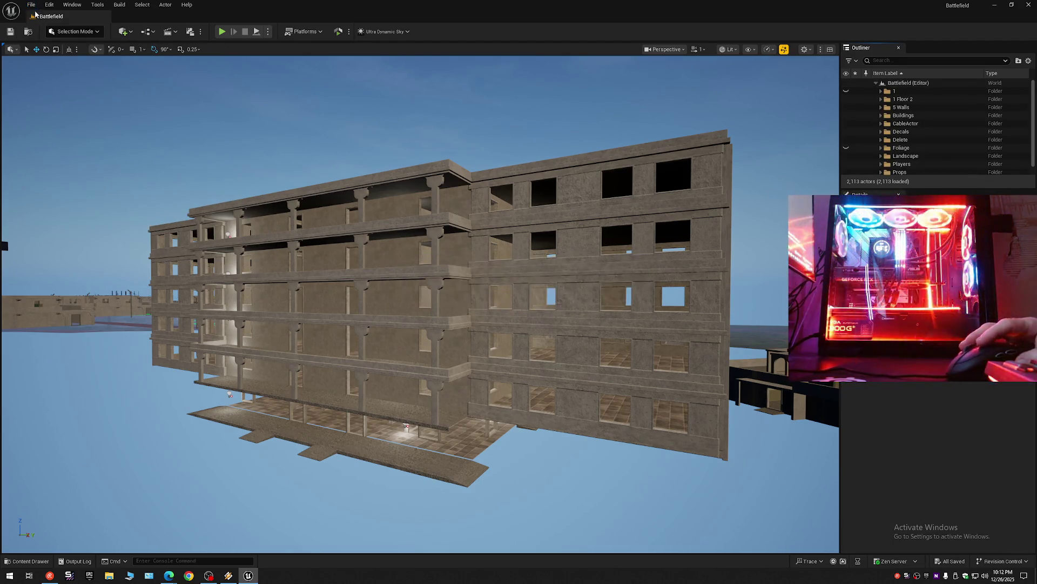
click(31, 4)
click(58, 122)
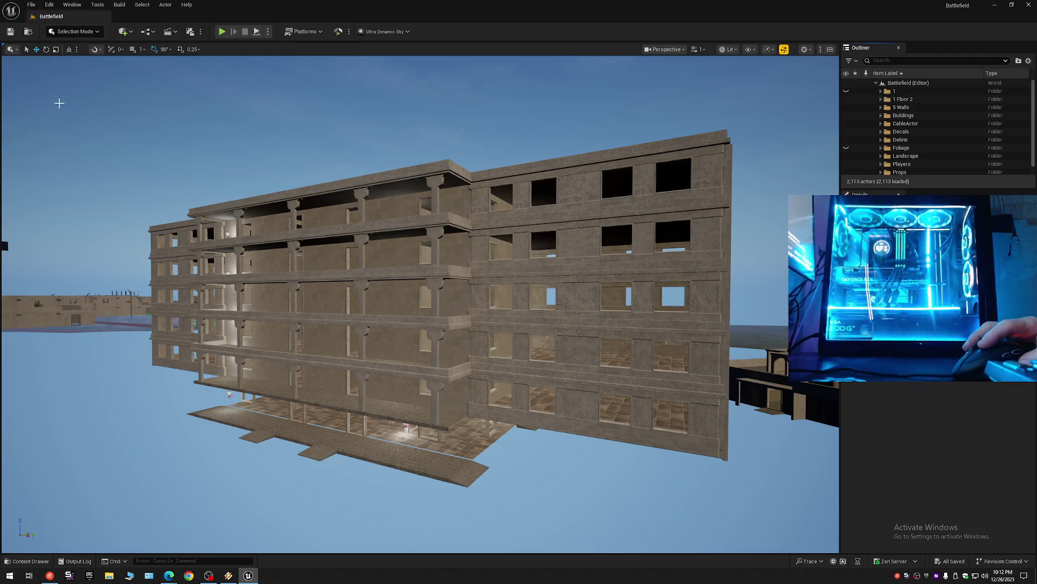
click(32, 4)
click(73, 108)
double_click(478, 214)
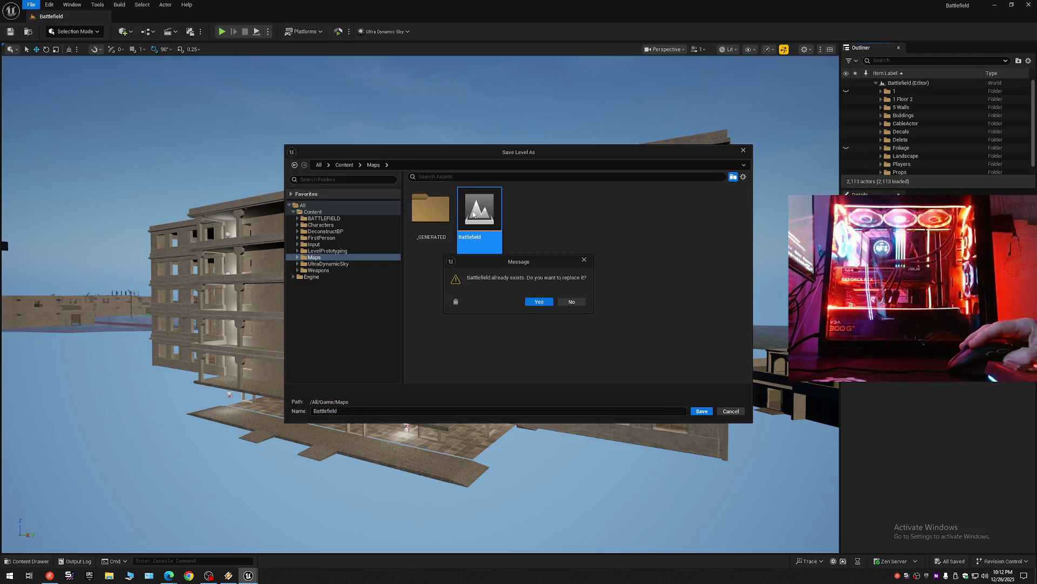
click(540, 301)
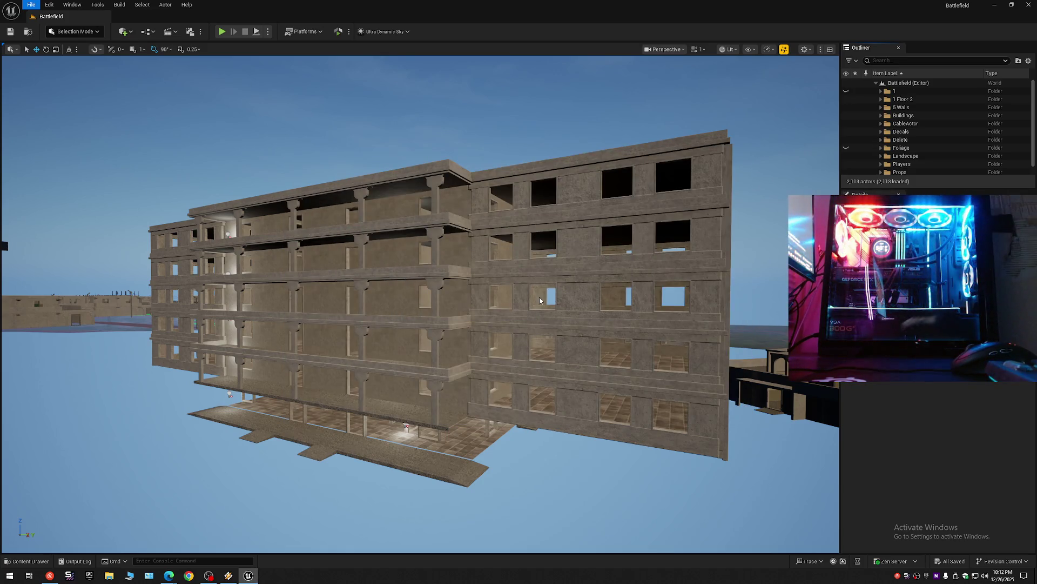
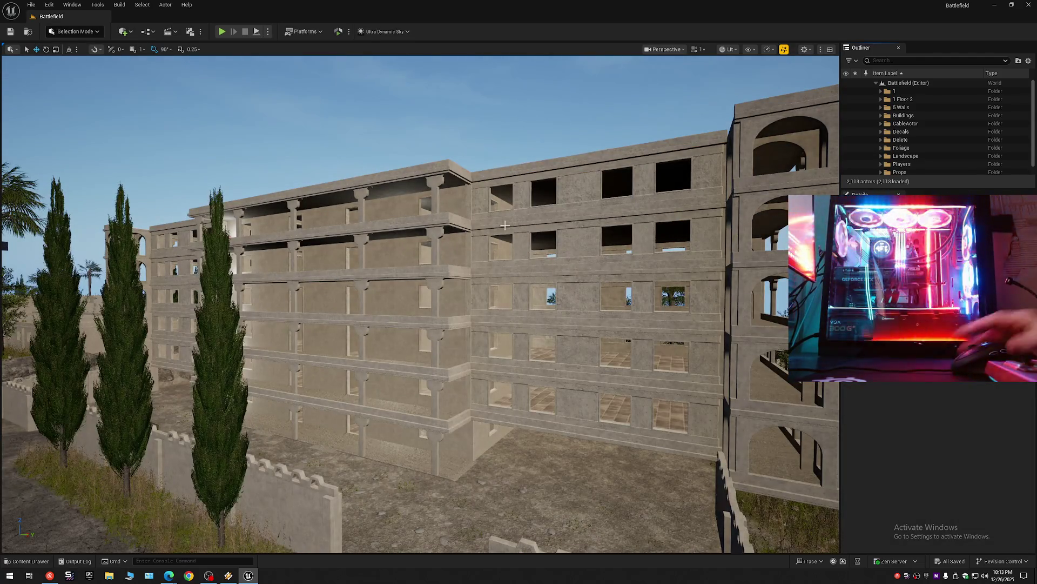
Step: Pause the ZOL player's music, then fly the viewport camera from the building into the town
click(229, 576)
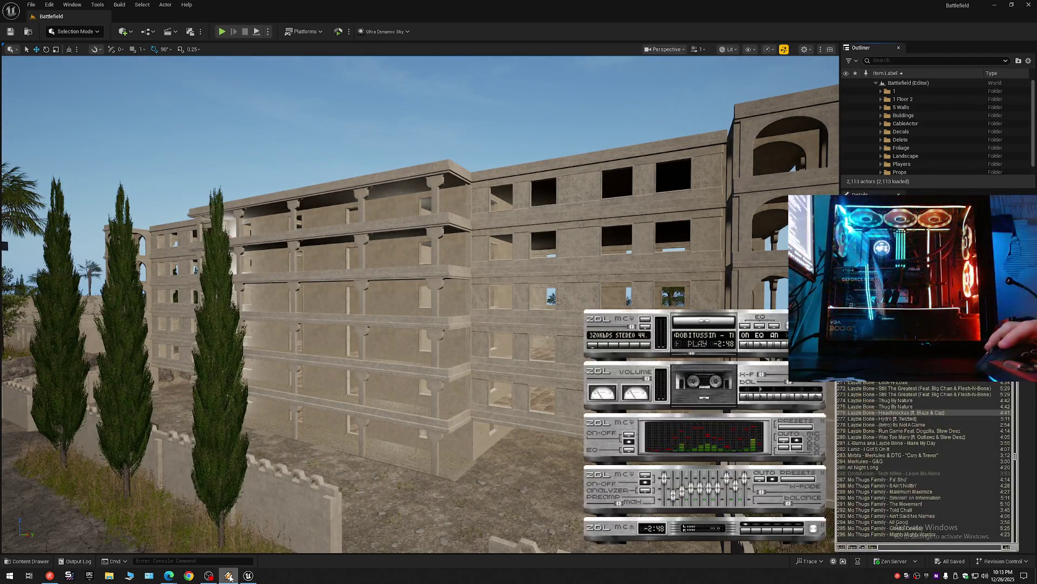
click(710, 378)
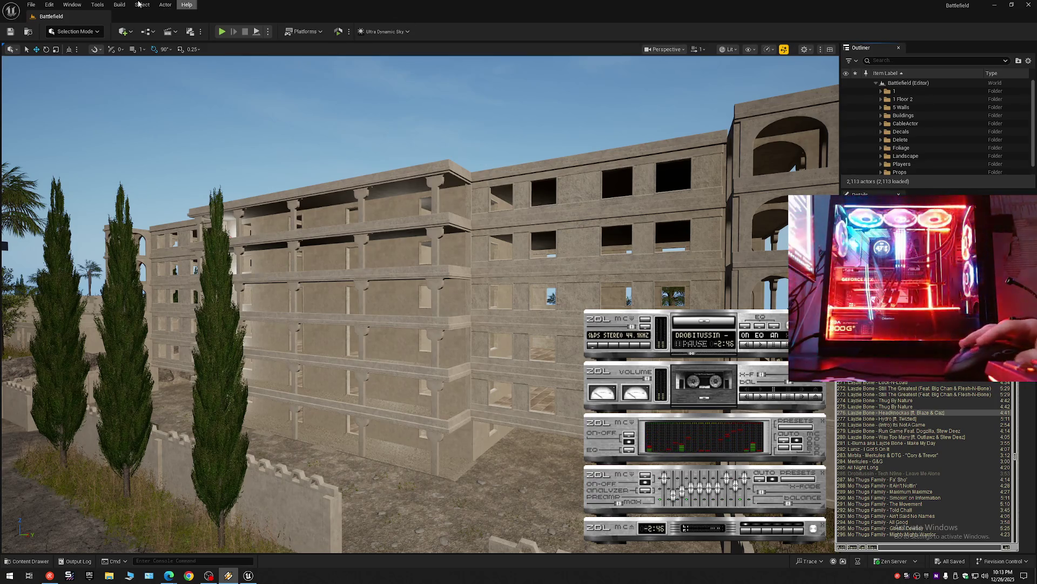
click(282, 29)
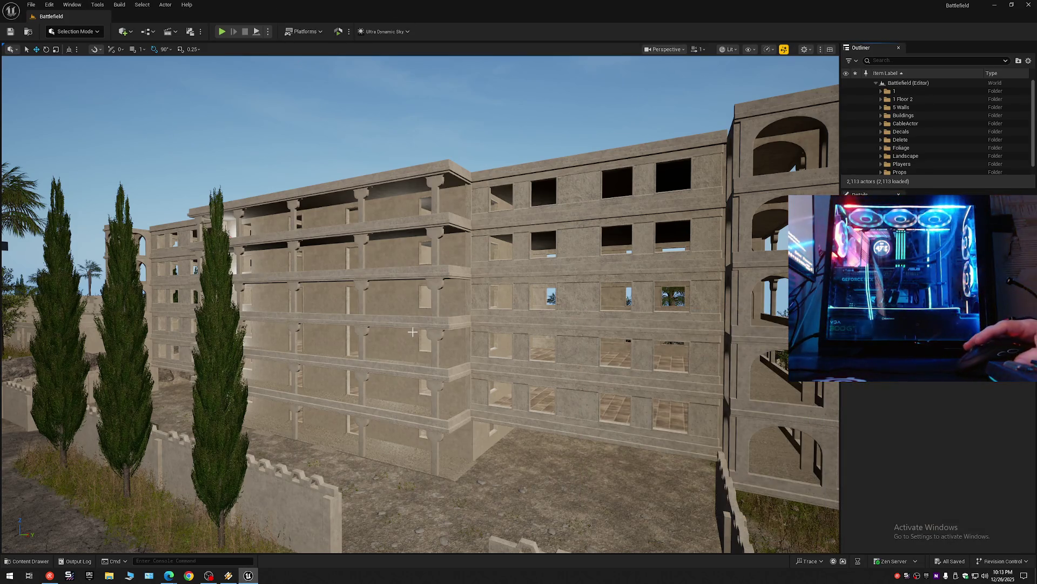
drag(498, 365, 244, 357)
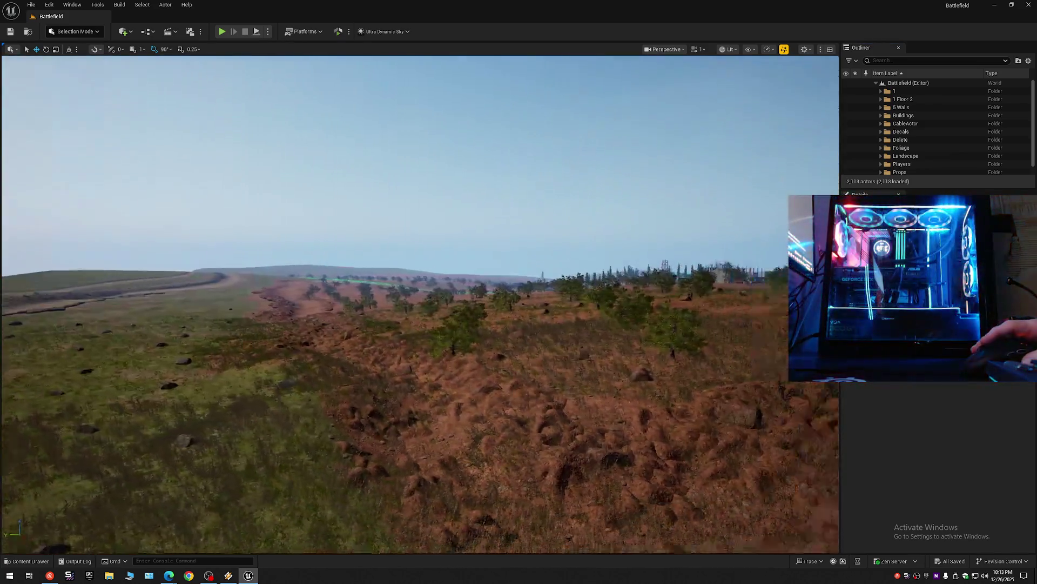
mouse_move(498, 364)
mouse_down()
mouse_move(502, 535)
mouse_move(480, 408)
mouse_move(516, 529)
mouse_move(498, 527)
mouse_move(597, 475)
mouse_move(582, 409)
mouse_move(410, 379)
mouse_move(413, 363)
mouse_up()
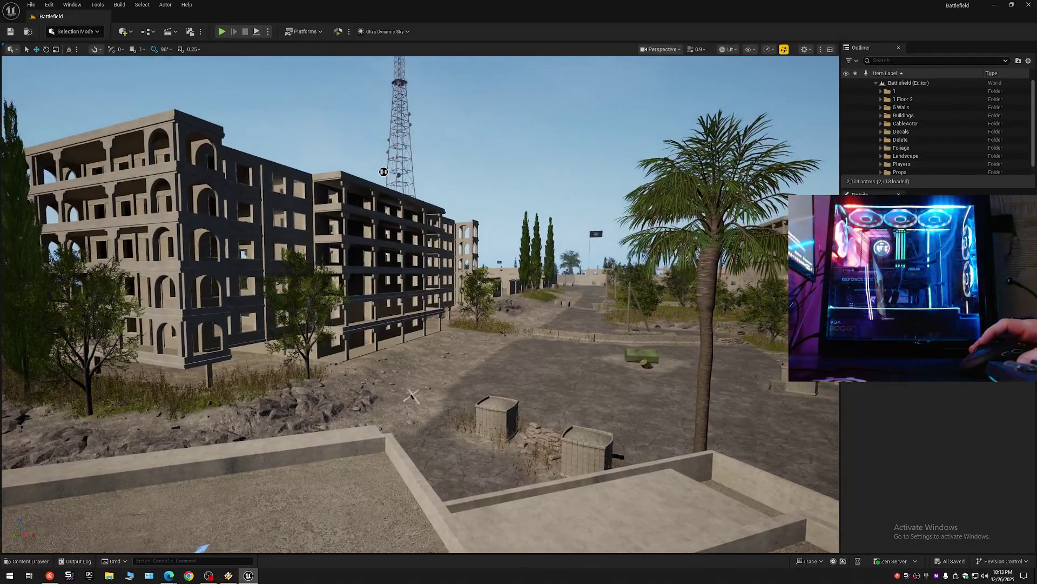
Step: Switch the viewport to full lighting with shadows and look around the town from the rooftop
click(784, 49)
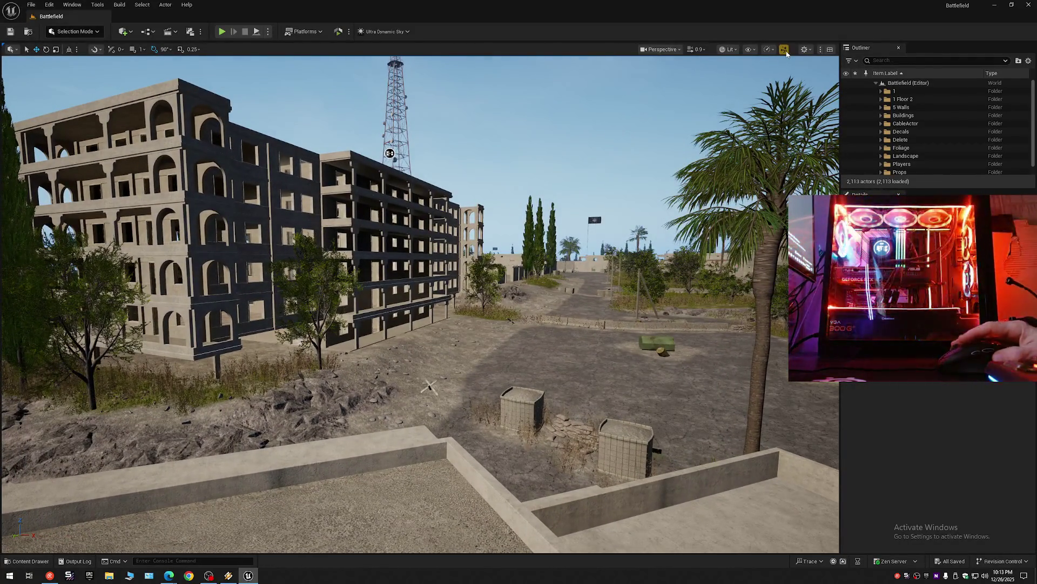
mouse_move(580, 304)
mouse_down()
mouse_move(514, 487)
mouse_move(614, 406)
mouse_move(579, 387)
mouse_move(632, 542)
mouse_up()
mouse_move(420, 304)
mouse_down()
mouse_move(486, 317)
mouse_move(422, 308)
mouse_move(454, 244)
mouse_up()
Step: Collapse and re-expand the Outliner folder tree, then browse the File menu without running anything
click(1028, 61)
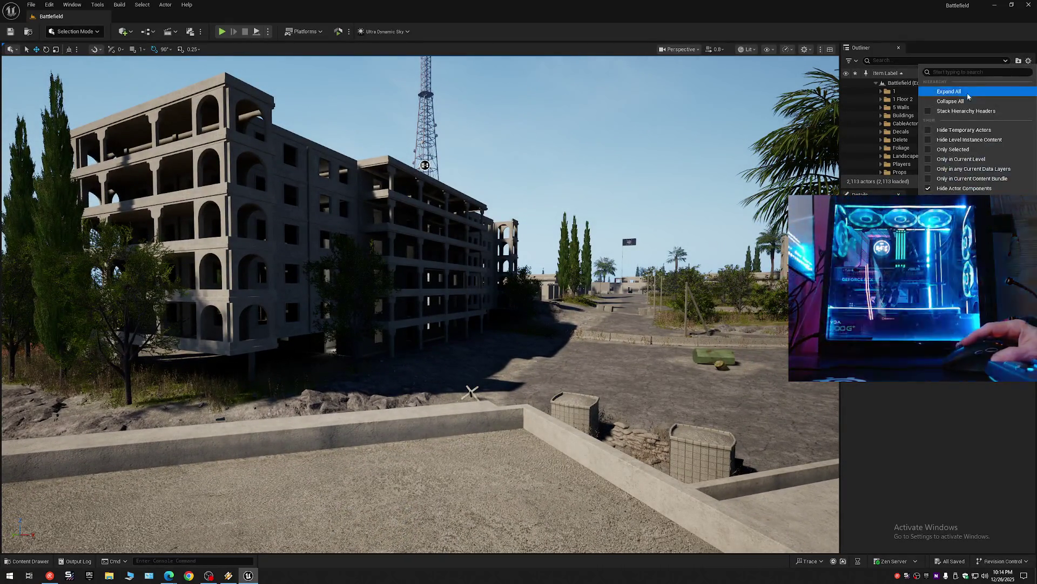
click(881, 84)
click(880, 84)
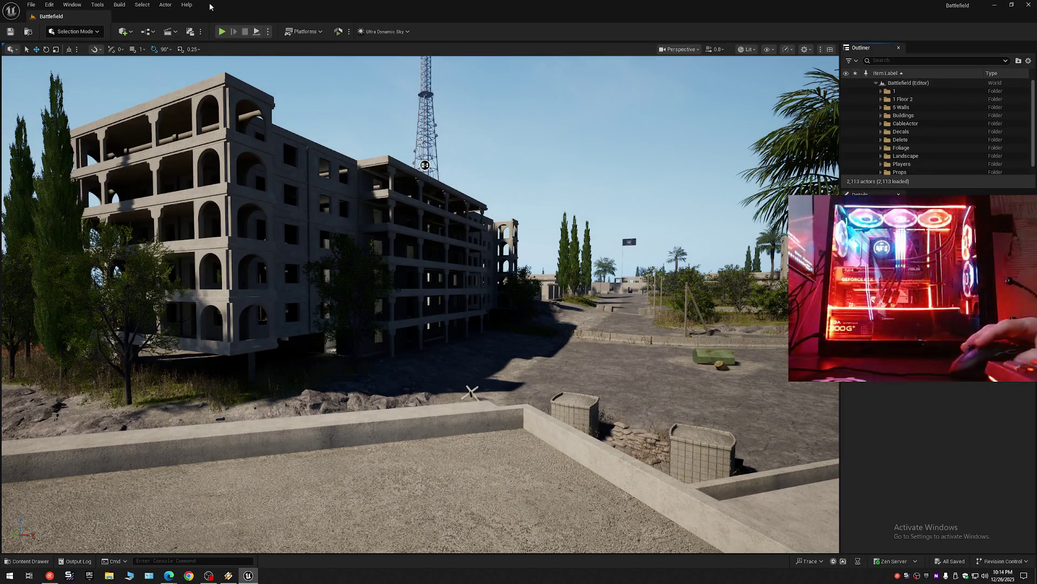
click(31, 4)
click(56, 104)
click(31, 5)
click(56, 121)
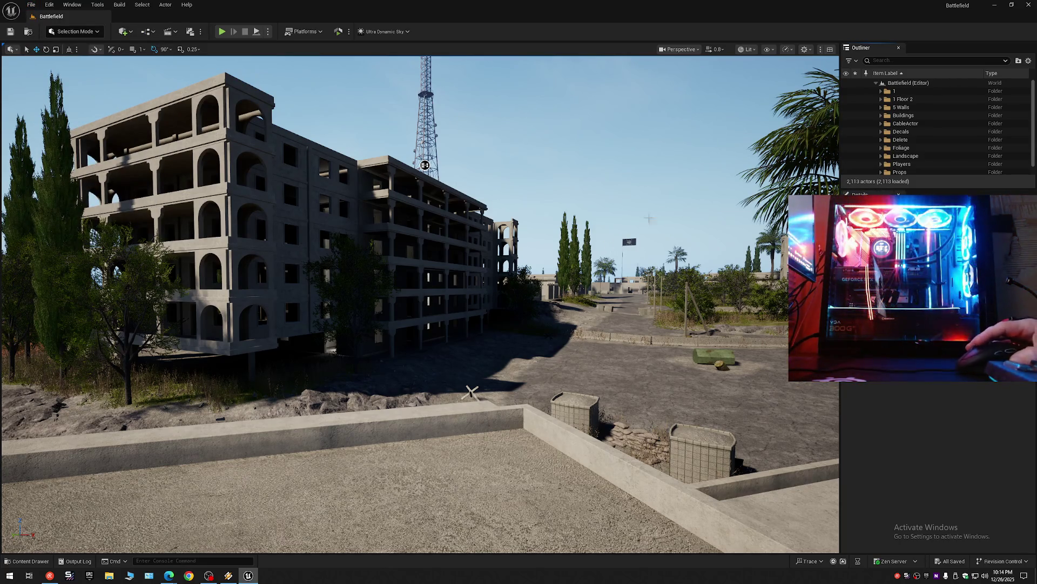
Step: Turn the view right toward another building and fly forward to the rooftop ledge
drag(594, 253, 730, 252)
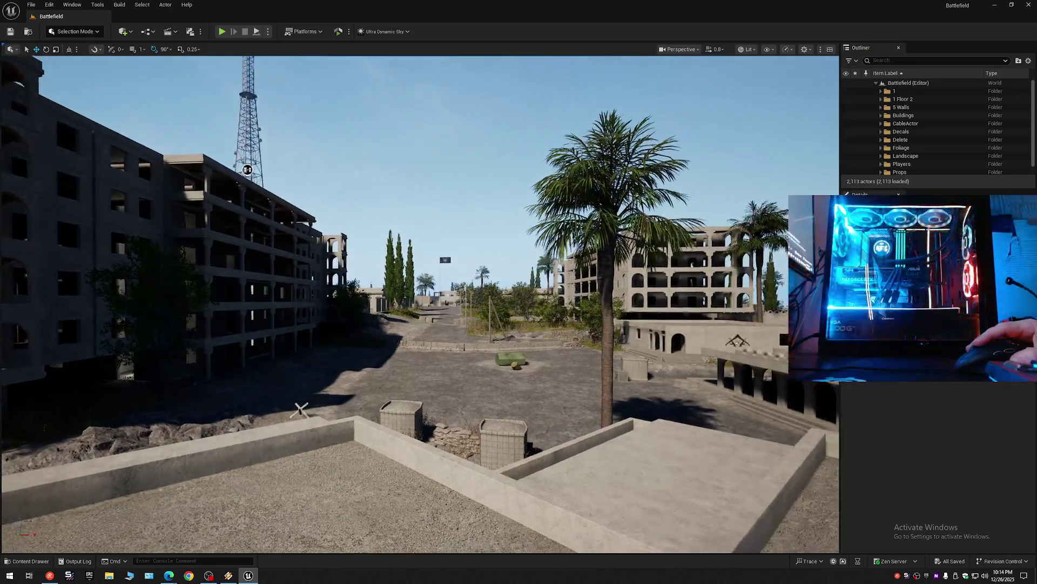
drag(519, 324, 498, 324)
mouse_move(420, 324)
mouse_down()
mouse_move(421, 255)
mouse_move(422, 279)
mouse_move(371, 267)
mouse_up()
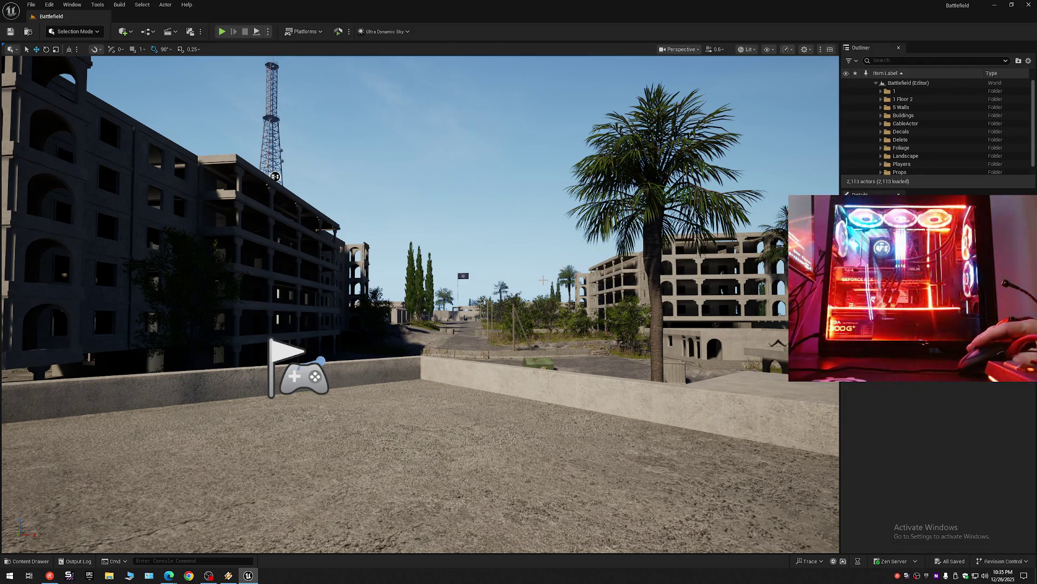
Step: Fly from the rooftop down to a ground-level view of the large ruined multi-storey building
drag(544, 279, 543, 280)
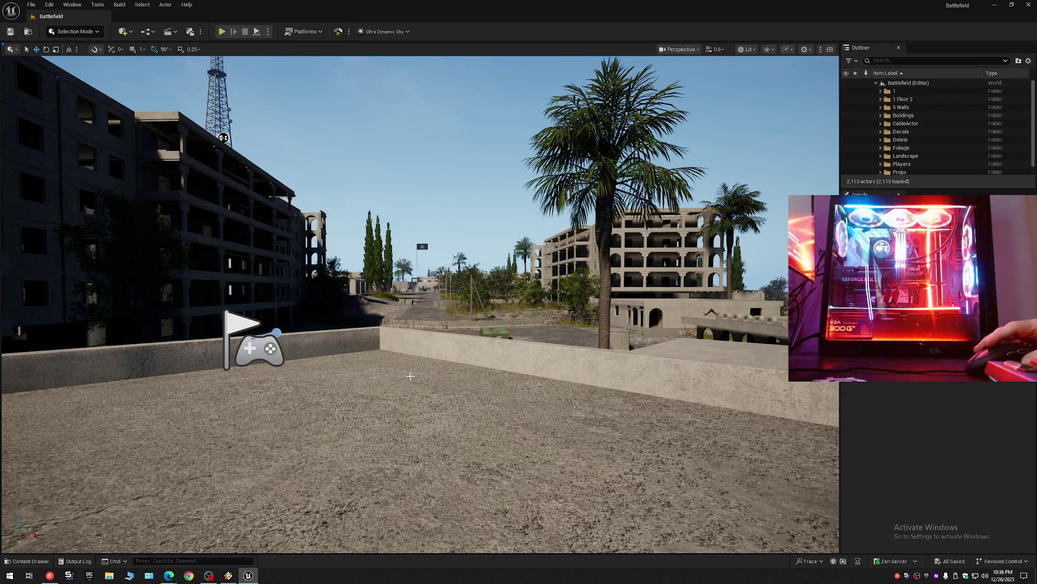
mouse_move(387, 415)
mouse_down()
mouse_move(308, 454)
mouse_move(381, 438)
mouse_up()
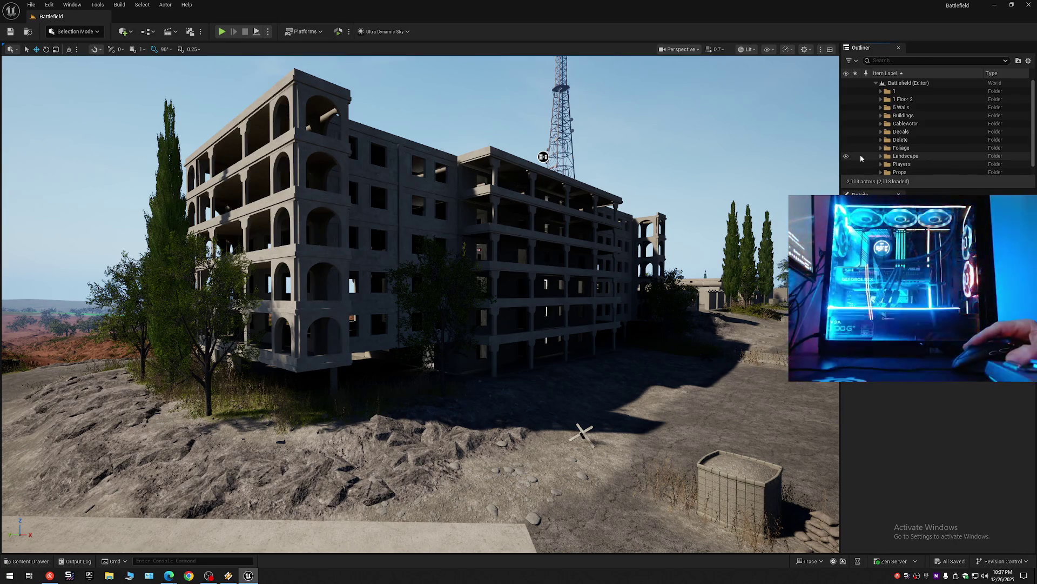
click(846, 148)
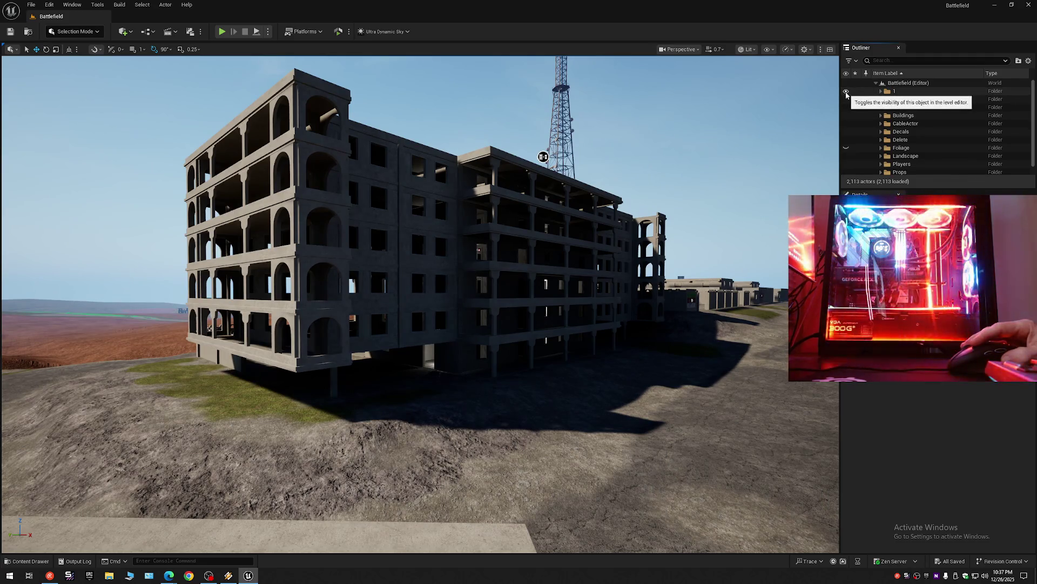
click(847, 92)
click(847, 92)
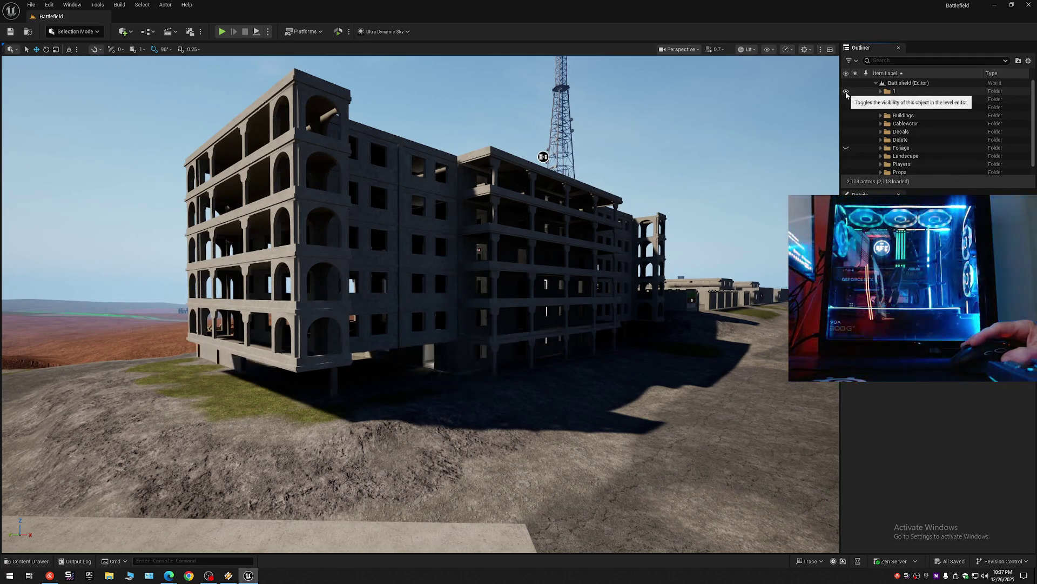
click(882, 99)
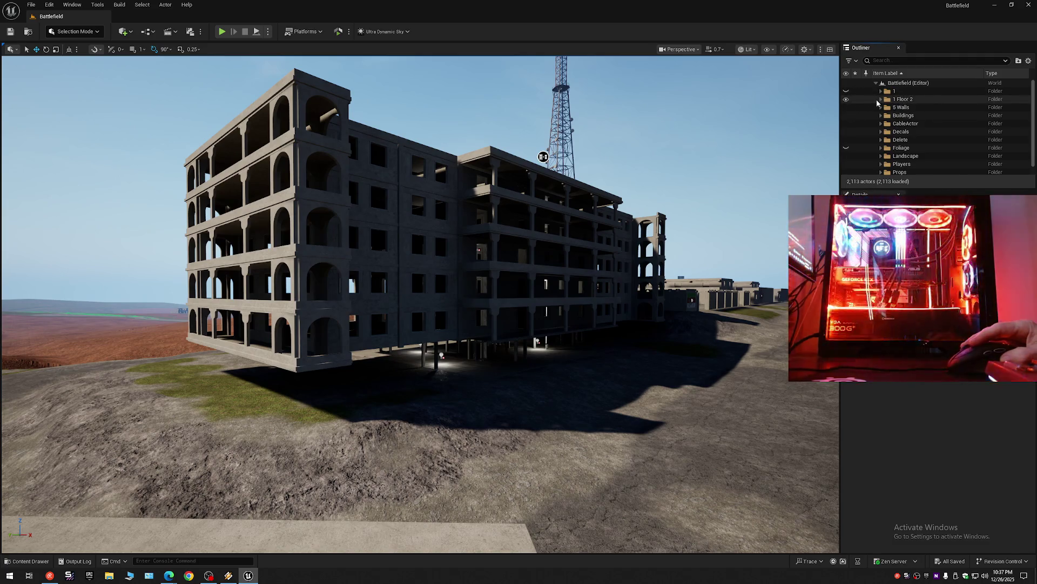
click(847, 108)
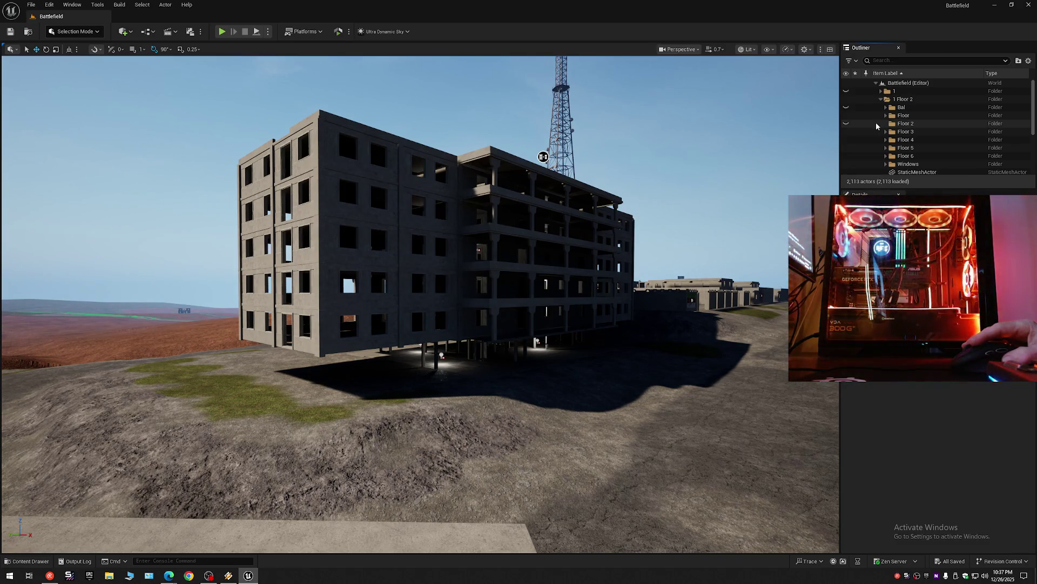
click(873, 122)
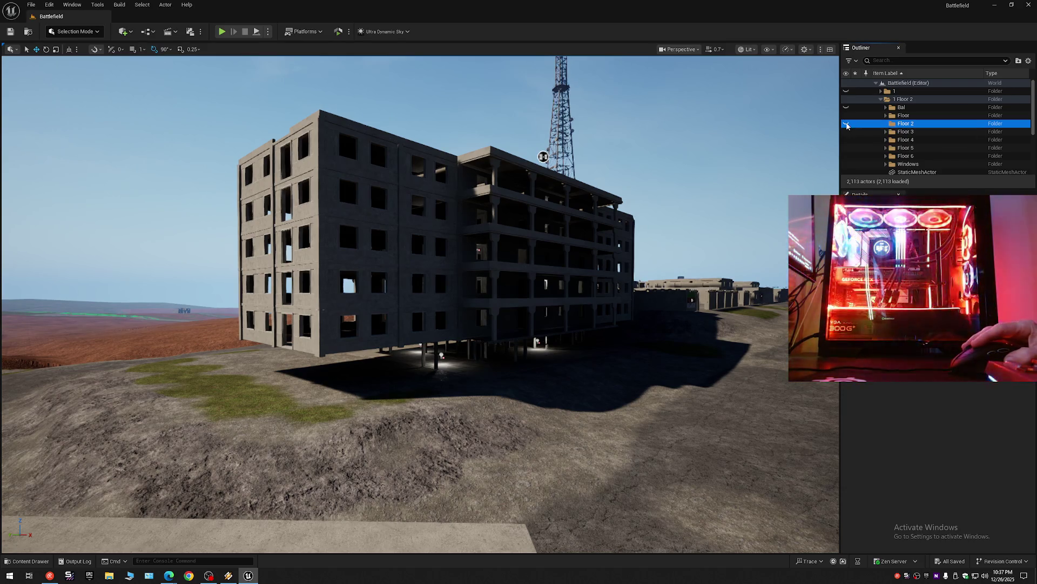
key(Delete)
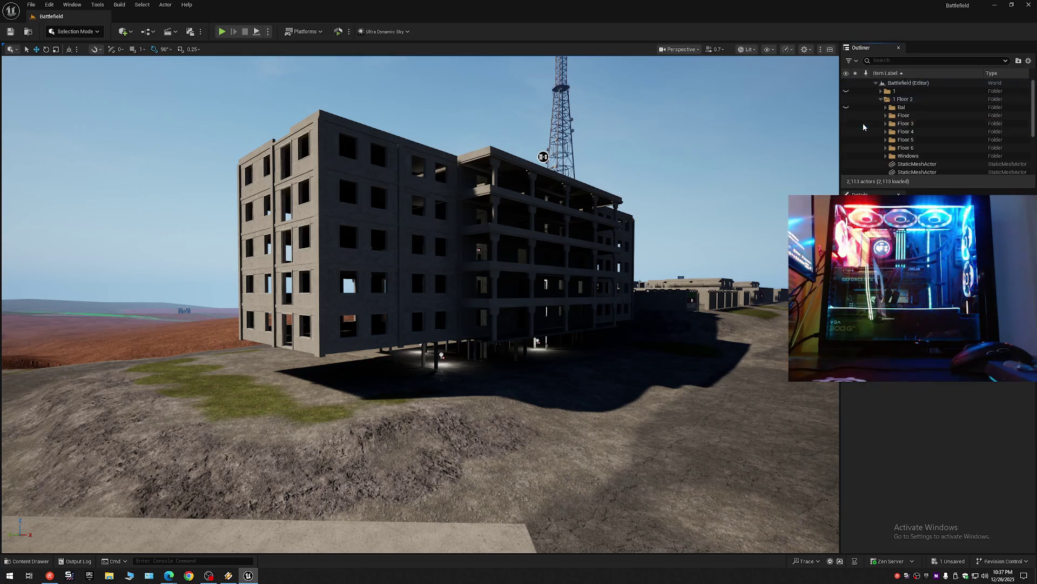
scroll(932, 123, down, 5)
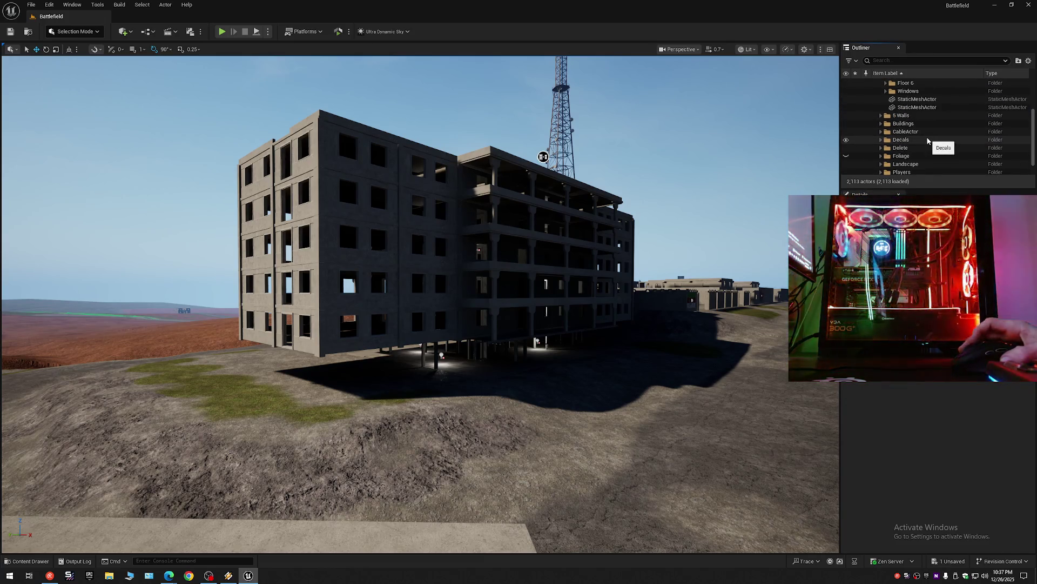
scroll(928, 140, up, 5)
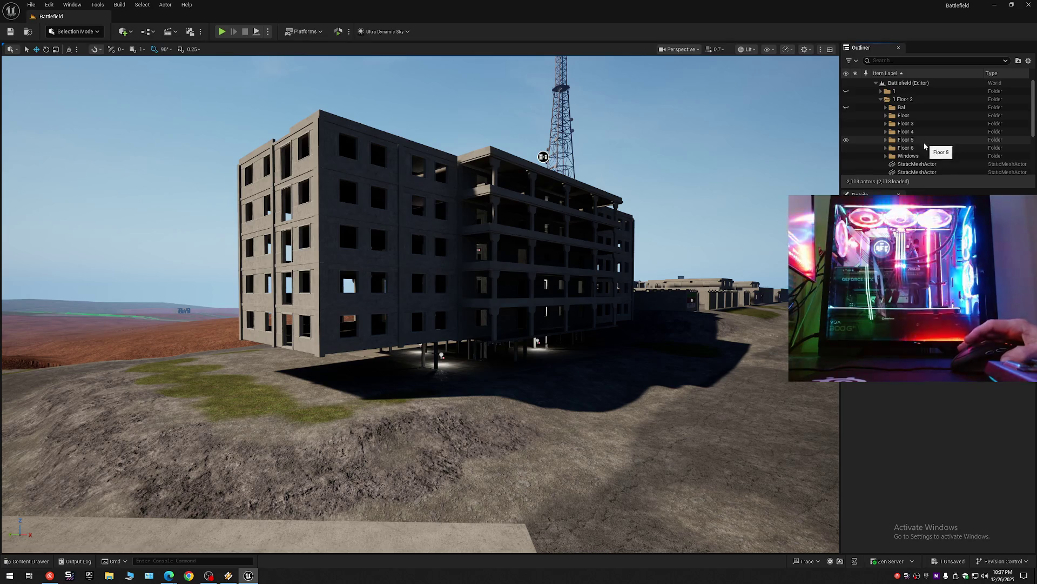
click(915, 165)
click(913, 173)
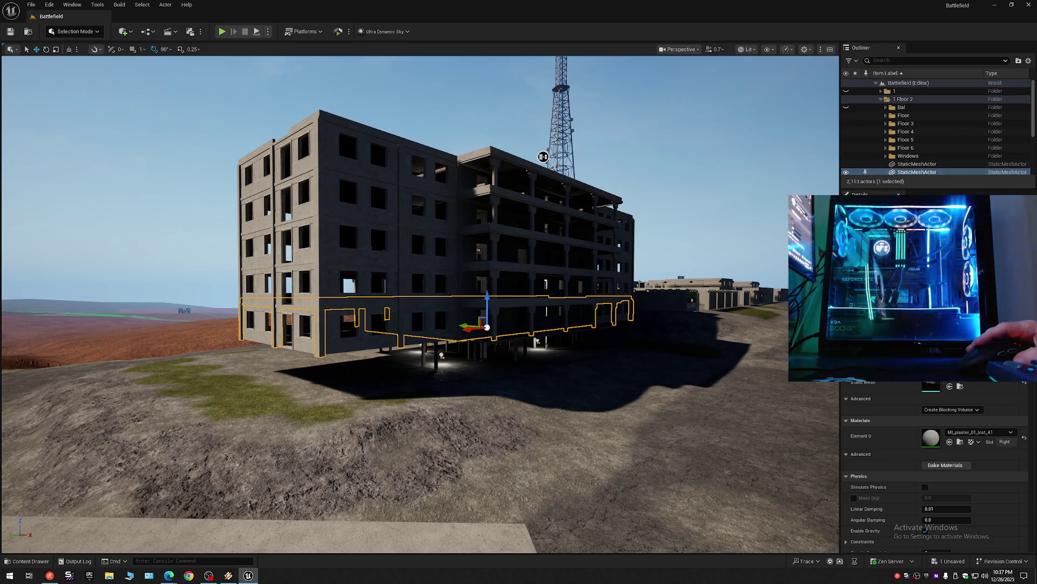
key(f)
scroll(419, 305, up, 10)
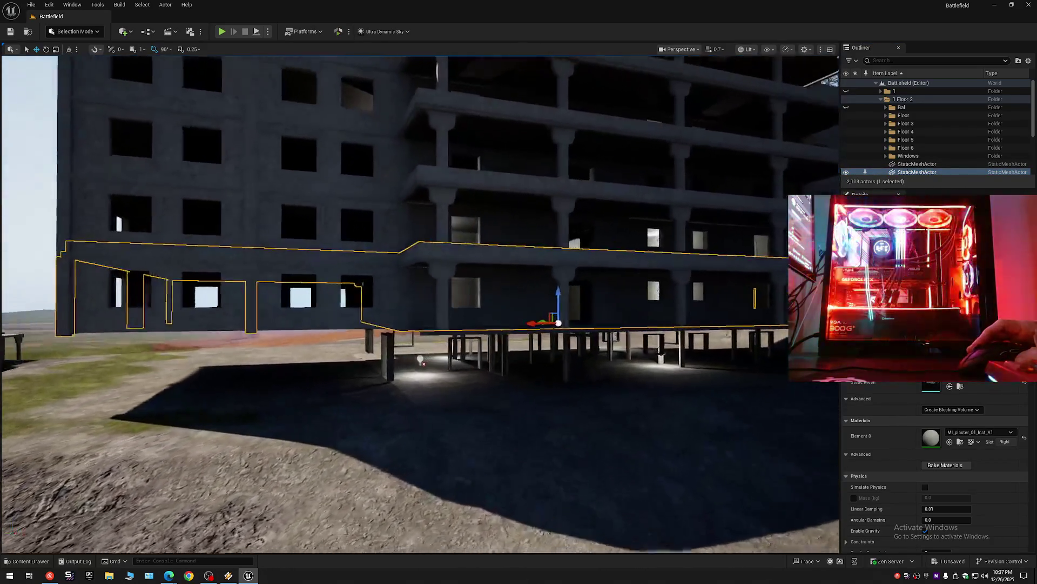
scroll(782, 177, down, 5)
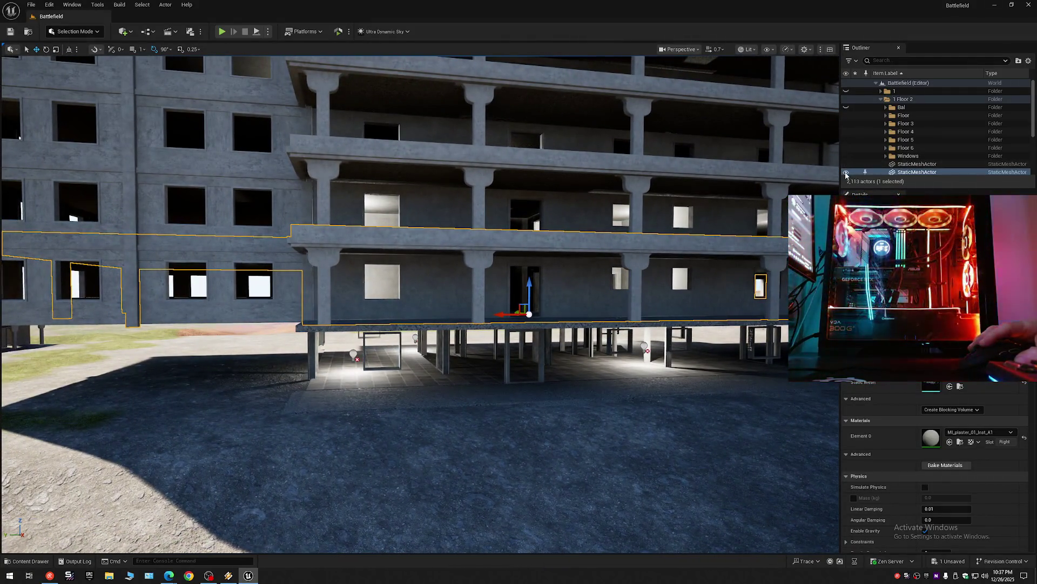
click(846, 173)
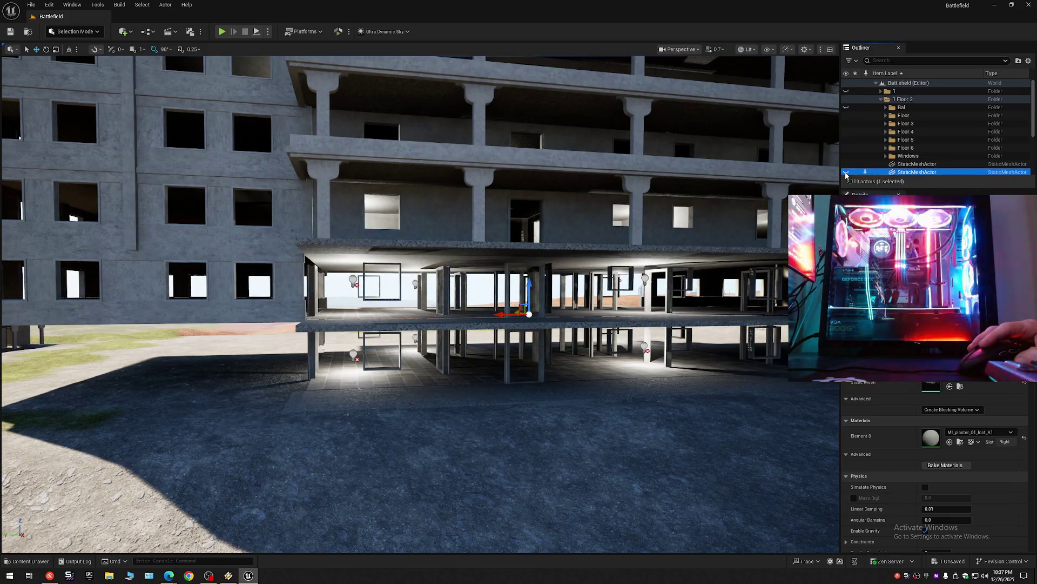
click(847, 173)
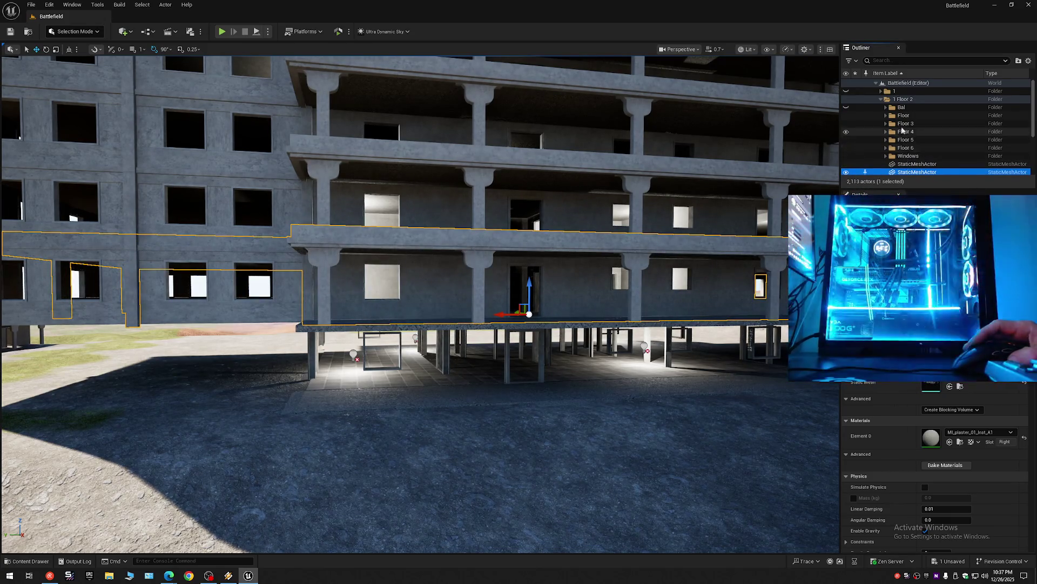
click(902, 100)
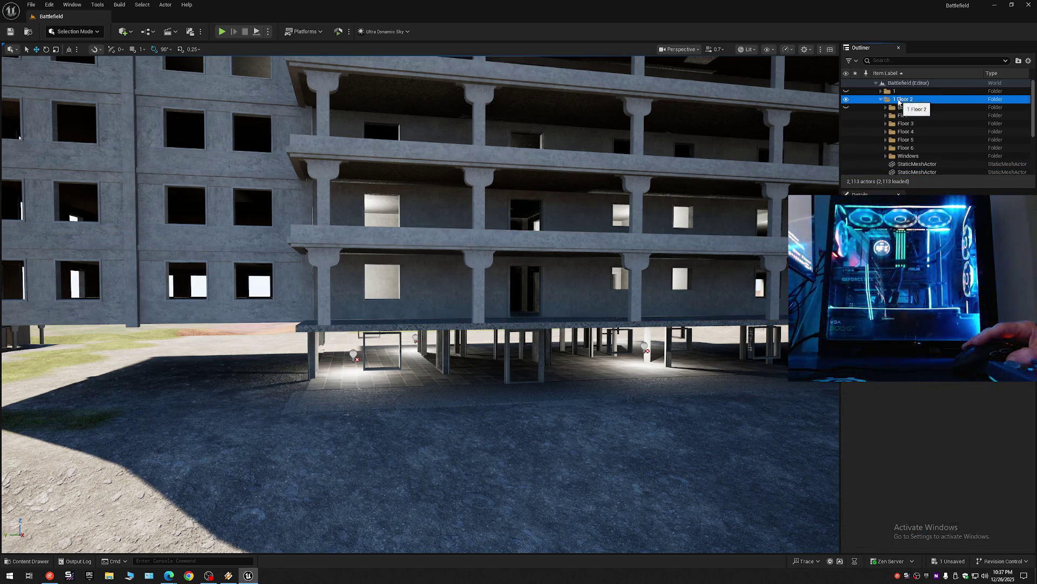
Step: Create a subfolder named Floor 2 inside the 1 Floor 2 folder
right_click(903, 101)
click(919, 127)
text(Flo)
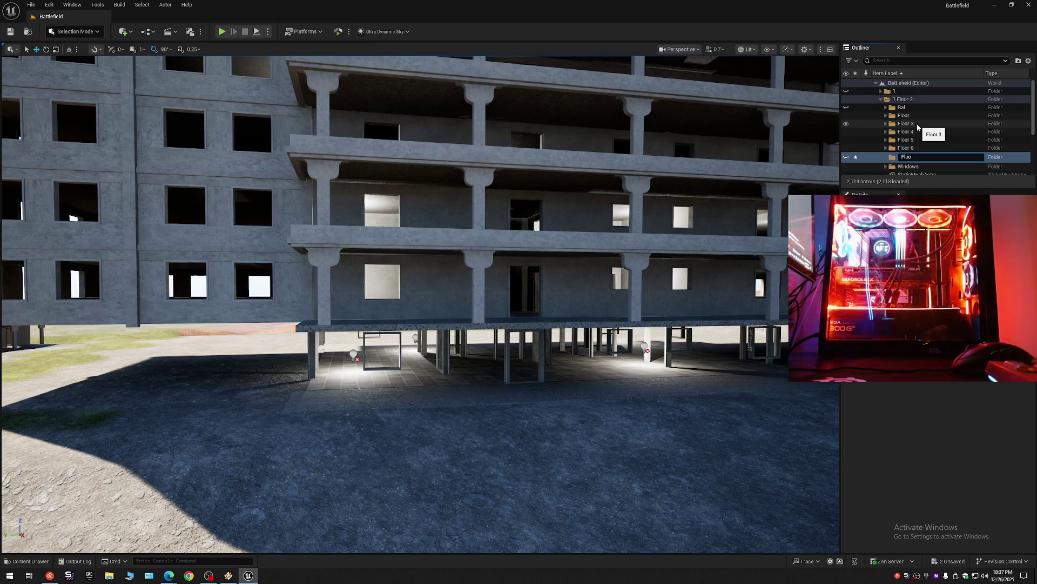
text(or 2)
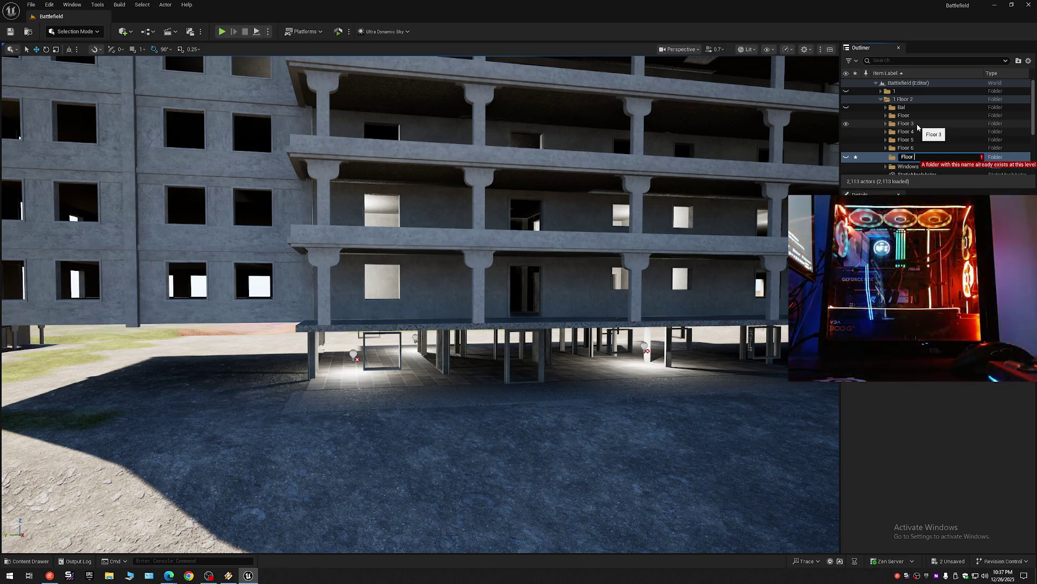
key(Return)
Step: Select the two loose mesh actors and hide/show them to confirm they are the second floor
click(915, 173)
scroll(914, 174, down, 3)
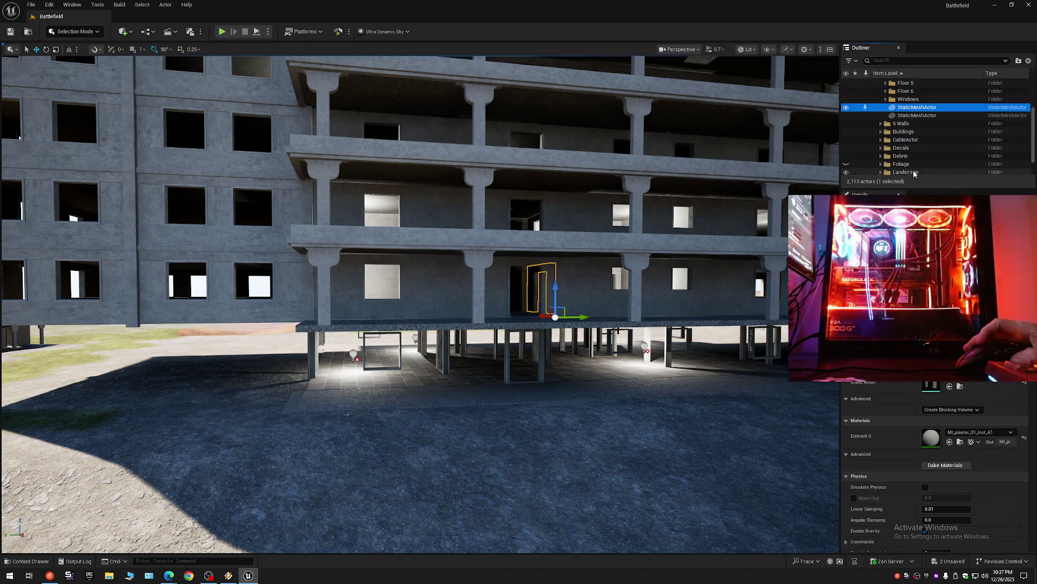
ctrl+click(915, 116)
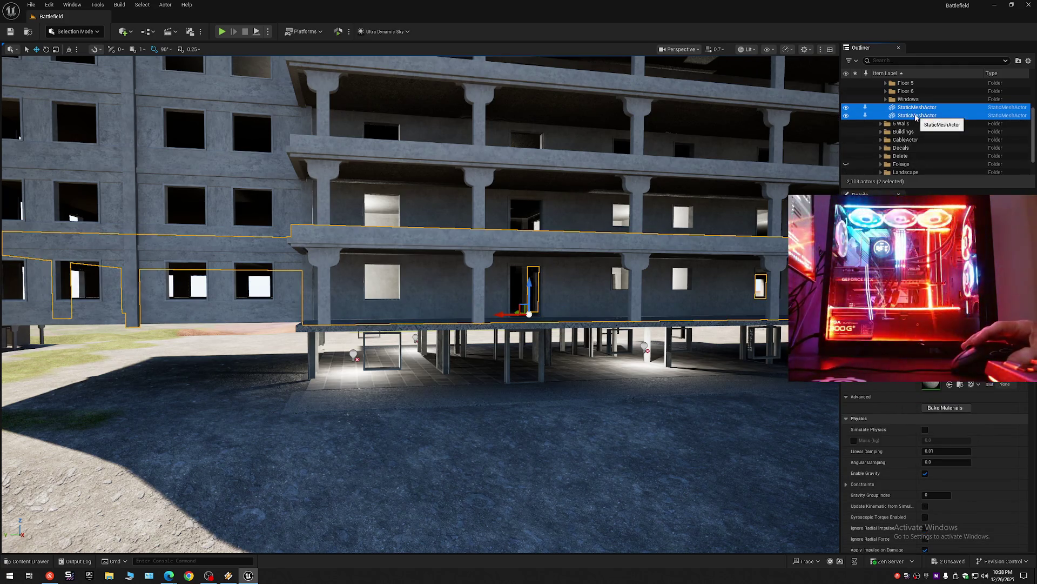
click(846, 116)
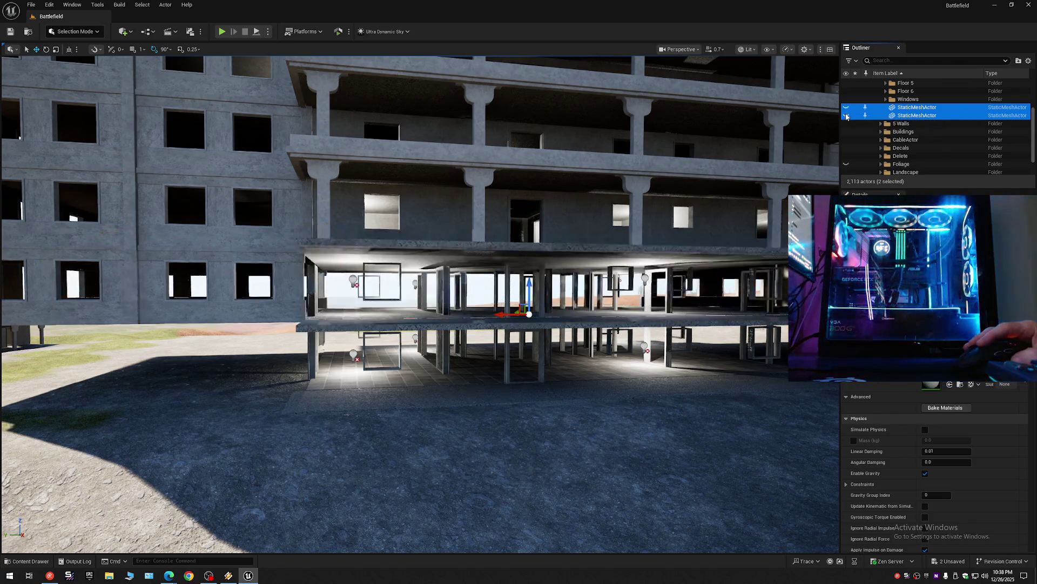
click(847, 115)
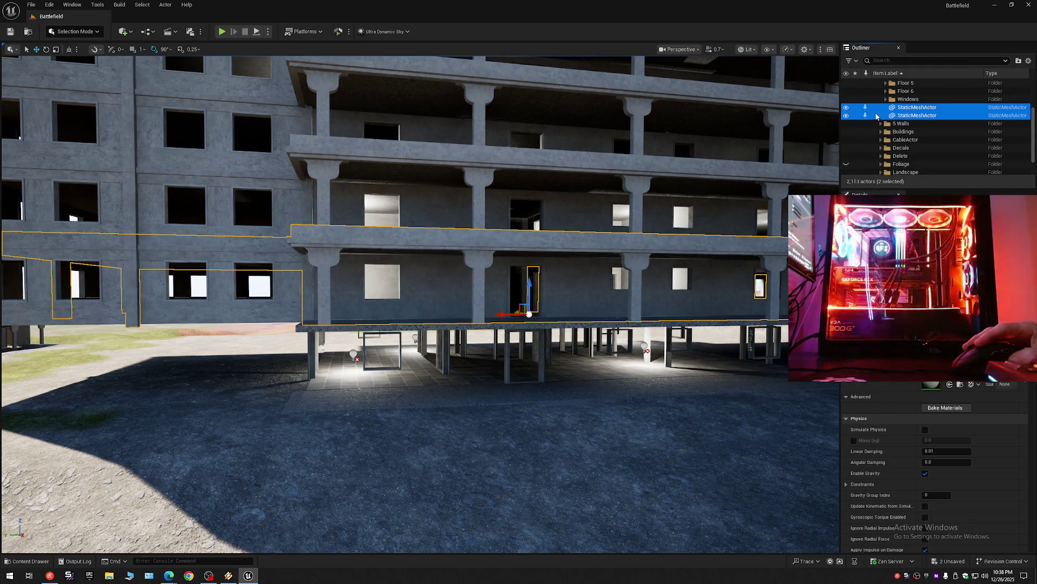
click(876, 114)
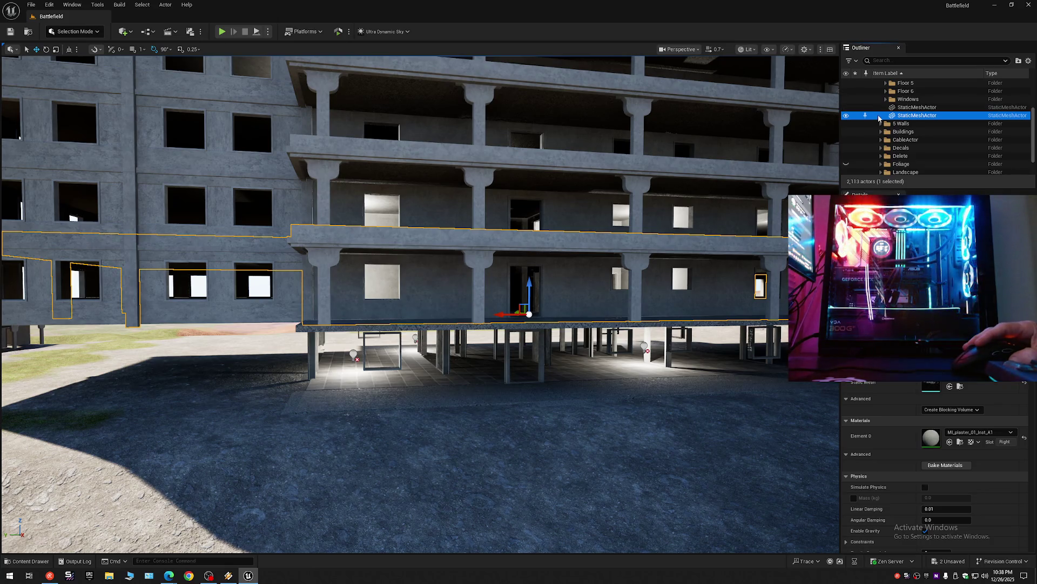
Step: Move the floor mesh into the Floor 2 folder and hide that folder
right_click(881, 119)
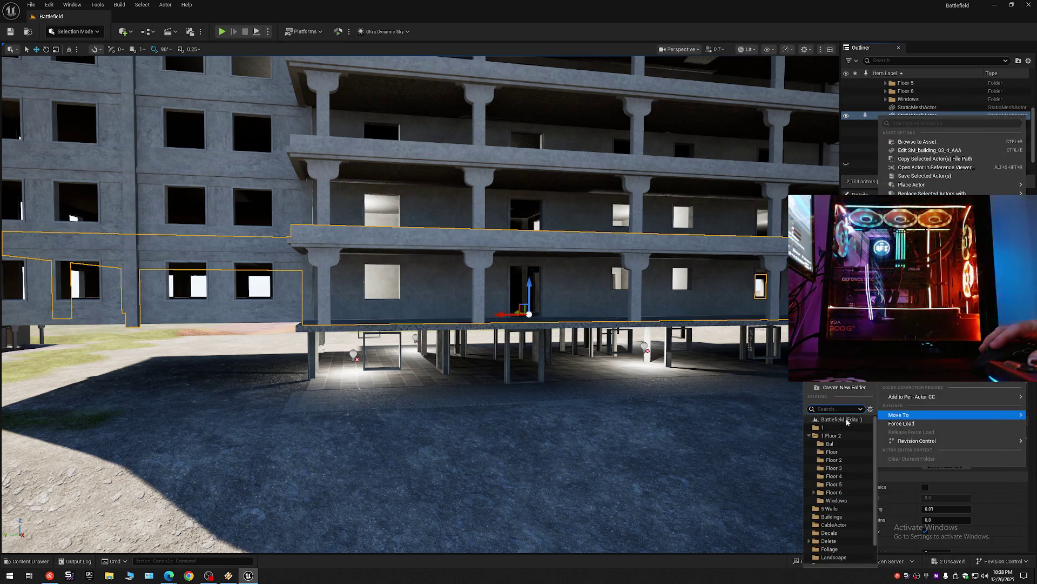
mouse_move(952, 414)
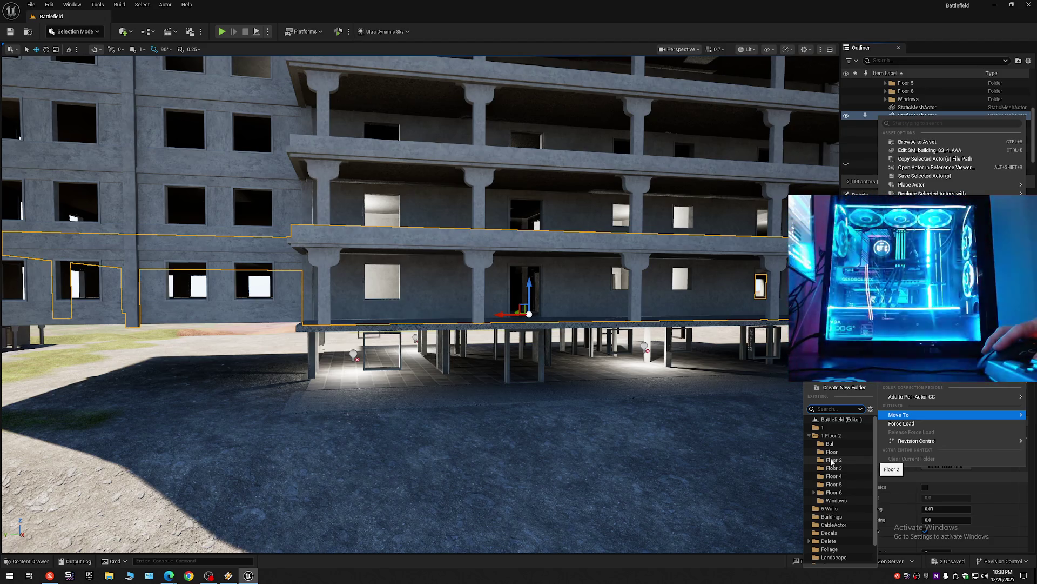
click(833, 459)
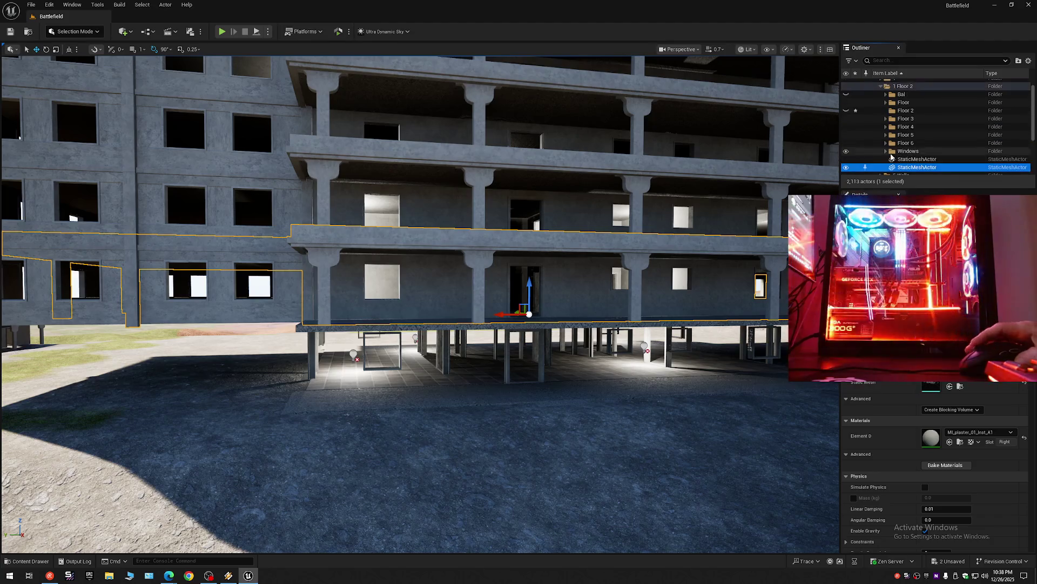
drag(920, 187, 920, 244)
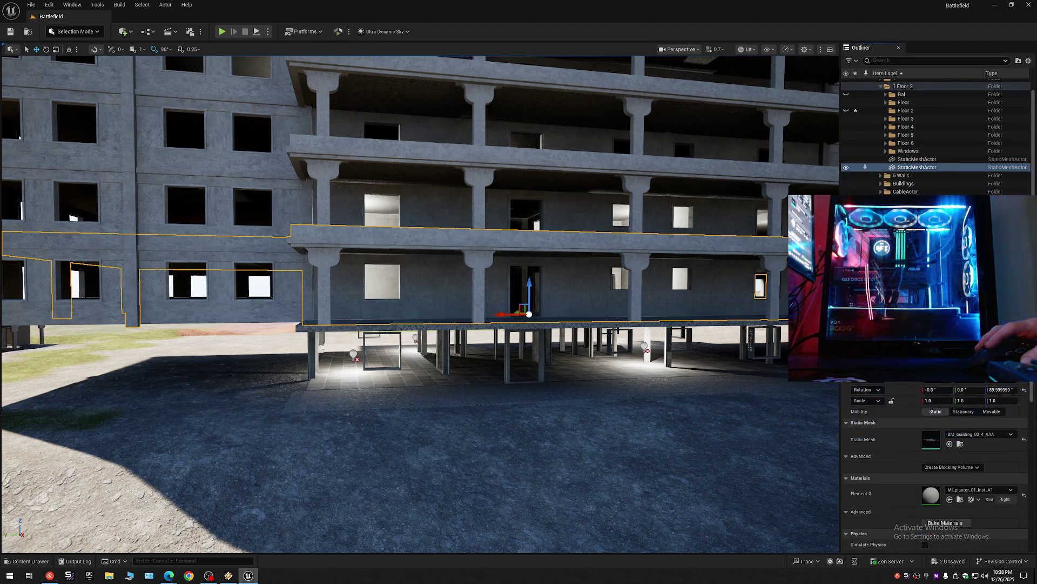
drag(914, 166, 905, 111)
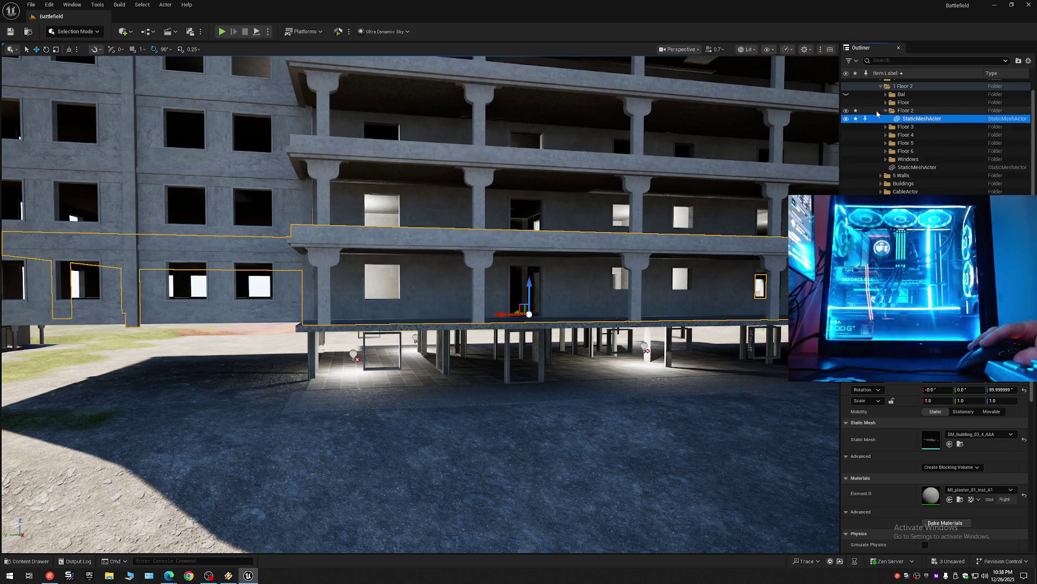
click(846, 111)
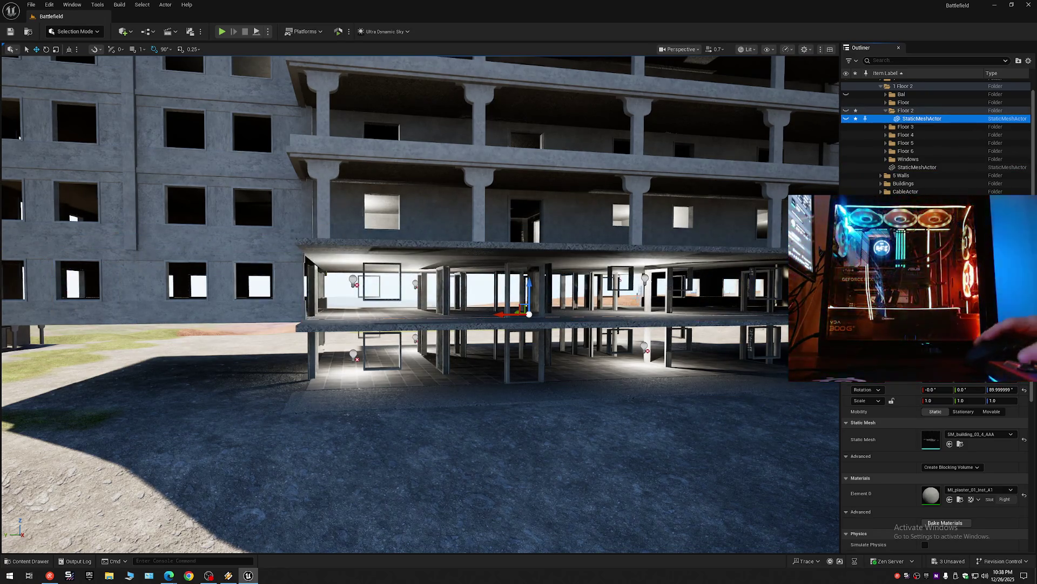
Step: Move the door-frame mesh into Floor 2 and toggle the folder's visibility, leaving it hidden
click(916, 167)
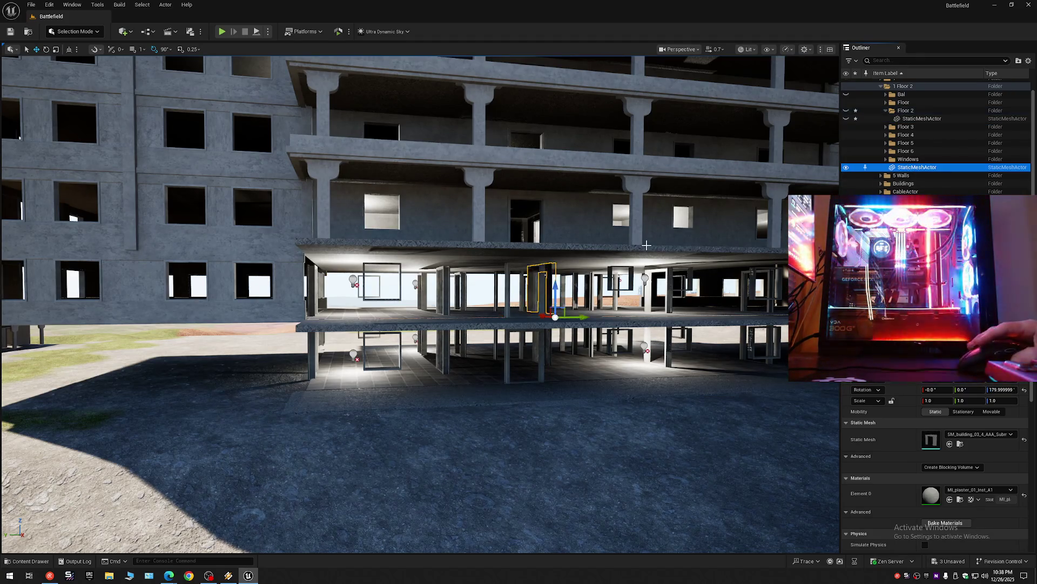
scroll(646, 245, up, 3)
scroll(646, 245, up, 3)
scroll(646, 246, up, 3)
scroll(646, 245, up, 3)
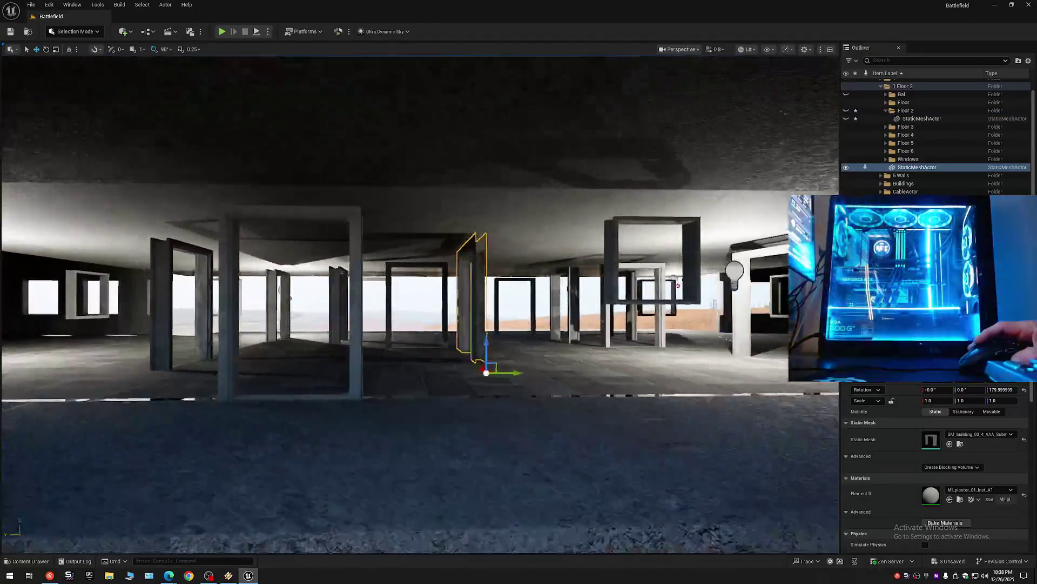
scroll(647, 245, up, 3)
scroll(646, 245, up, 3)
scroll(646, 245, up, 2)
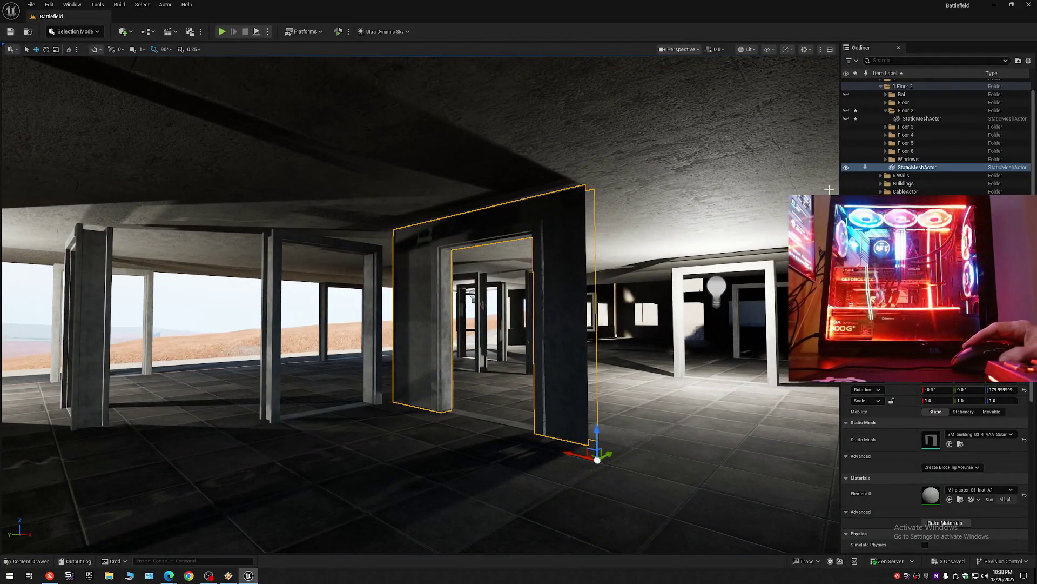
drag(882, 169, 901, 114)
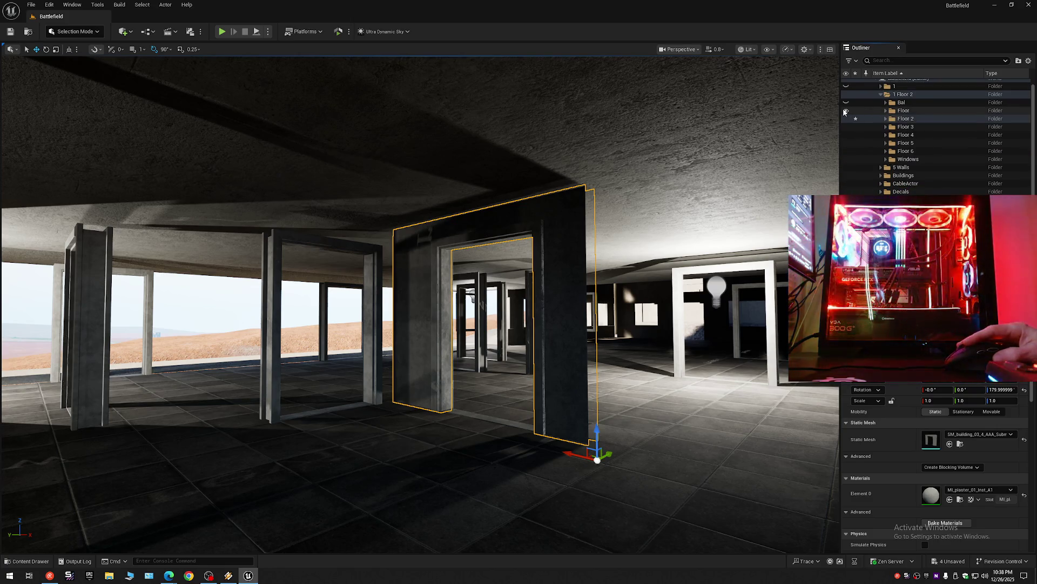
click(845, 111)
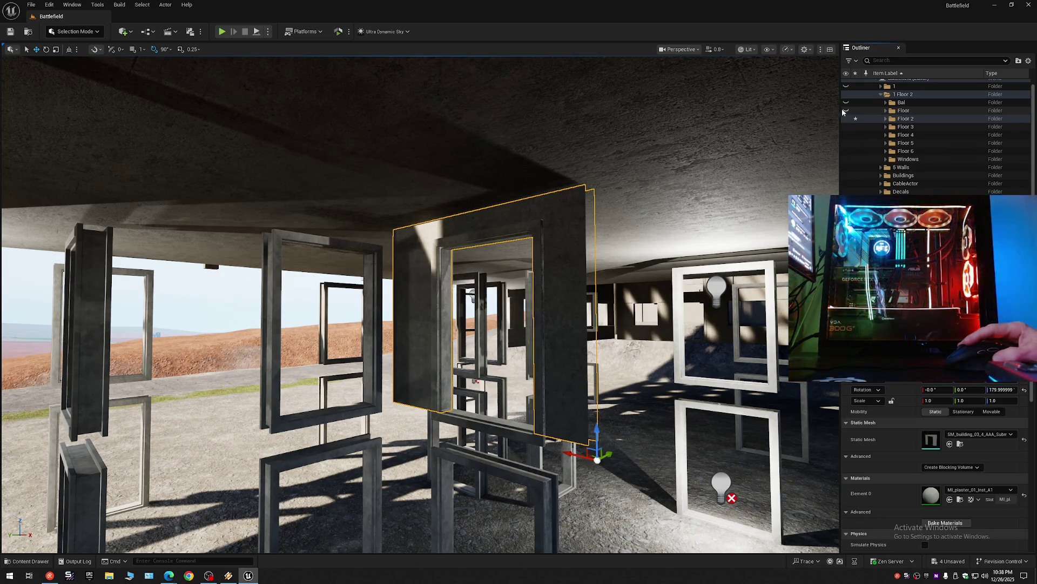
click(846, 112)
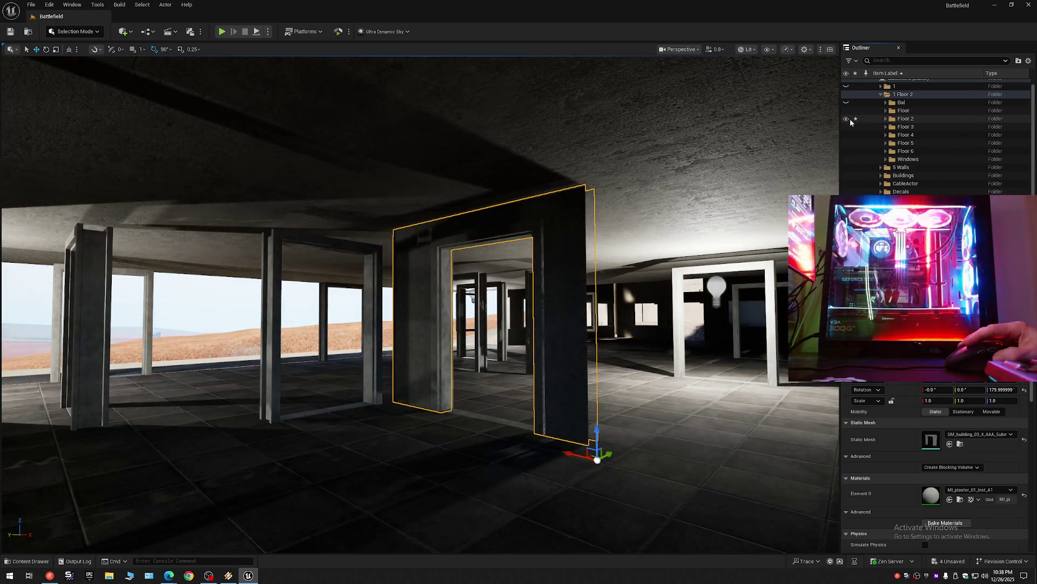
click(847, 120)
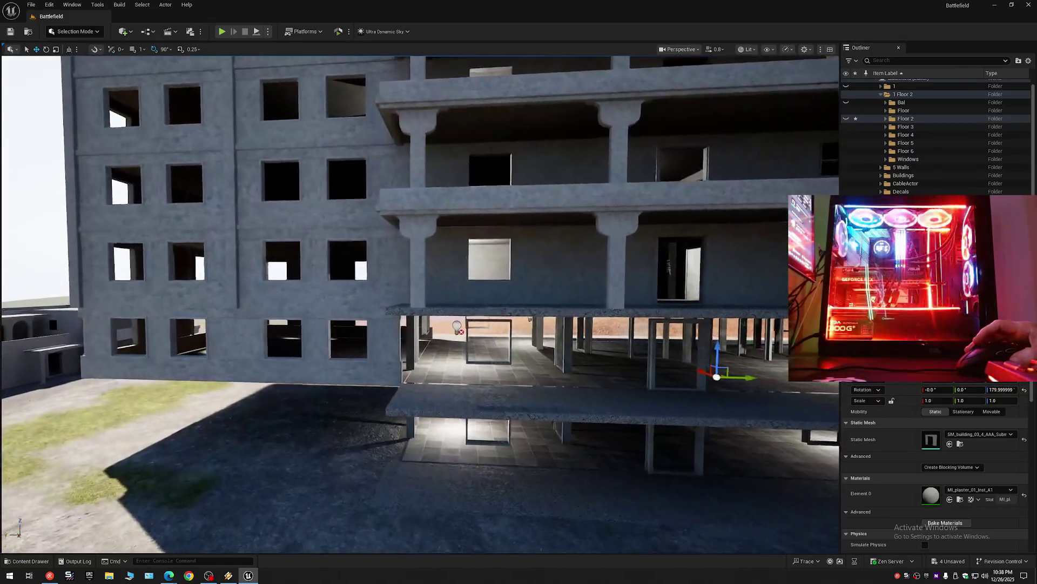
scroll(719, 212, up, 5)
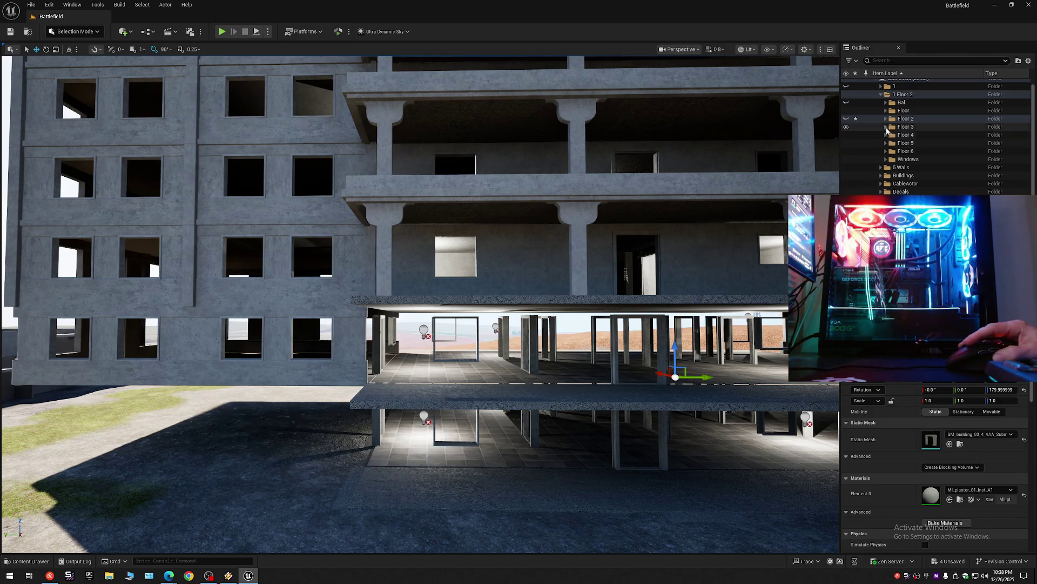
Step: Hide and re-show the Floor 3 folder's meshes to check which pieces it holds
click(844, 127)
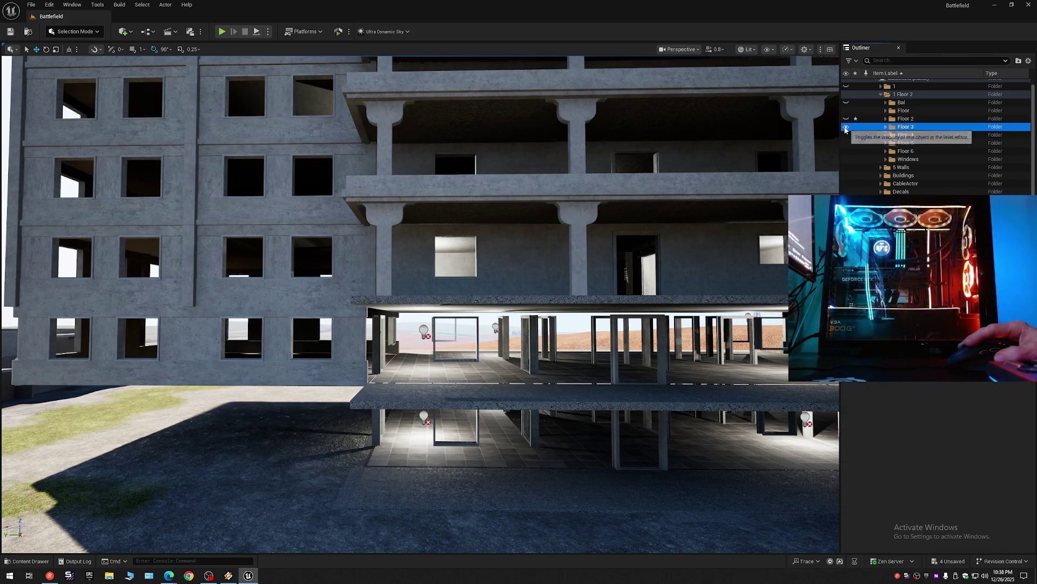
click(845, 127)
click(846, 126)
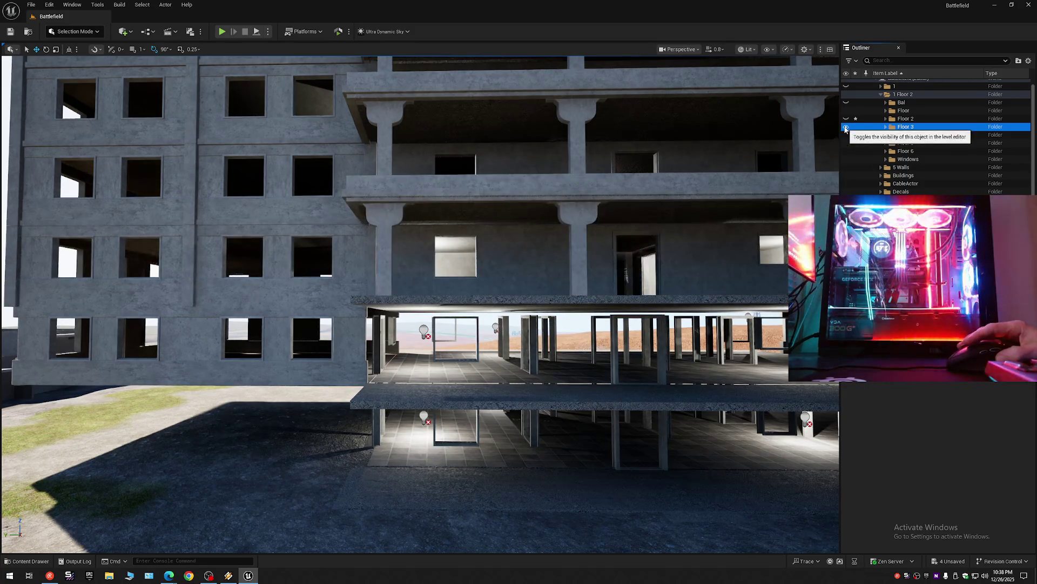
click(1028, 61)
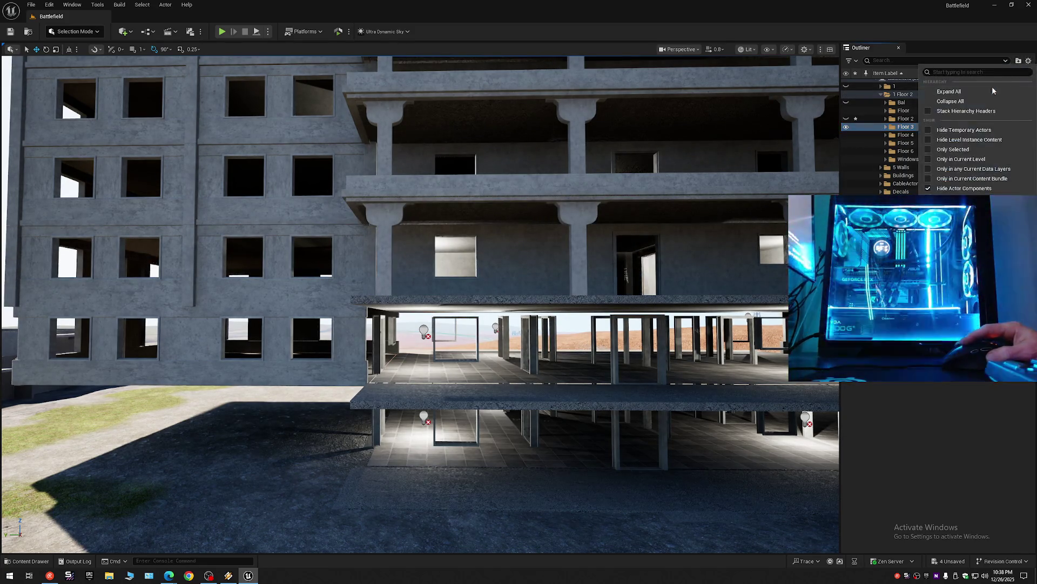
Step: Collapse the Outliner to top-level folders, save the Battlefield level, and browse the File menu without running anything
click(878, 86)
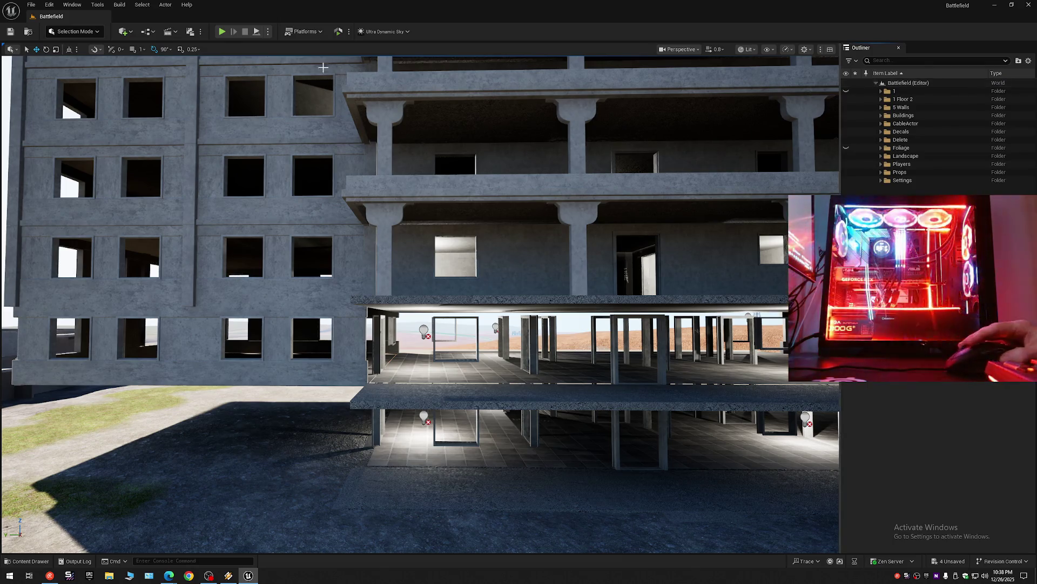
click(10, 31)
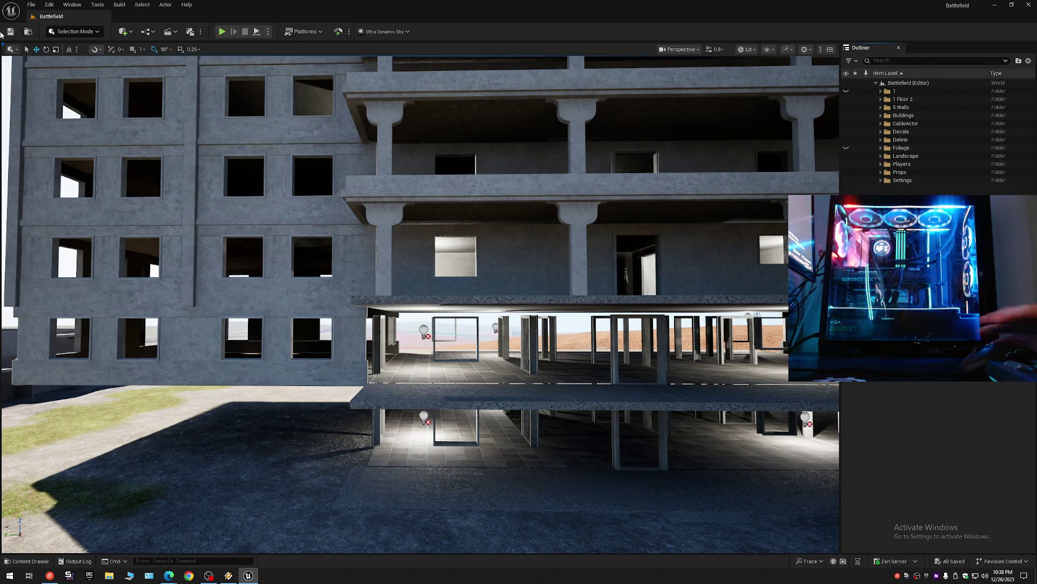
click(30, 8)
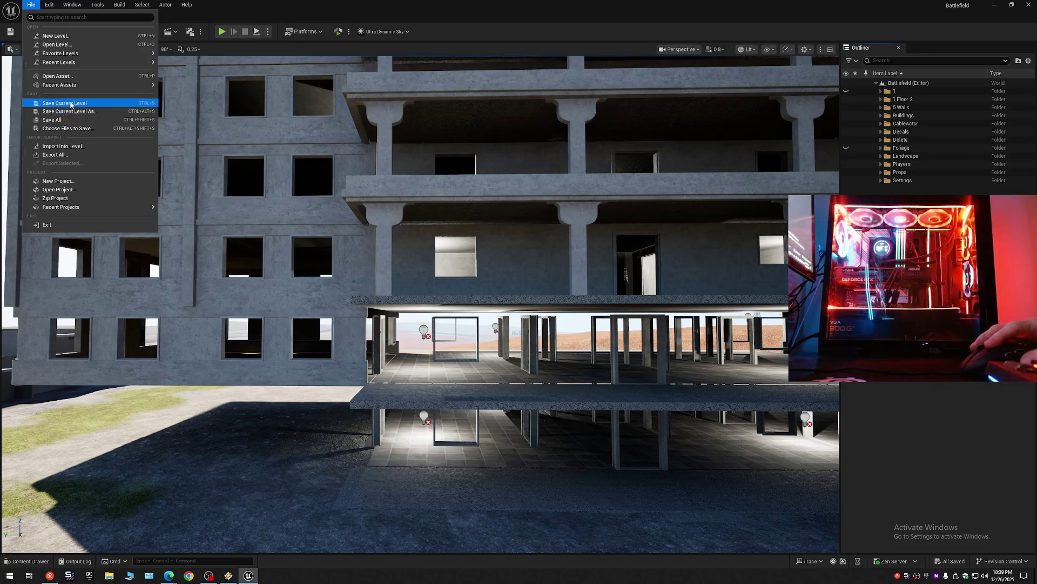
click(33, 7)
click(35, 8)
click(387, 242)
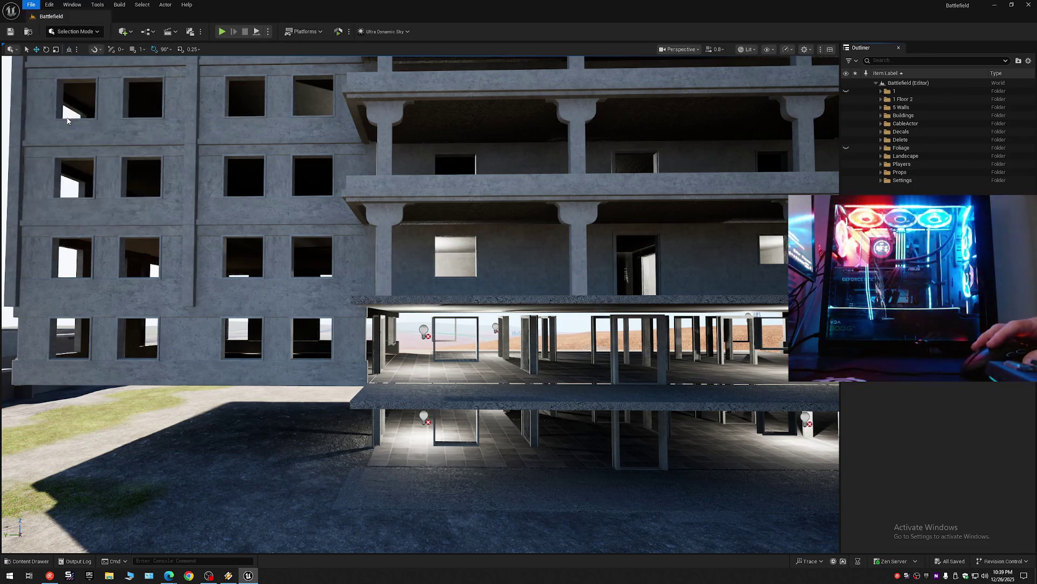
drag(420, 309, 420, 284)
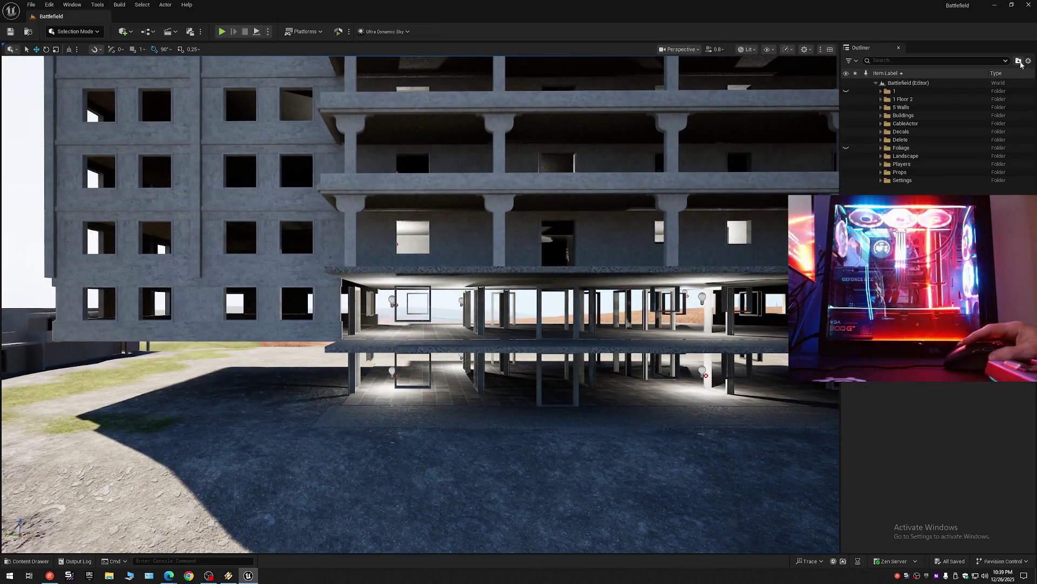
Step: Collapse the Outliner to the level root and toggle the 1 Floor 2 folder's visibility back on
click(1027, 61)
click(971, 100)
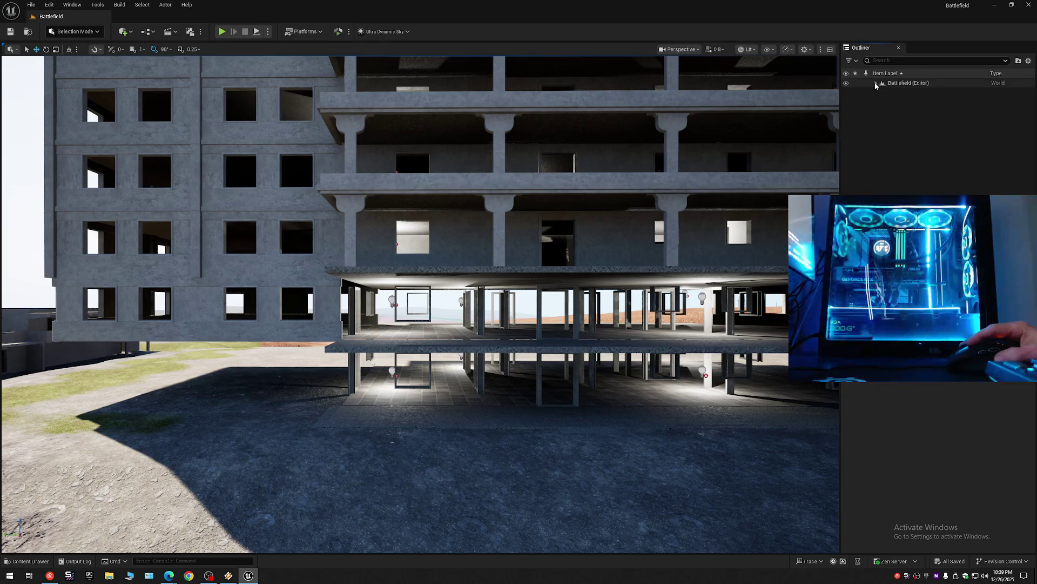
click(846, 99)
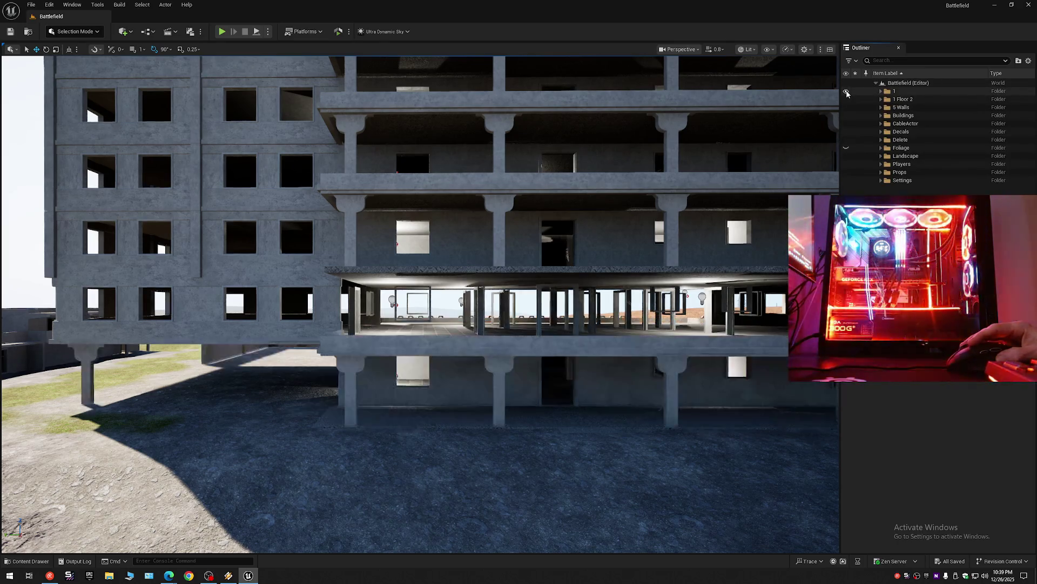
click(848, 99)
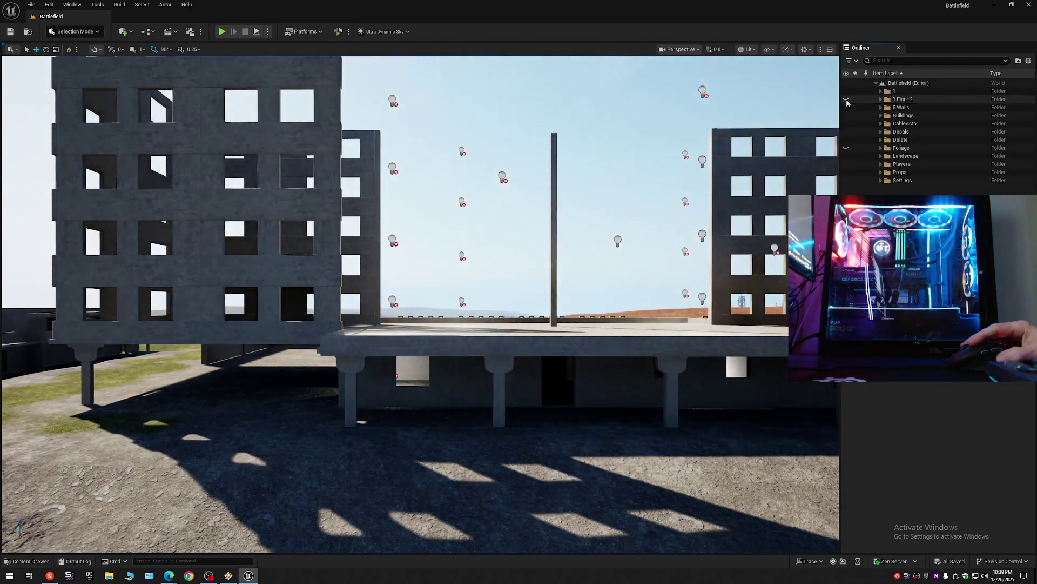
click(847, 99)
drag(771, 164, 730, 175)
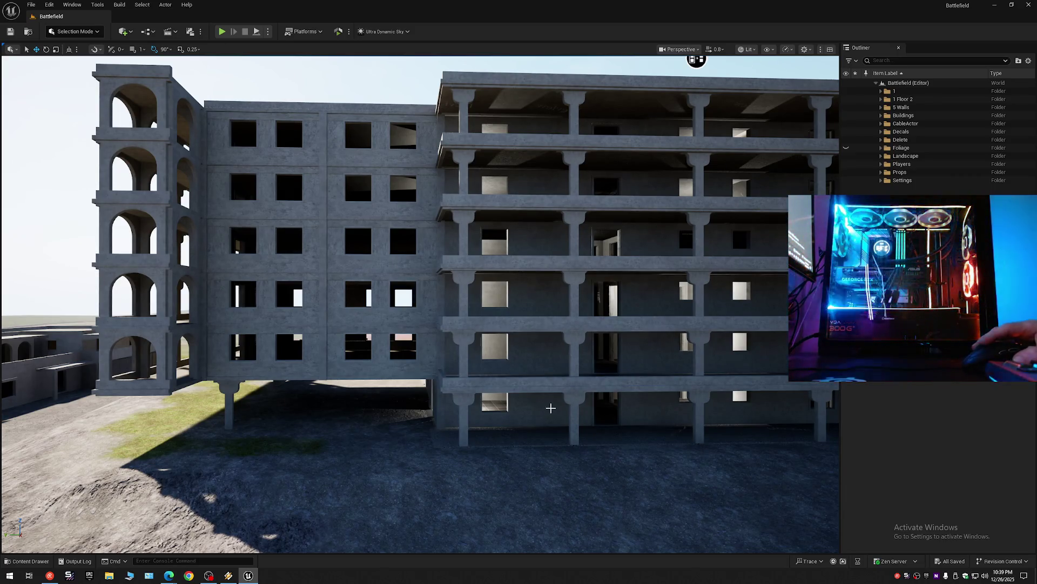
Step: Expand 1 Floor 2 and hide the arched building in its Bal subfolder, flying closer to check
click(881, 99)
click(860, 108)
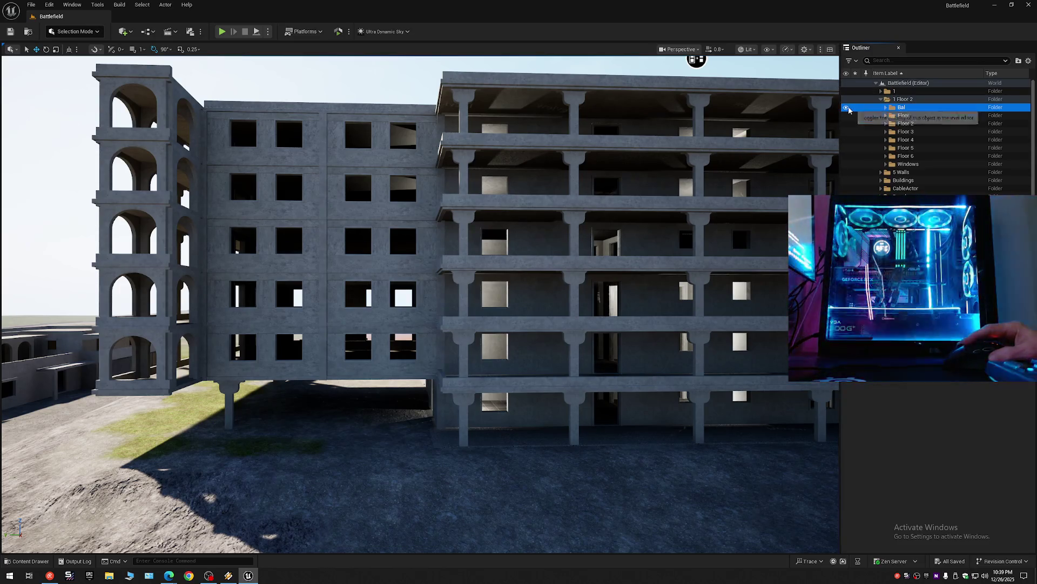
key(h)
mouse_move(556, 196)
mouse_down()
mouse_move(473, 188)
mouse_move(568, 189)
mouse_move(389, 190)
mouse_move(250, 167)
mouse_move(419, 248)
mouse_move(502, 243)
mouse_up()
scroll(419, 248, up, 2)
drag(238, 158, 555, 171)
click(784, 52)
mouse_move(831, 97)
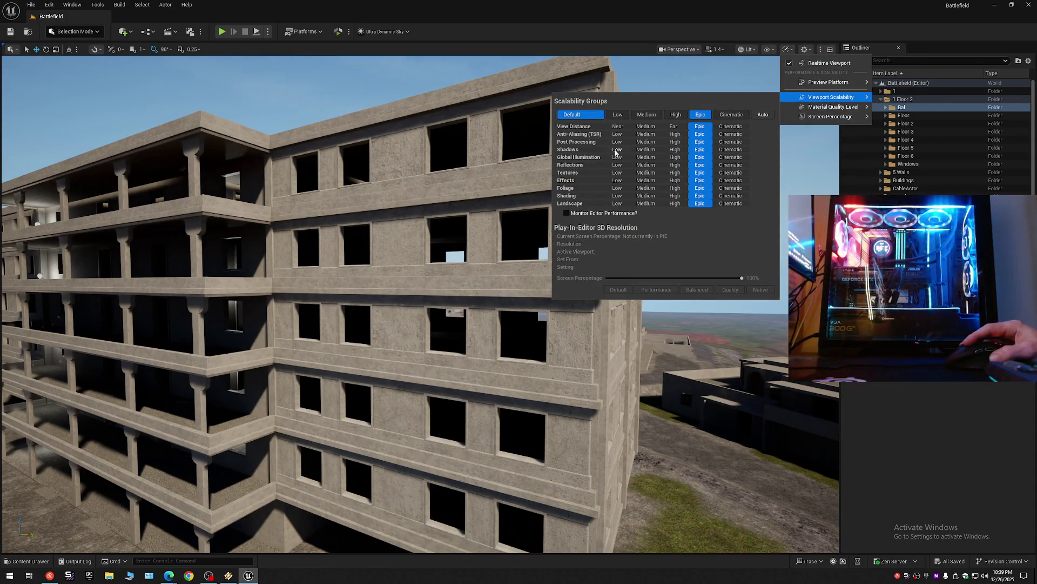
Step: Set viewport Shadows scalability to Low and fly round to select the neighbouring building's floor pieces
click(617, 150)
mouse_move(486, 325)
mouse_down()
mouse_move(567, 324)
mouse_move(373, 292)
mouse_move(294, 399)
mouse_up()
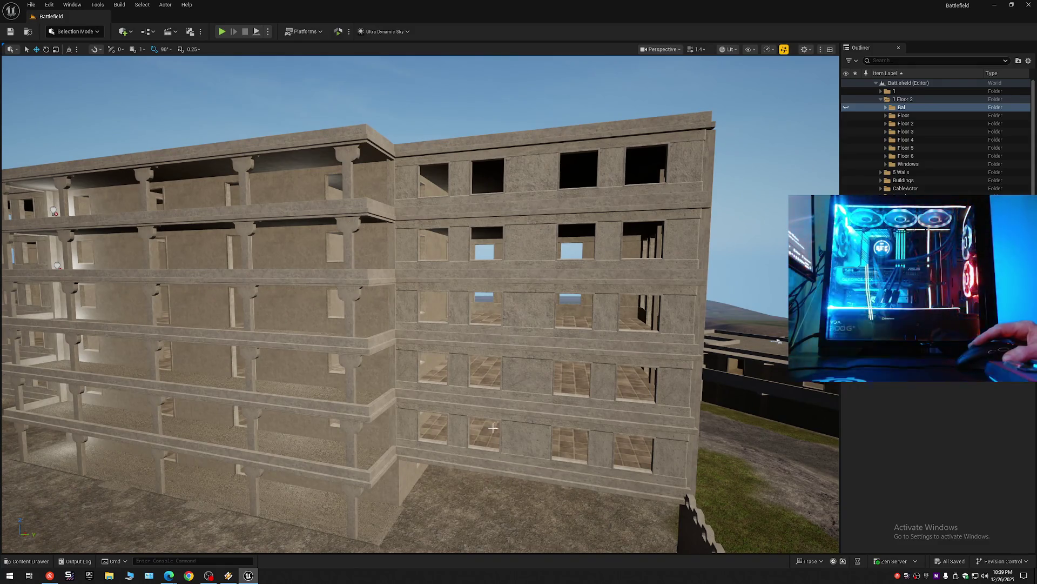
mouse_move(518, 400)
mouse_down()
mouse_move(600, 401)
mouse_move(579, 431)
mouse_up()
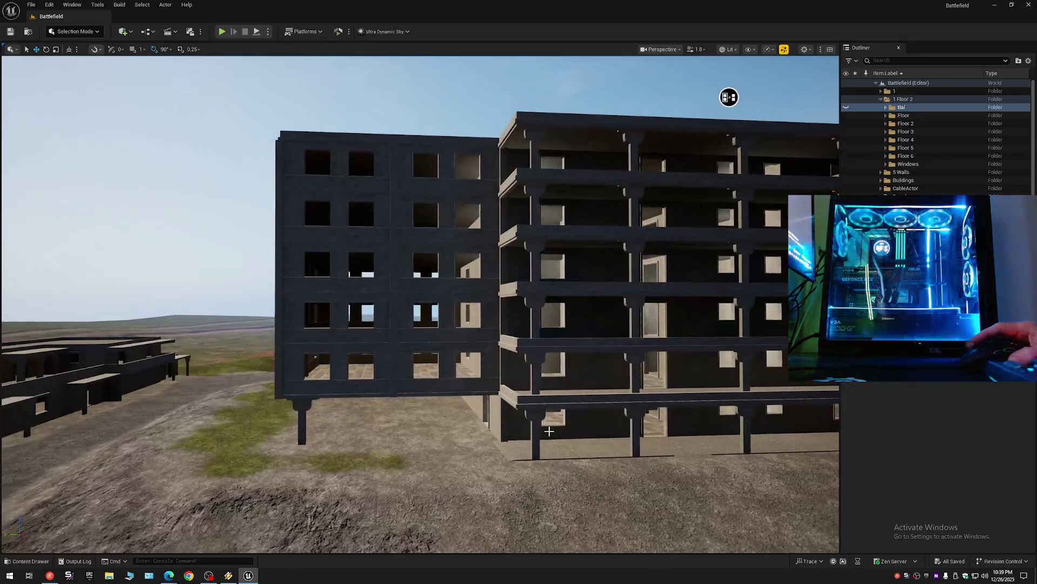
click(578, 430)
Step: Select the right-hand building's stacked floor slabs and hide them, exposing its window frames
click(585, 357)
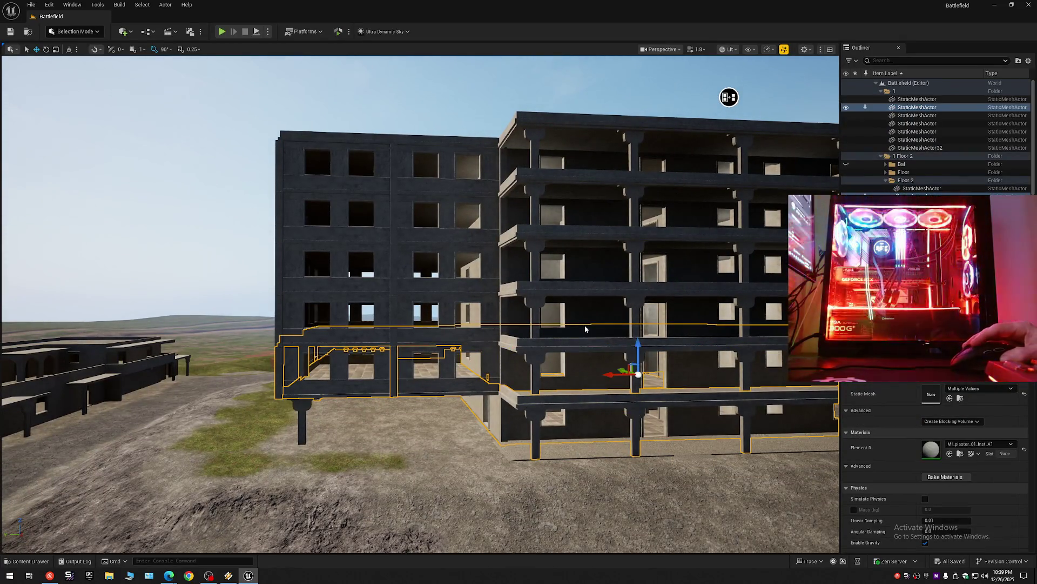
click(585, 332)
ctrl+click(585, 281)
ctrl+click(589, 217)
ctrl+click(587, 165)
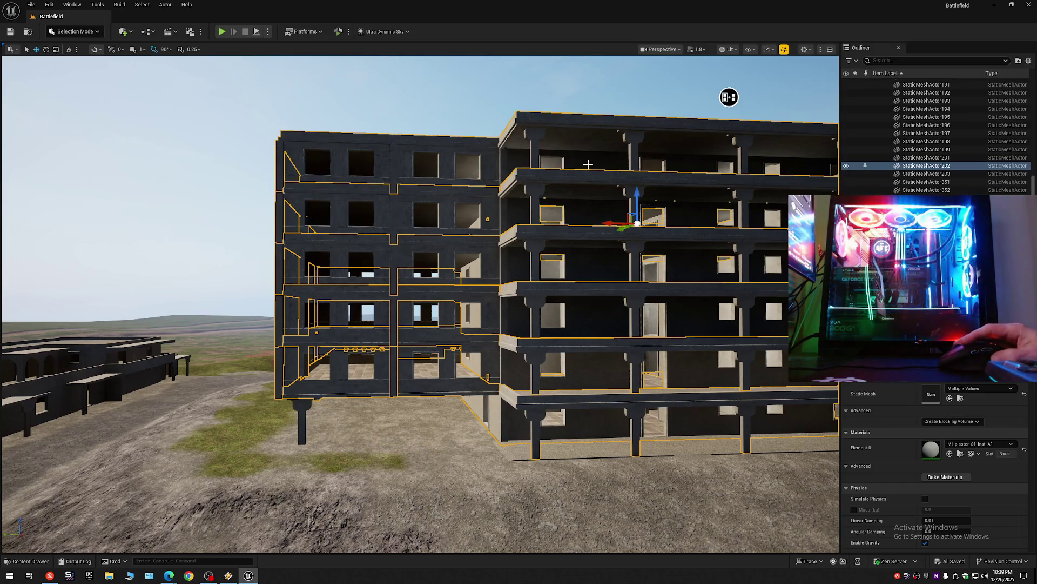
click(846, 166)
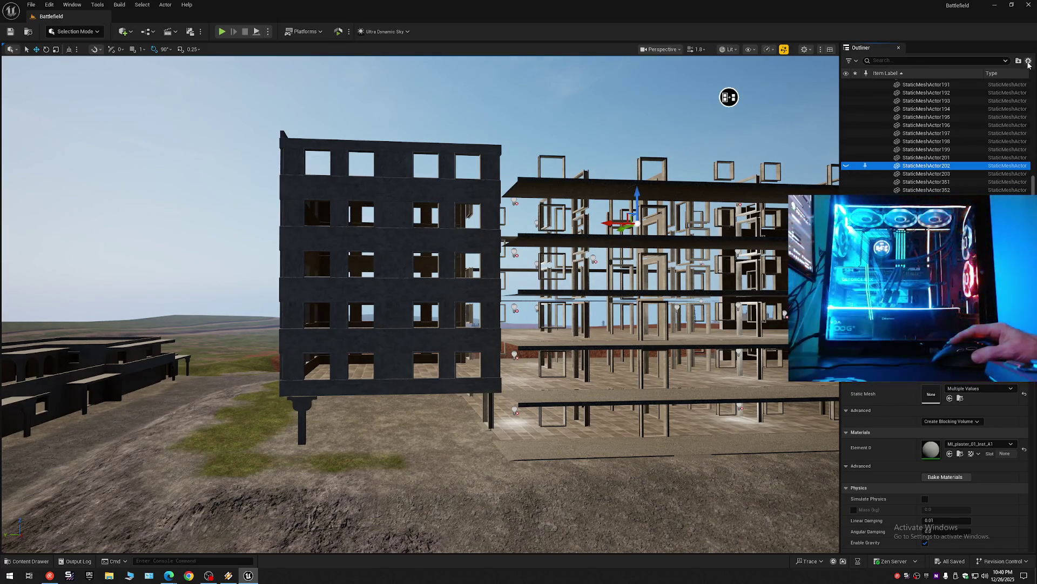
Step: Collapse the Outliner to the level root and fly up to an elevated corner of the building
click(1027, 61)
click(876, 87)
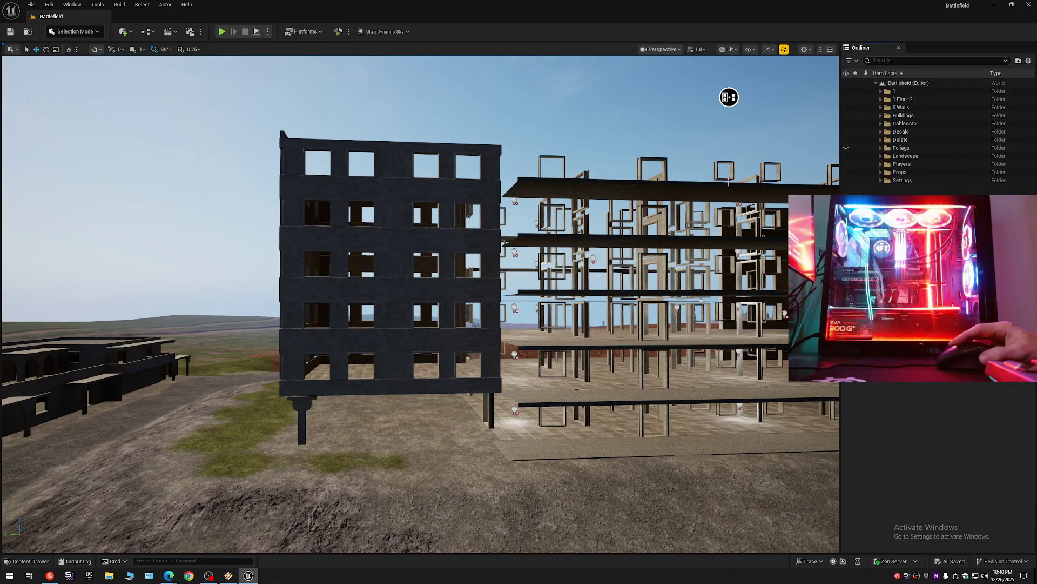
drag(729, 98, 568, 243)
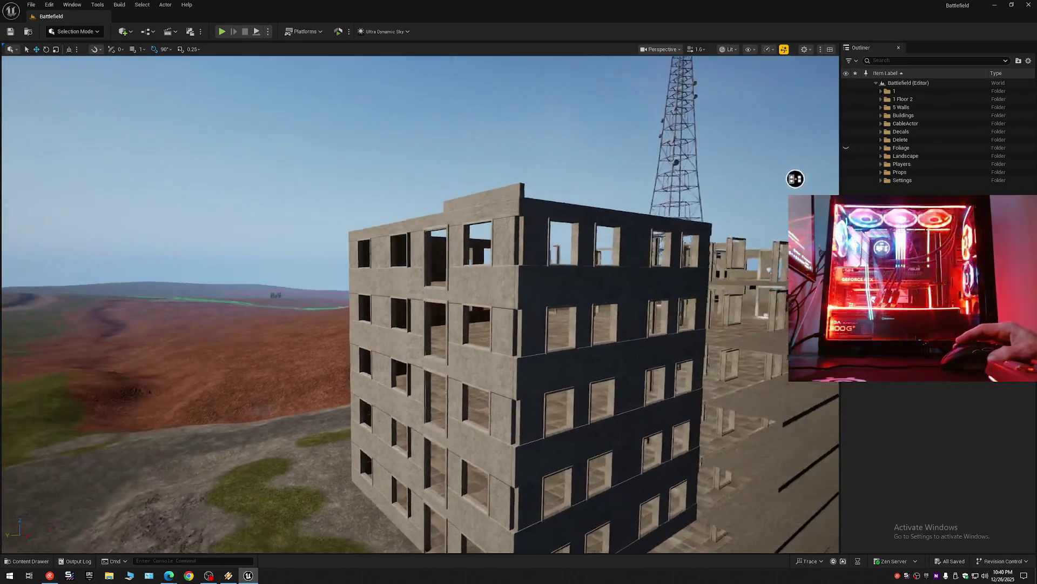
mouse_move(568, 243)
mouse_down()
mouse_move(794, 175)
mouse_move(416, 450)
mouse_move(734, 203)
mouse_move(673, 223)
mouse_up()
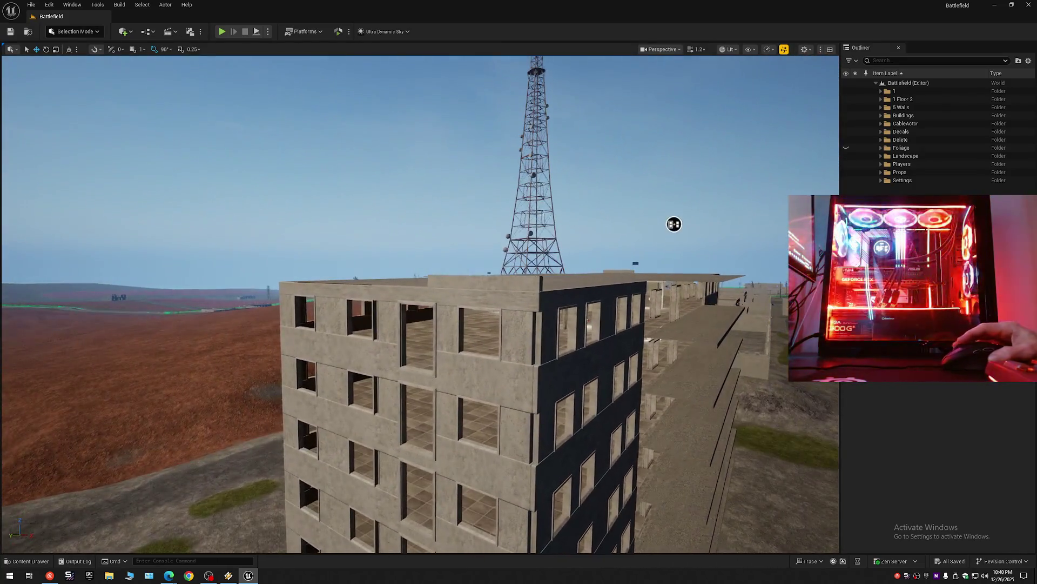
click(500, 282)
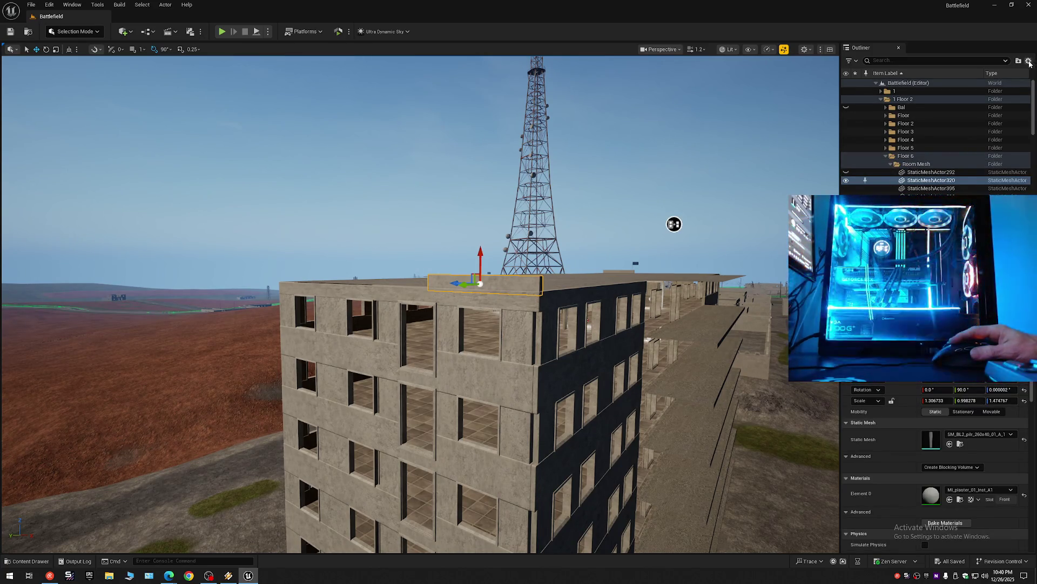
shift+click(875, 82)
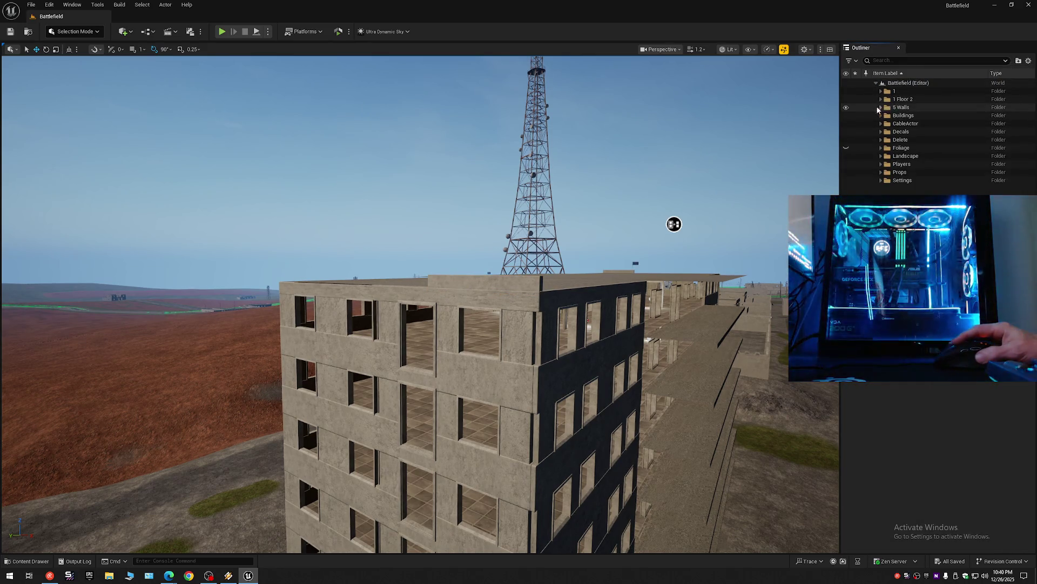
click(847, 108)
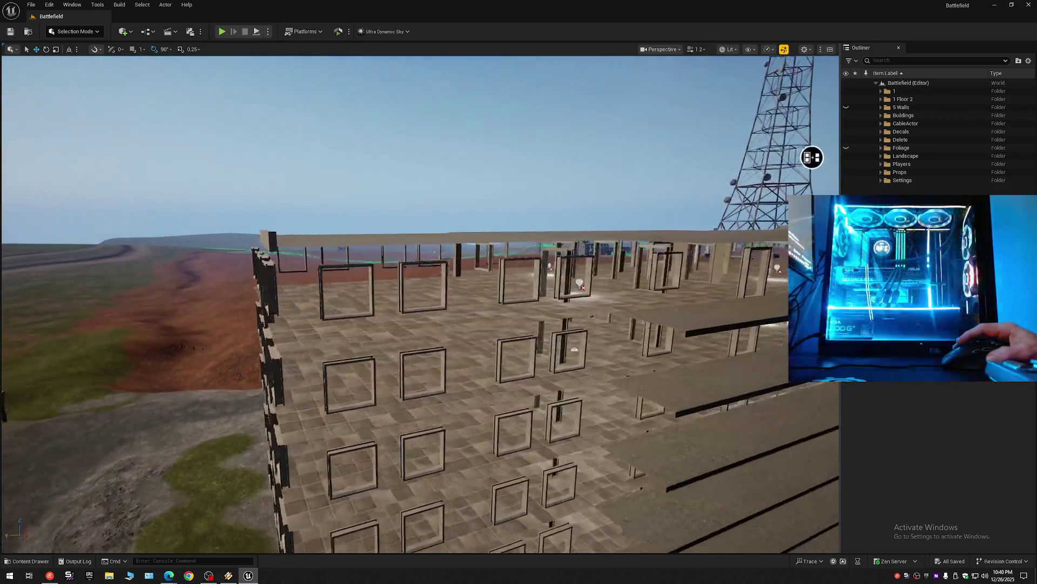
Step: Hide the Floor folder inside 1 Floor 2 so only the building's window frames remain
mouse_move(812, 157)
mouse_down()
mouse_move(286, 193)
mouse_move(646, 251)
mouse_move(777, 165)
mouse_move(521, 239)
mouse_move(389, 248)
mouse_move(389, 219)
mouse_move(390, 235)
mouse_up()
click(881, 98)
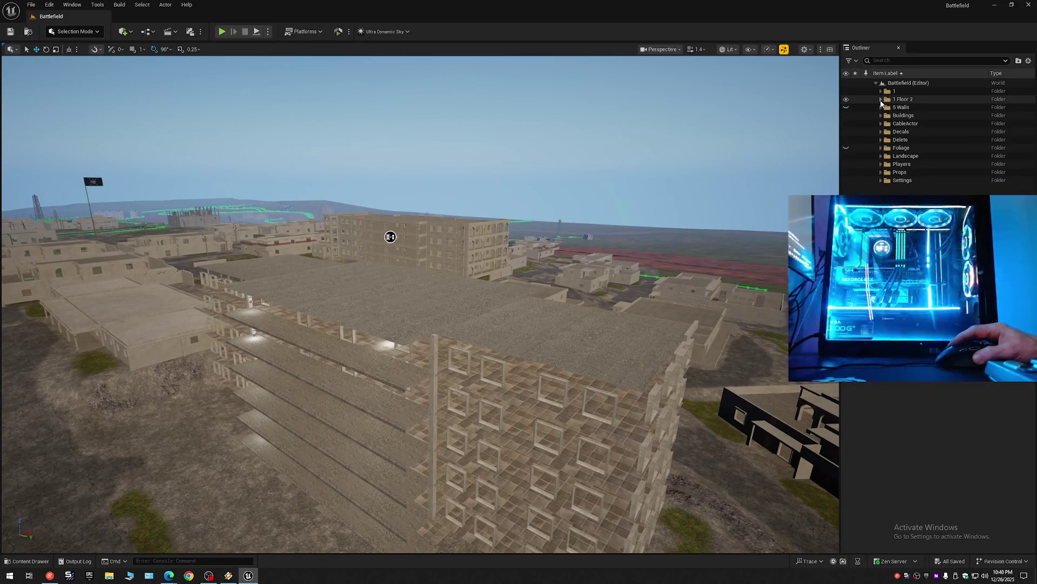
click(849, 116)
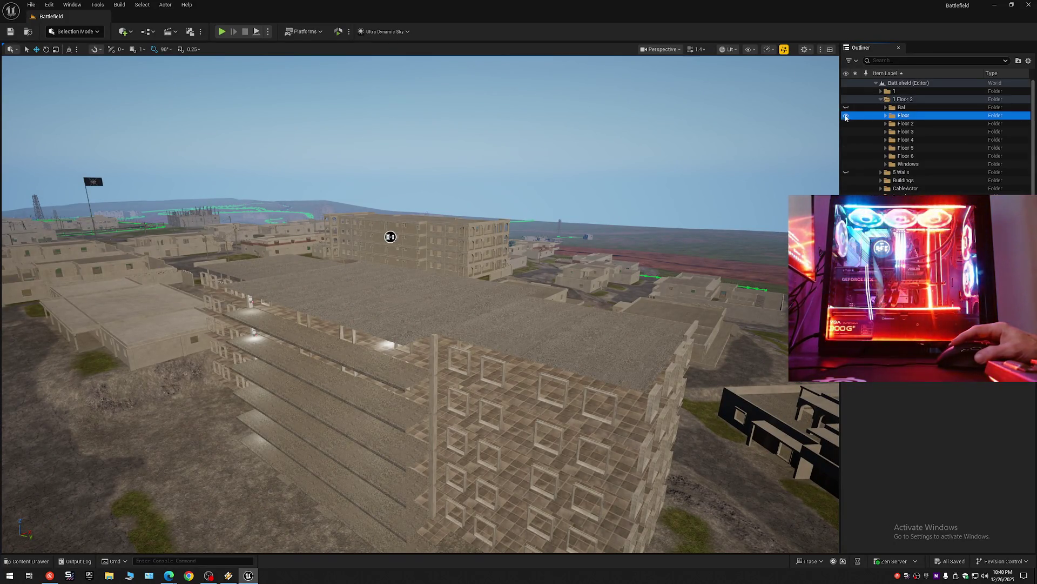
click(845, 117)
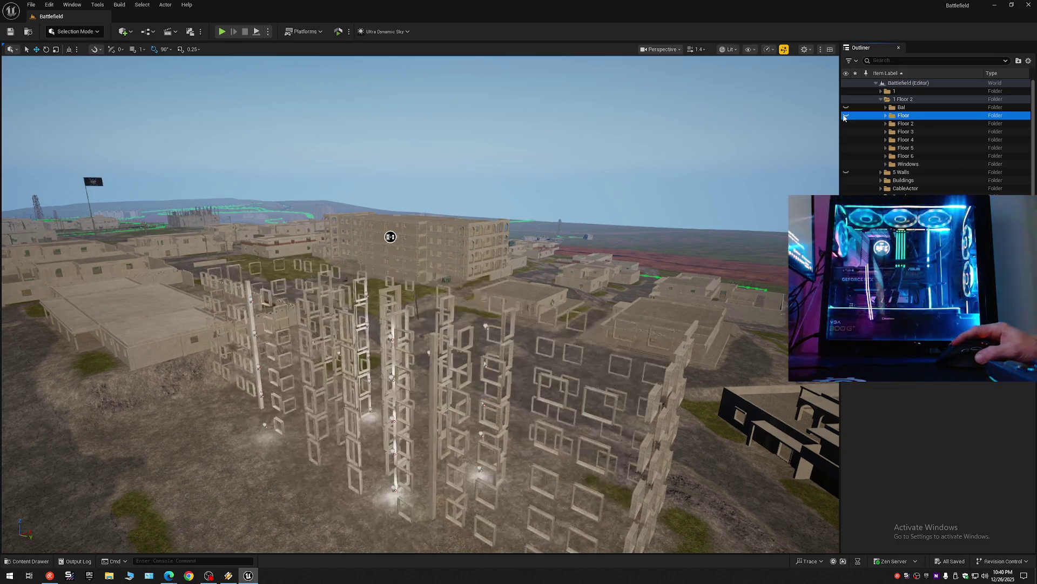
mouse_move(389, 236)
mouse_down()
mouse_move(387, 209)
mouse_move(420, 157)
mouse_move(535, 176)
mouse_move(767, 167)
mouse_move(764, 223)
mouse_up()
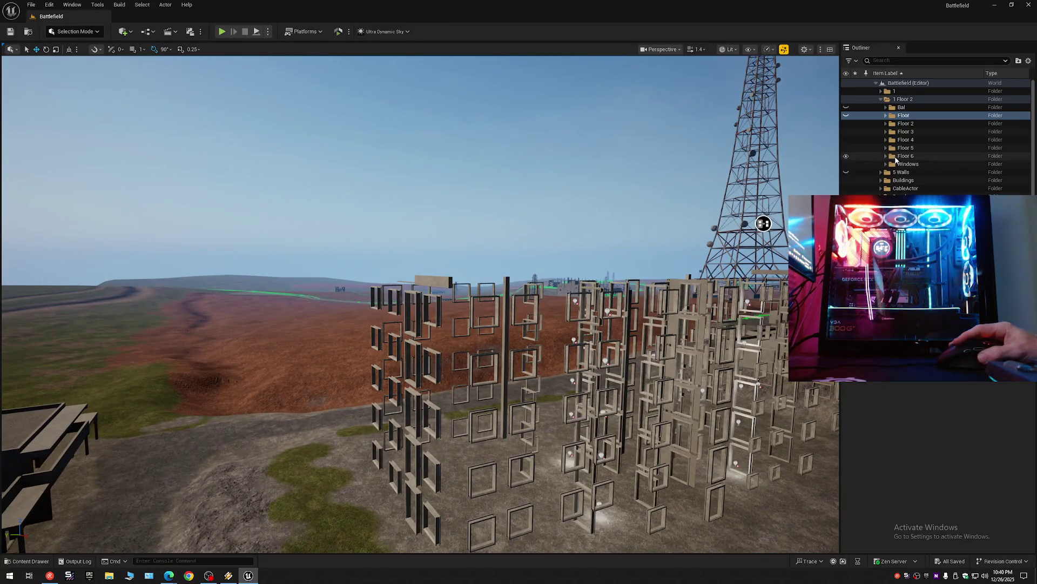
Step: Expand the Floor 6 folder, toggle a row's visibility and select a lower window-frame mesh
click(886, 157)
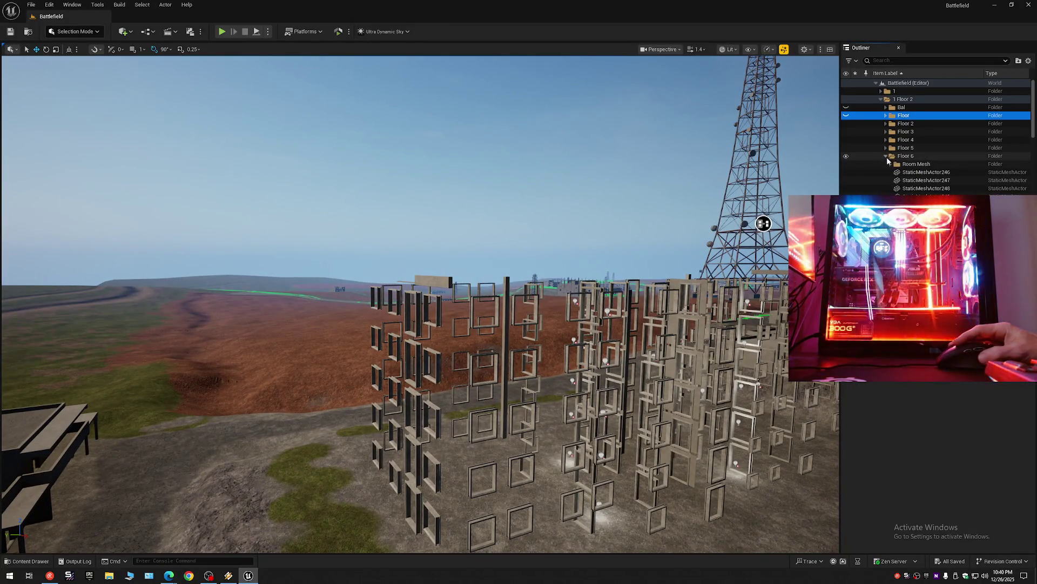
click(847, 167)
mouse_move(729, 259)
mouse_down()
mouse_move(493, 202)
mouse_move(535, 171)
mouse_move(572, 46)
mouse_move(657, 94)
mouse_move(627, 99)
mouse_up()
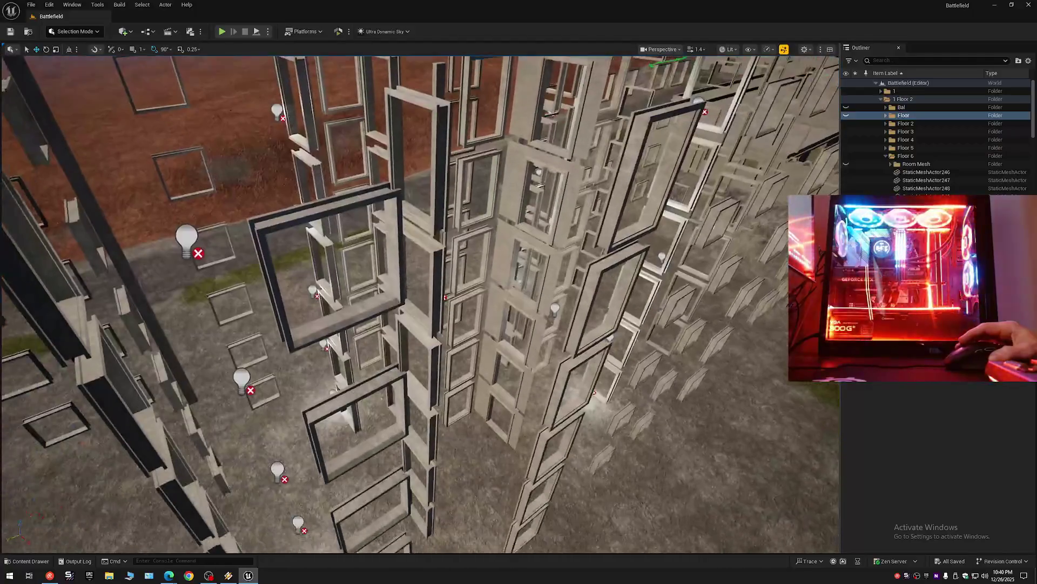
click(484, 386)
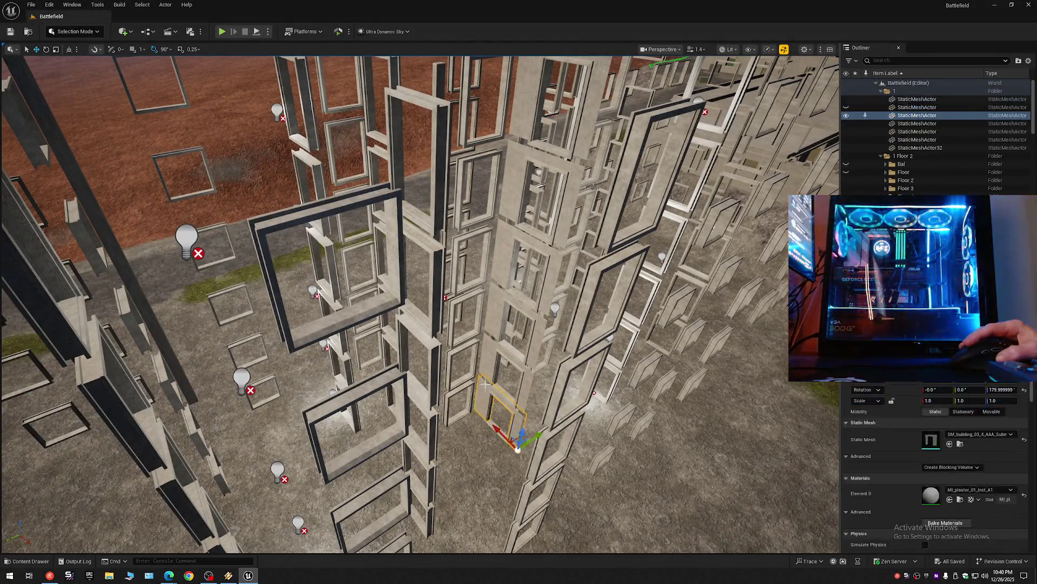
Step: Hide one of the tall window-frame meshes via its Outliner visibility eye
click(501, 316)
click(502, 252)
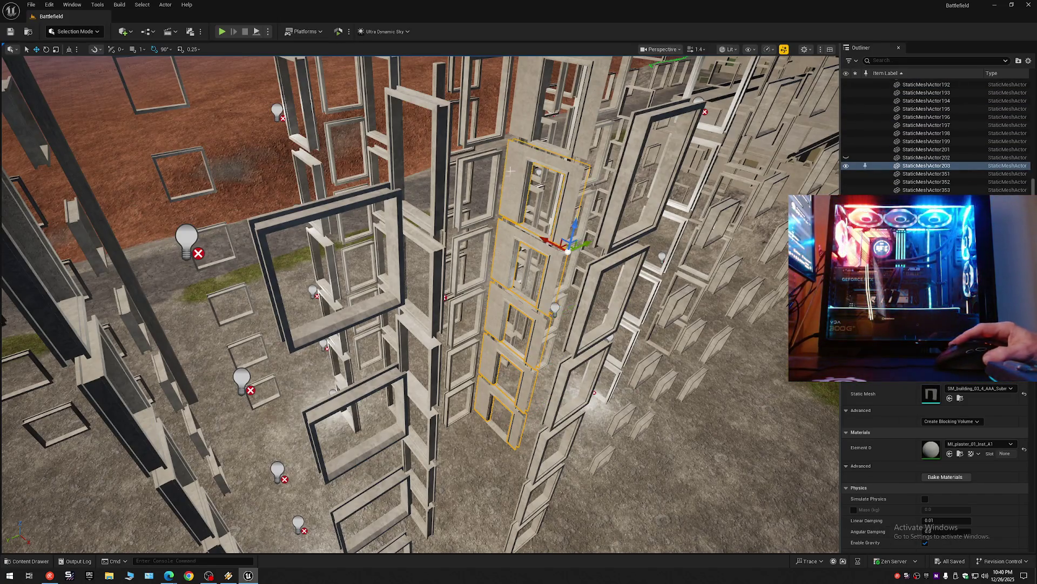
click(847, 167)
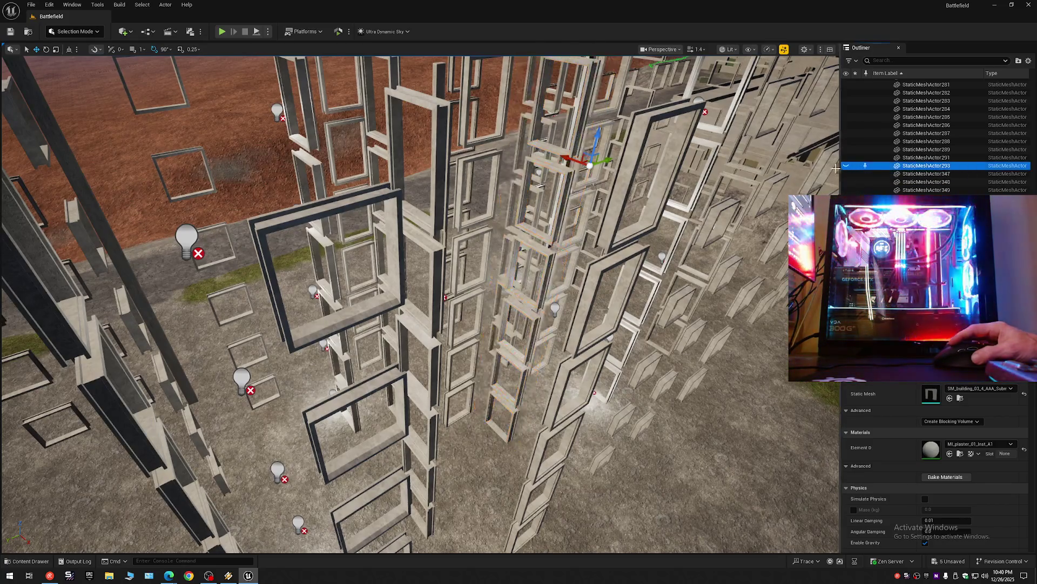
scroll(932, 105, up, 15)
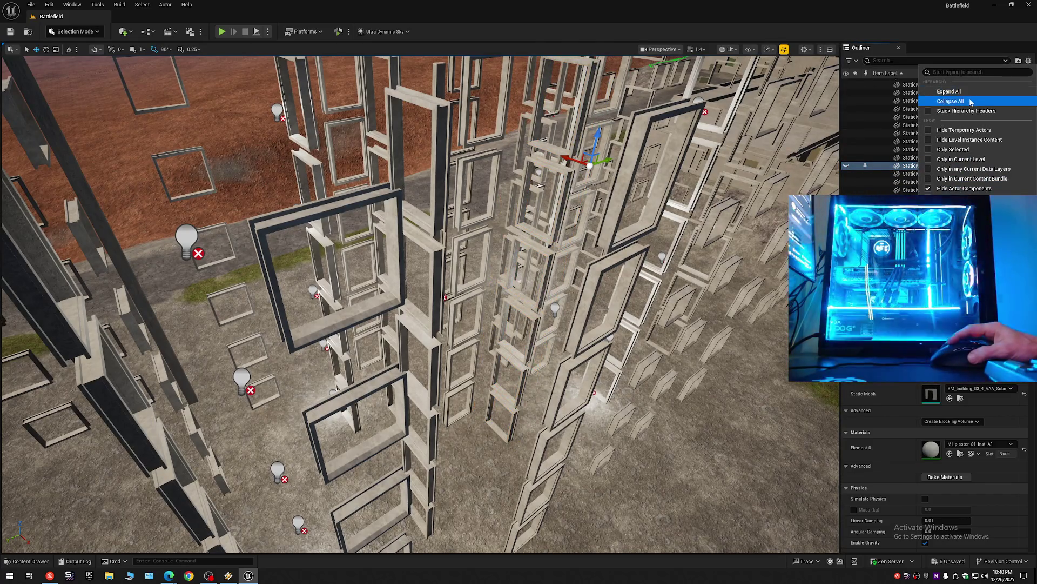
Step: Collapse the Outliner to the Battlefield level's top folders and fly toward the buildings
click(876, 83)
click(874, 83)
mouse_move(470, 237)
mouse_down()
mouse_move(486, 267)
mouse_move(486, 341)
mouse_move(487, 292)
mouse_up()
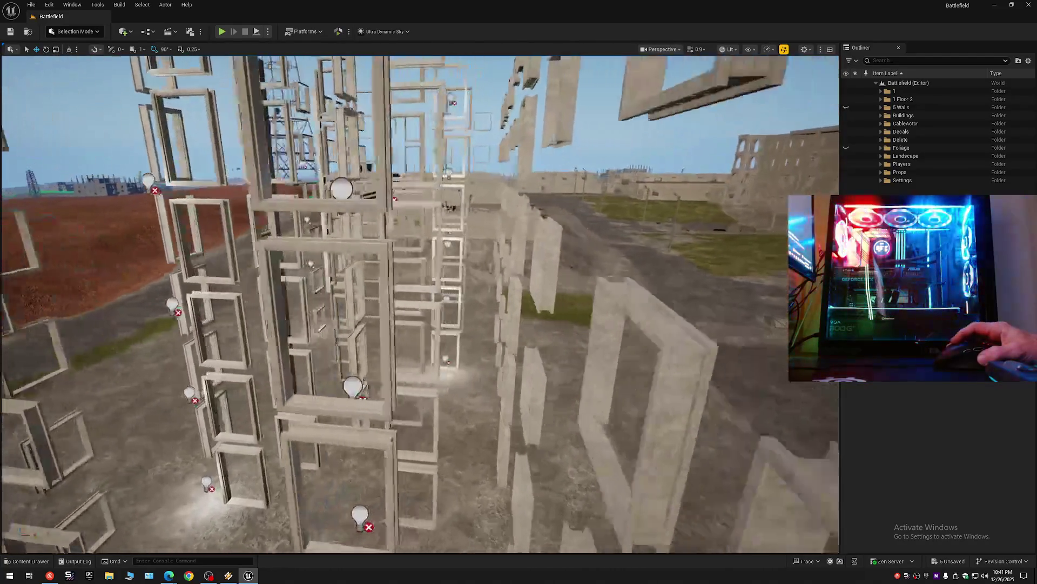
mouse_move(486, 292)
mouse_down()
mouse_move(487, 276)
mouse_move(572, 158)
mouse_move(572, 92)
mouse_up()
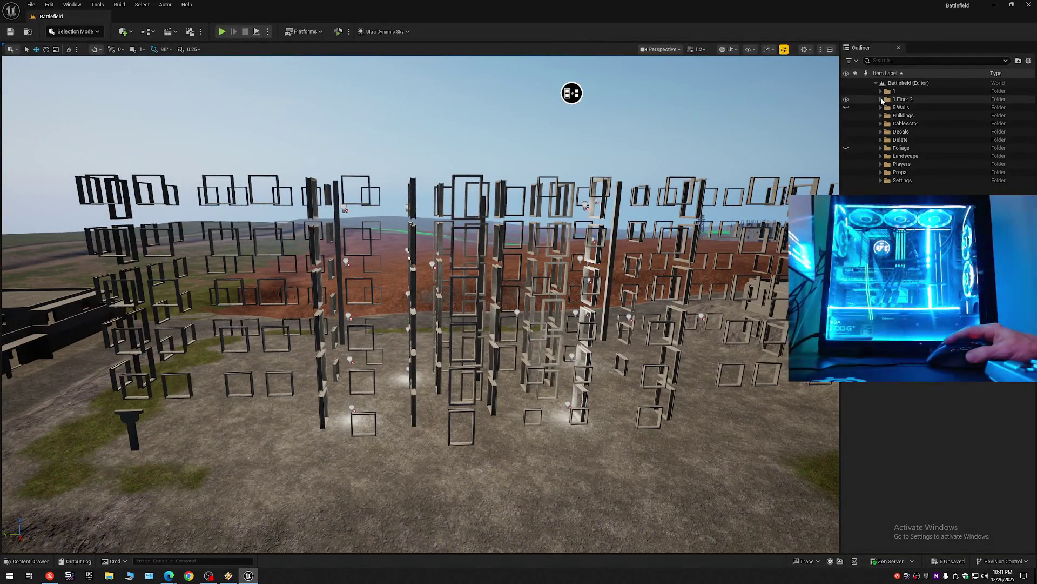
Step: Expand 1 Floor 2 > Windows and step through its StaticMeshActor entries (363, 364, ...)
click(882, 99)
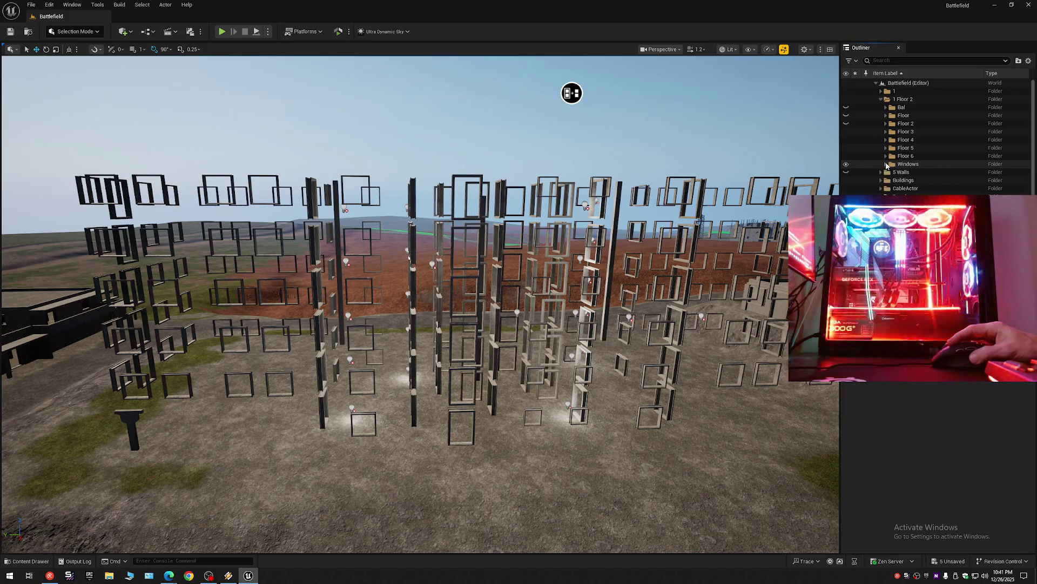
click(886, 164)
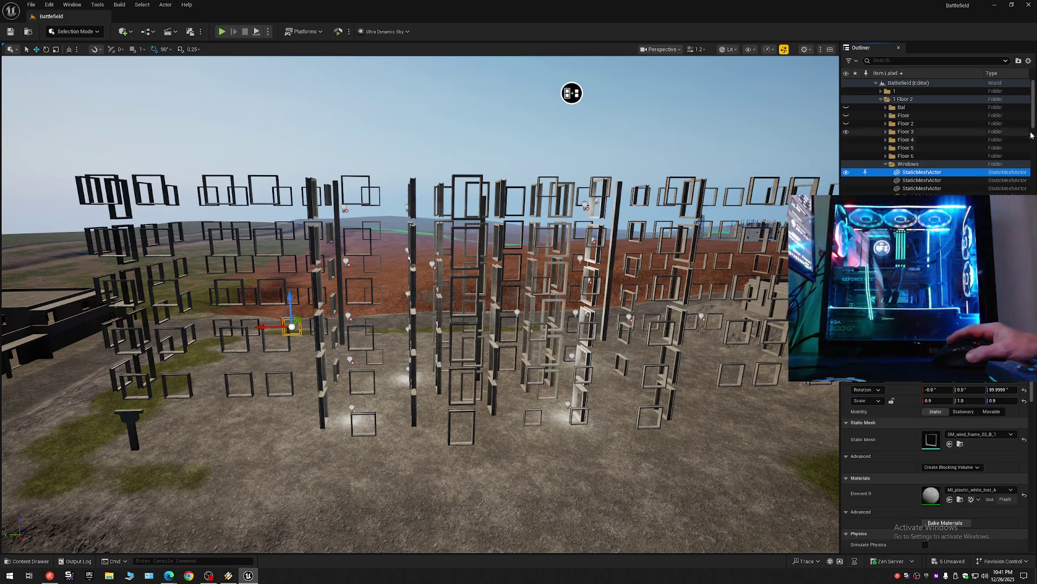
drag(1032, 120, 1032, 192)
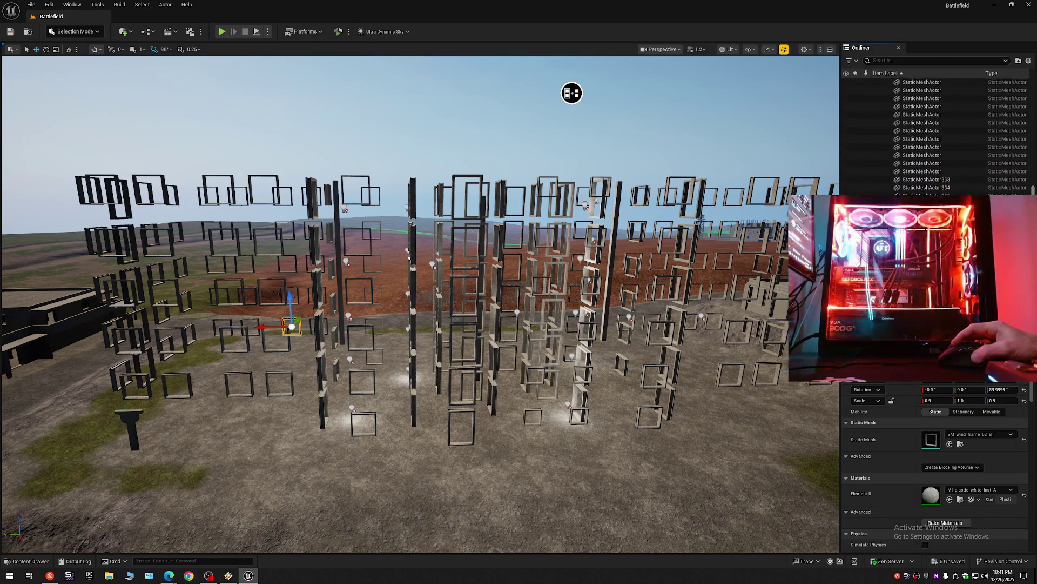
click(924, 177)
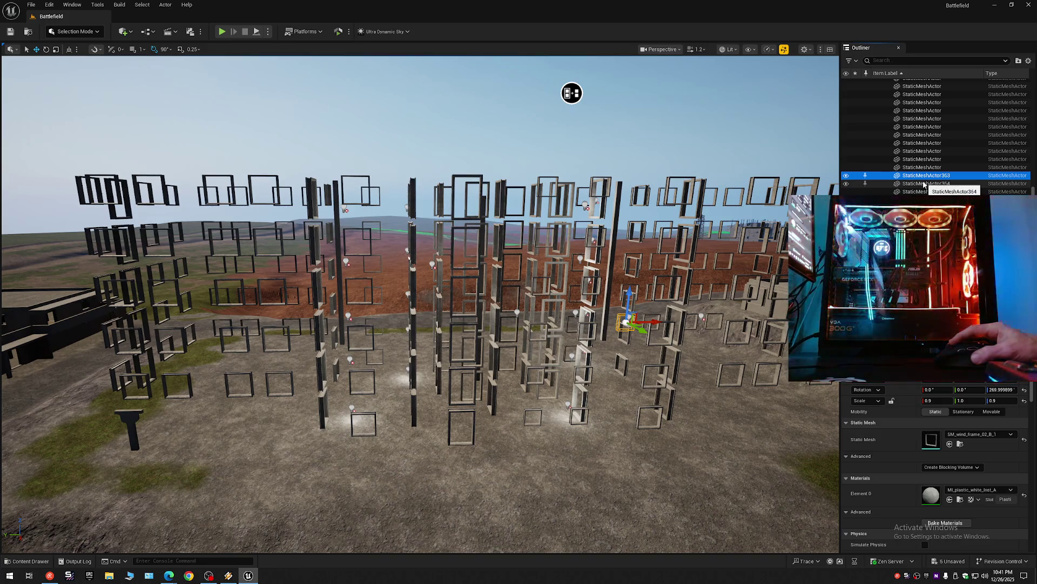
click(923, 184)
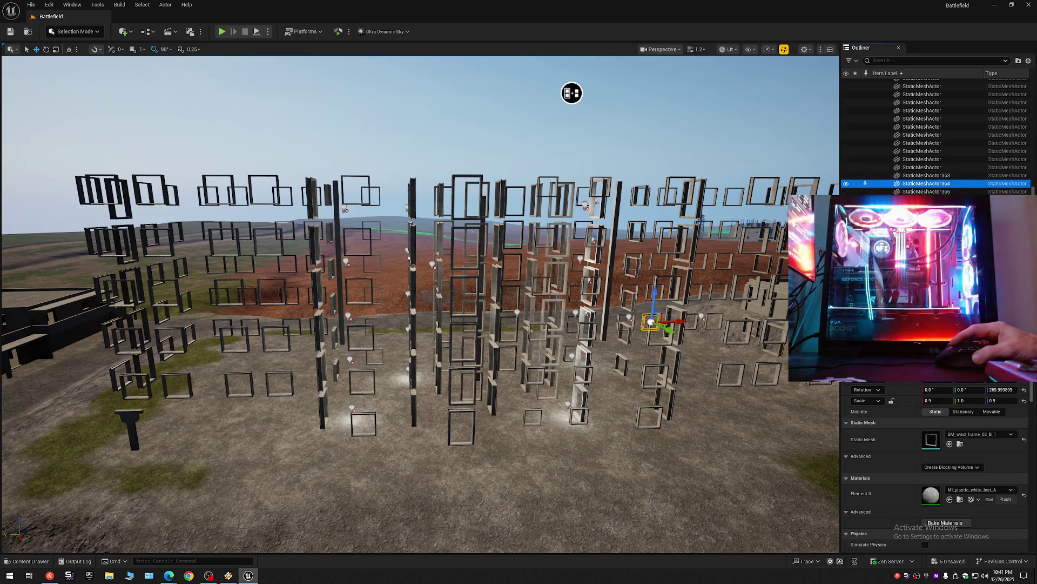
key(Down)
click(1034, 177)
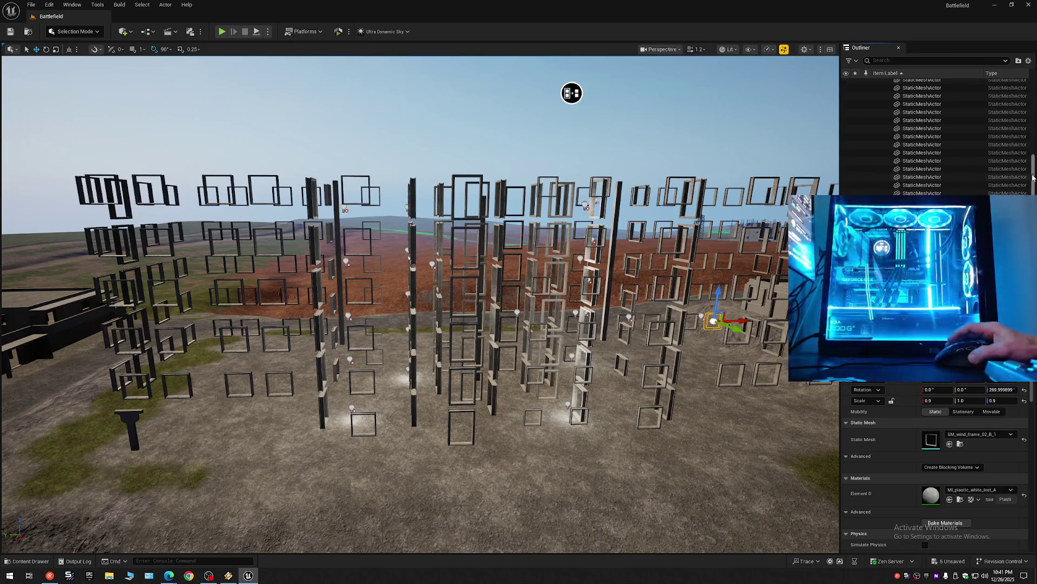
drag(1034, 176, 1034, 102)
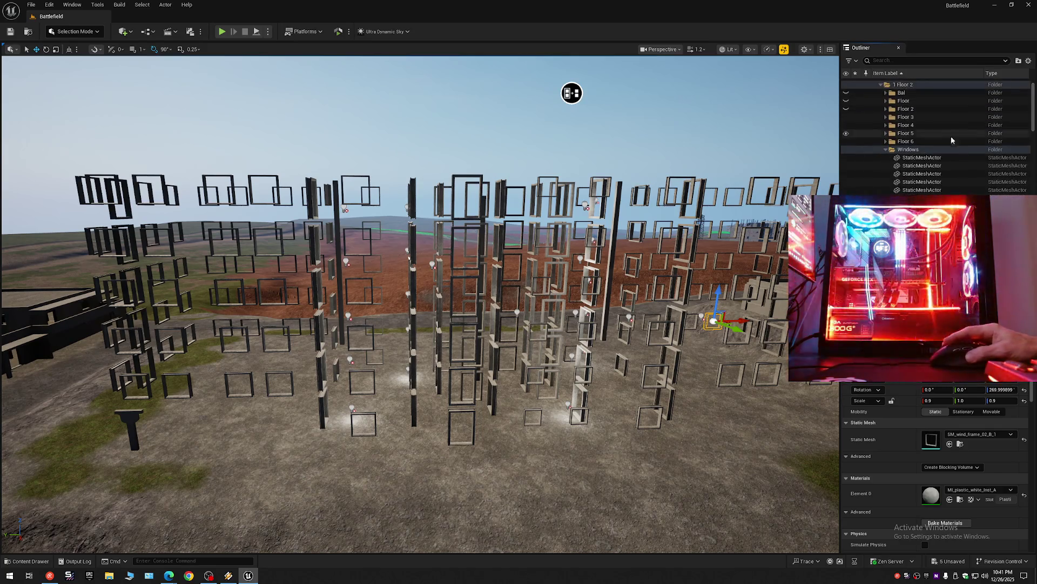
Step: Select every mesh in the Windows folder and frame the selection in the viewport
shift+click(917, 160)
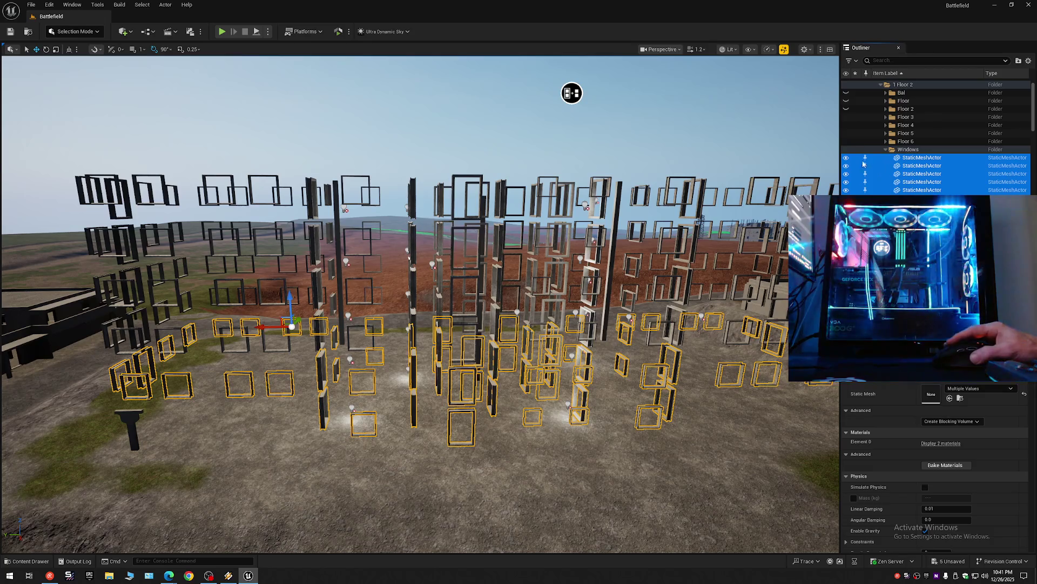
click(886, 150)
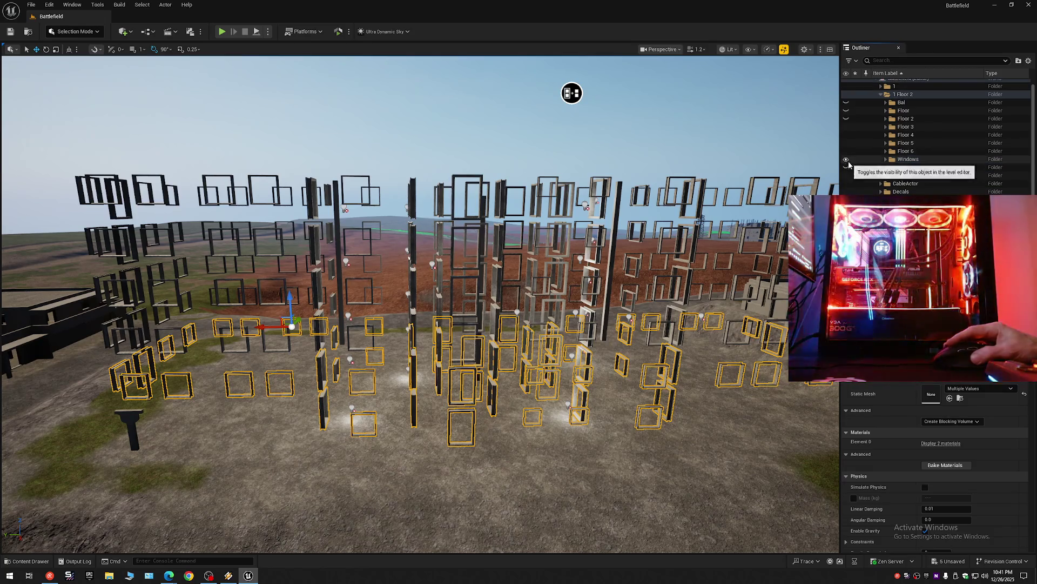
key(f)
mouse_move(620, 136)
mouse_down()
mouse_move(526, 186)
mouse_move(493, 186)
mouse_move(543, 183)
mouse_move(519, 161)
mouse_move(466, 157)
mouse_up()
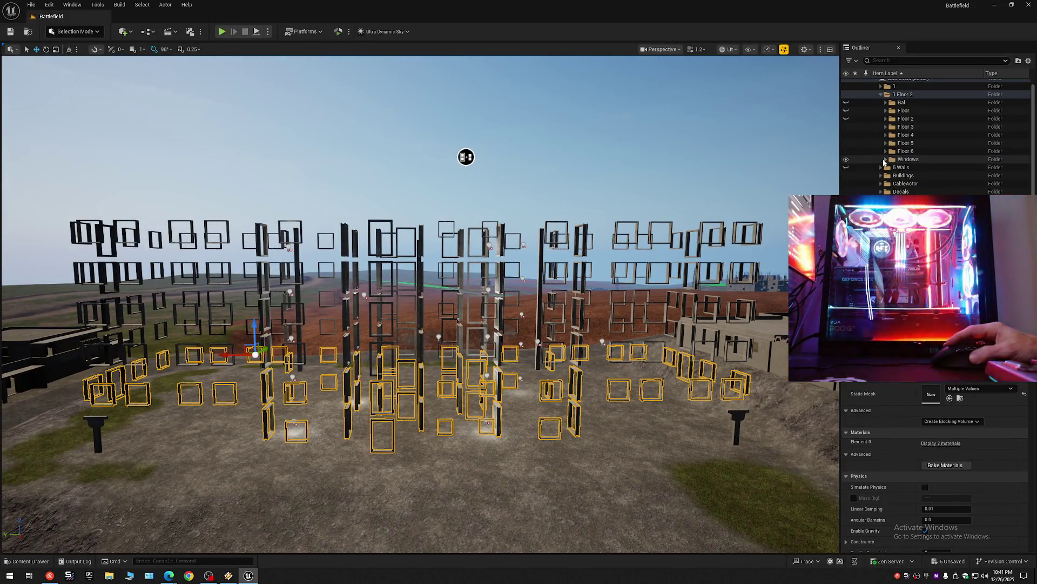
Step: Toggle the Windows folder hidden and visible again to confirm which frames it holds
click(847, 162)
click(847, 163)
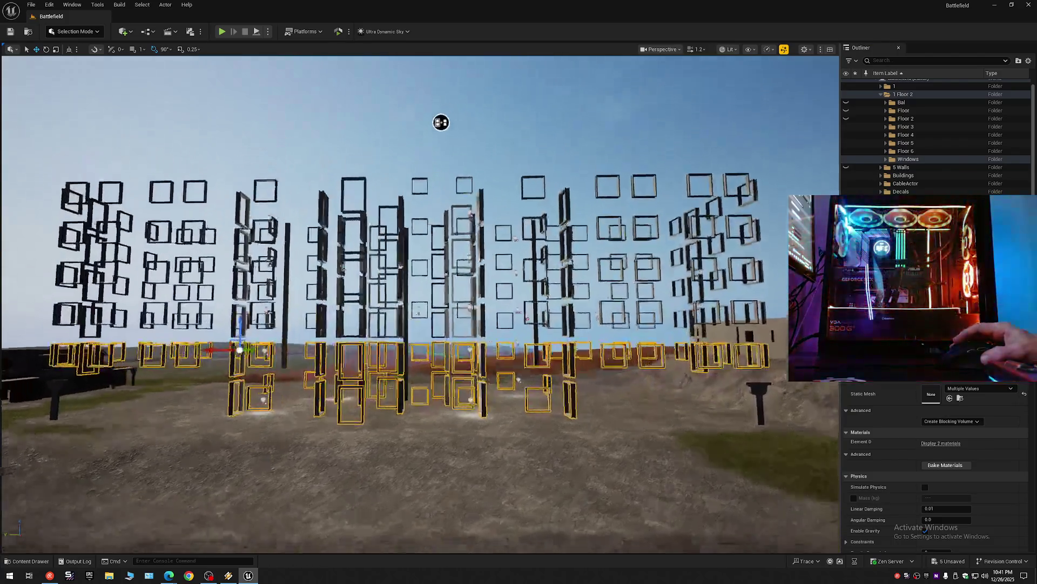
drag(442, 122, 418, 128)
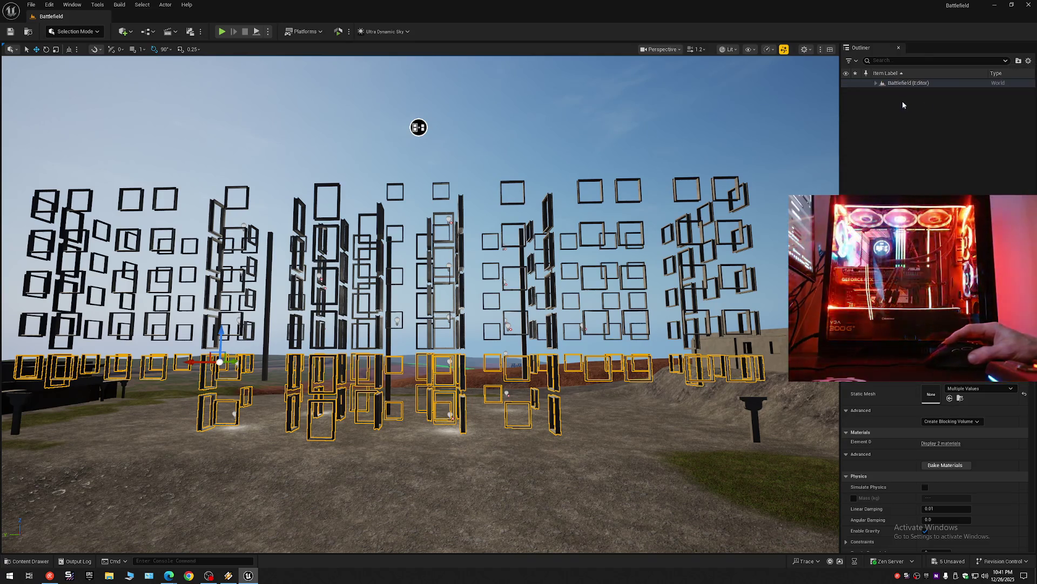
Step: Clear the selection and Ctrl-select the first row of ground-level window frames
key(Escape)
key(w)
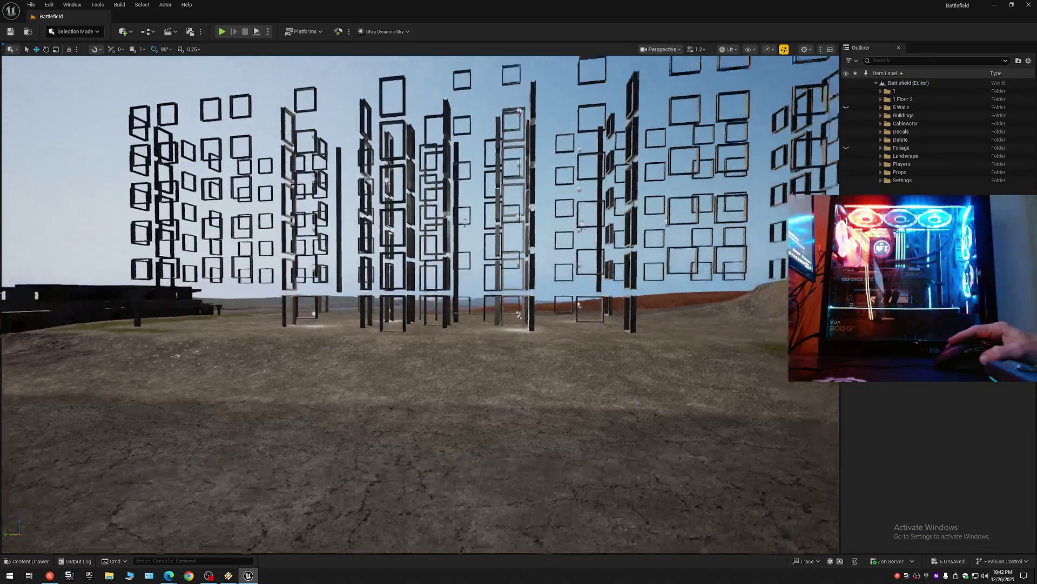
key(w)
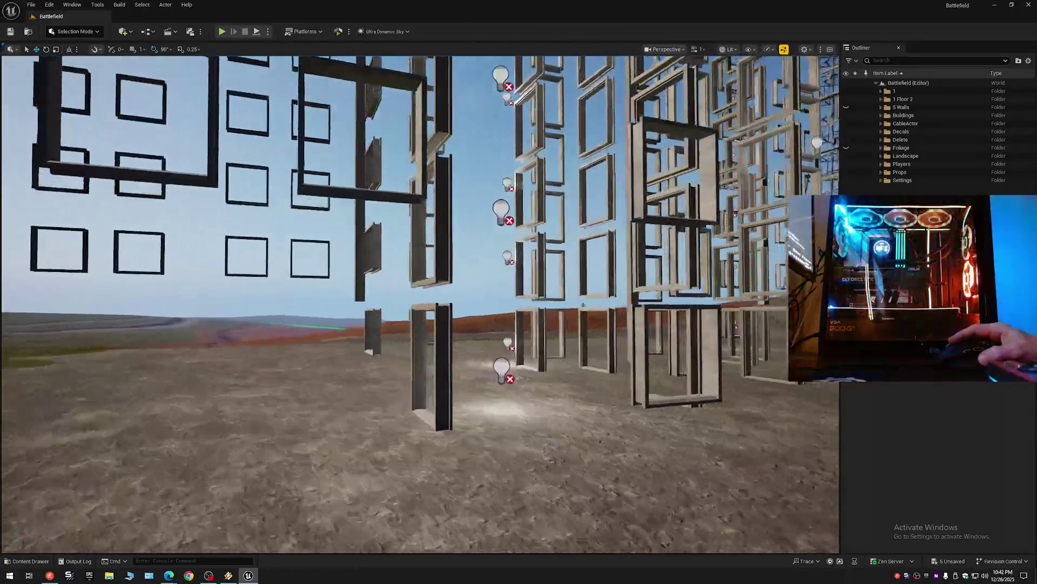
key(d)
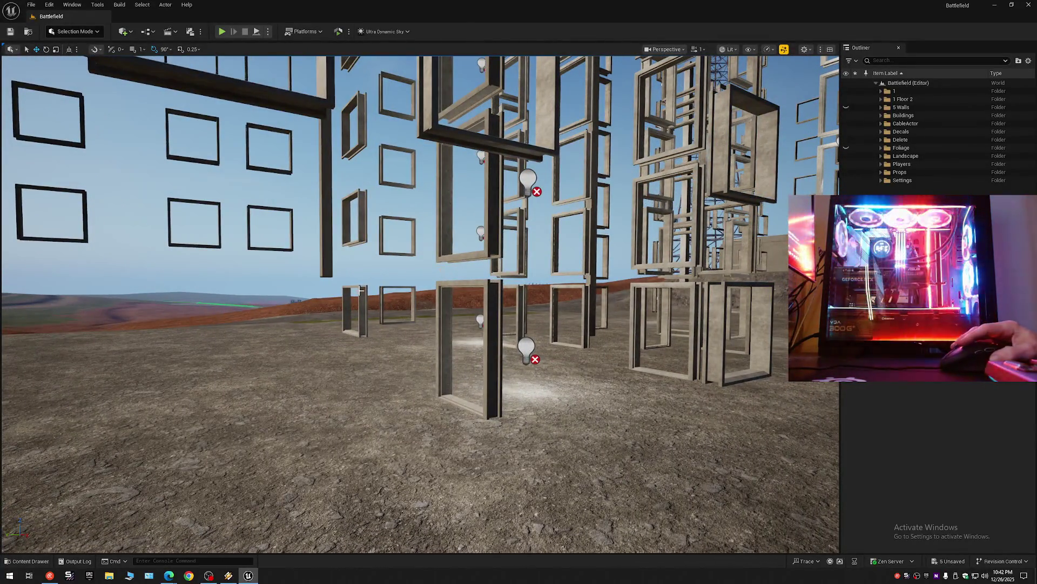
click(361, 291)
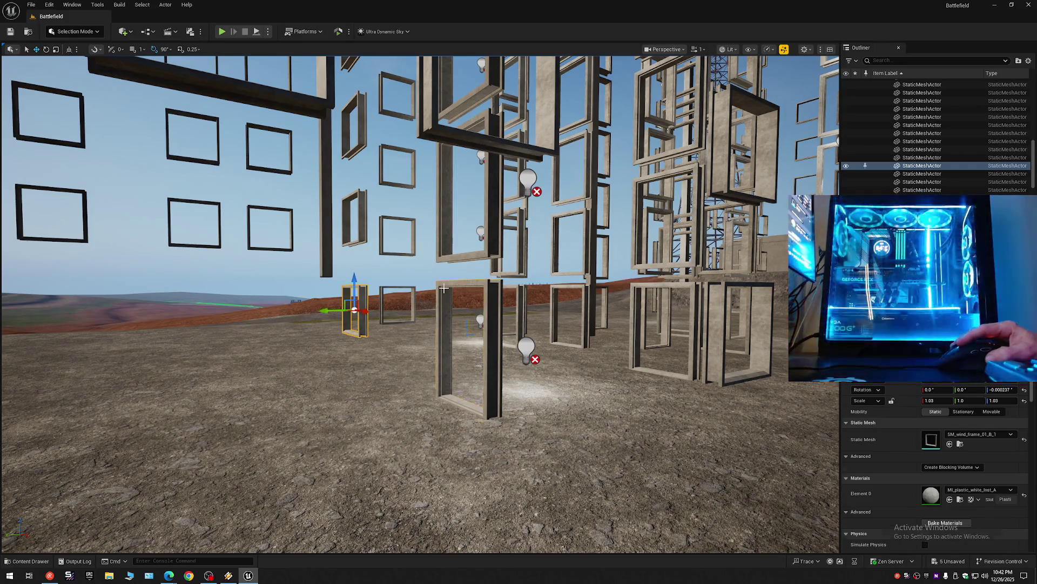
ctrl+click(443, 288)
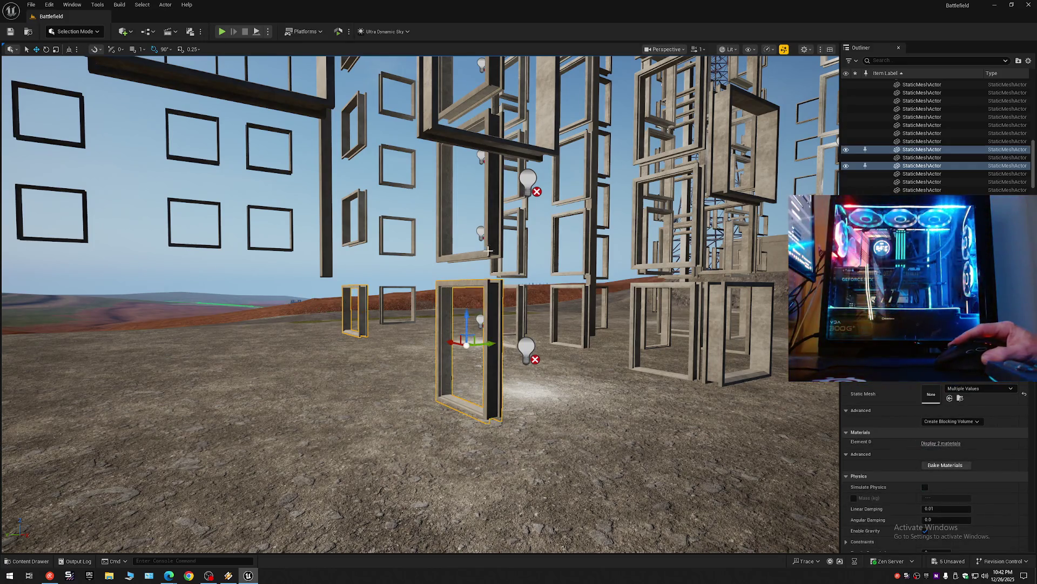
ctrl+click(636, 293)
ctrl+click(718, 290)
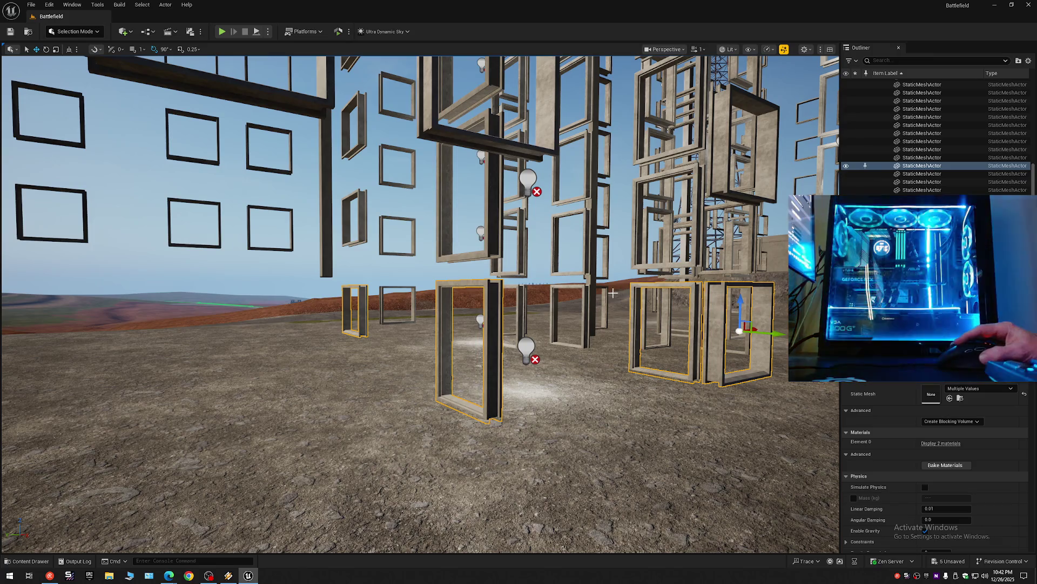
ctrl+click(586, 301)
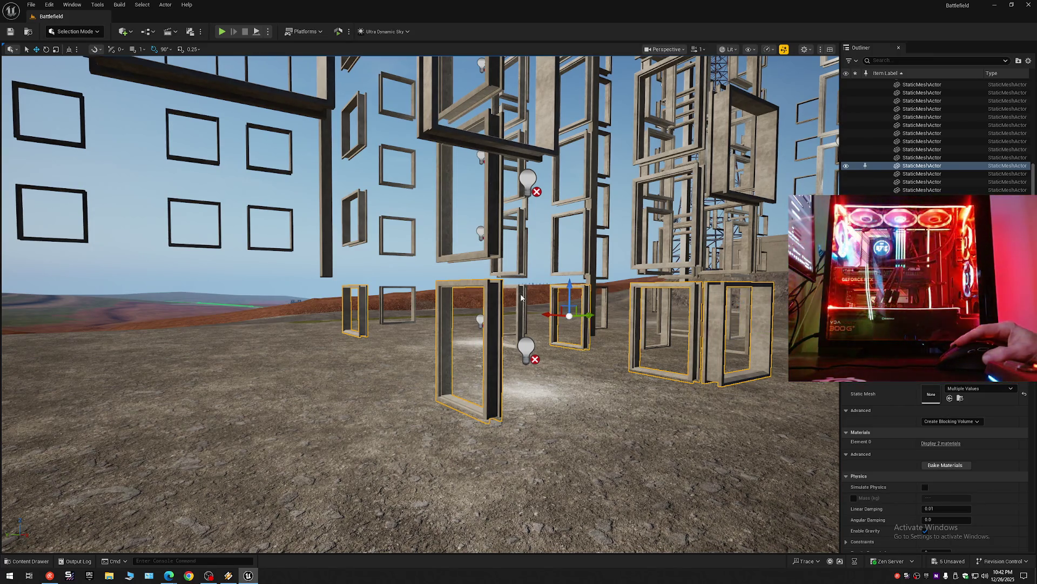
ctrl+click(460, 295)
ctrl+click(412, 294)
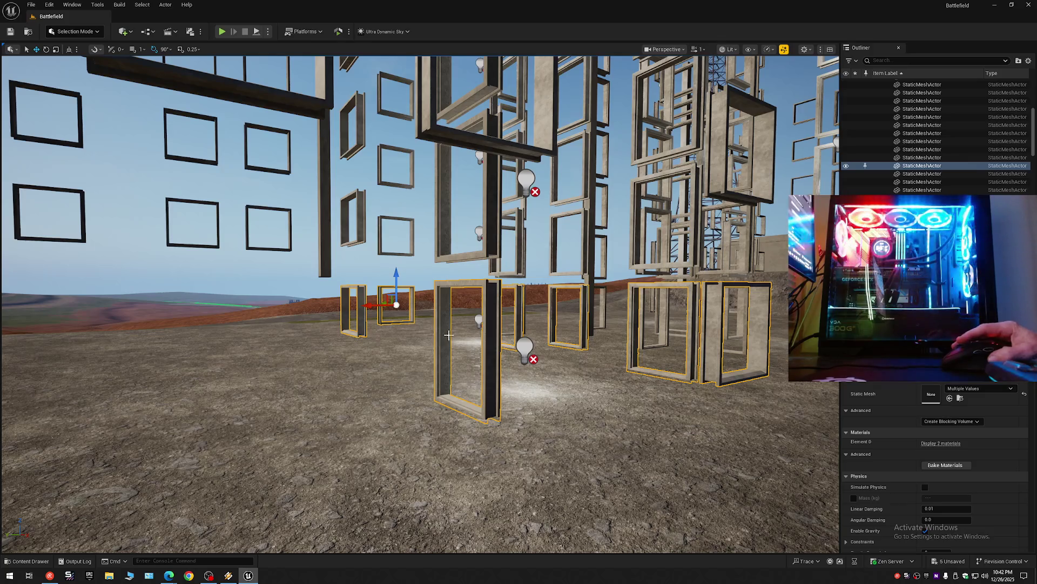
Step: Fly closer and add the next block's ground-level frames, including the large dark one
key(w)
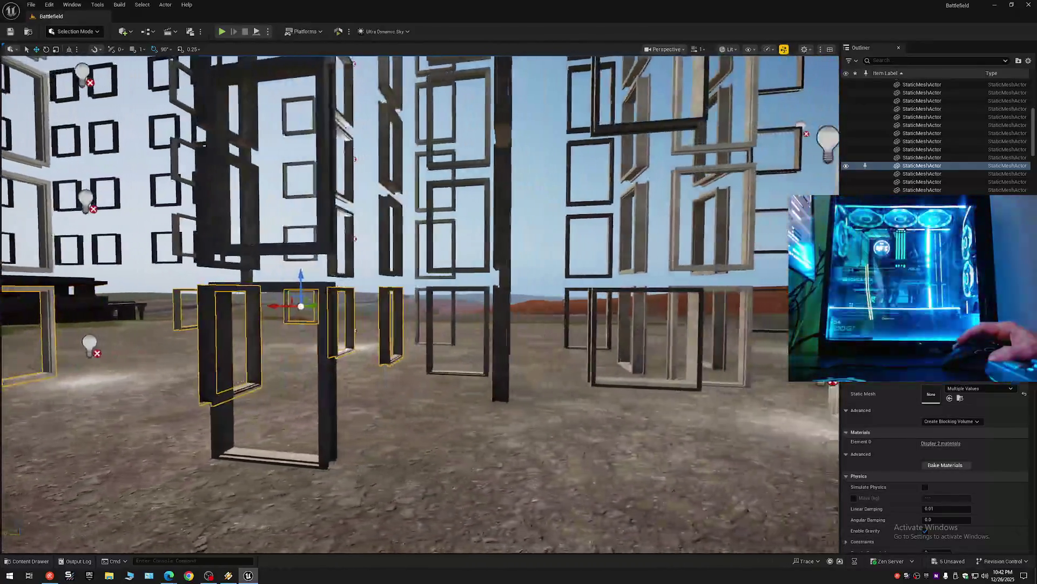
key(w)
ctrl+click(325, 341)
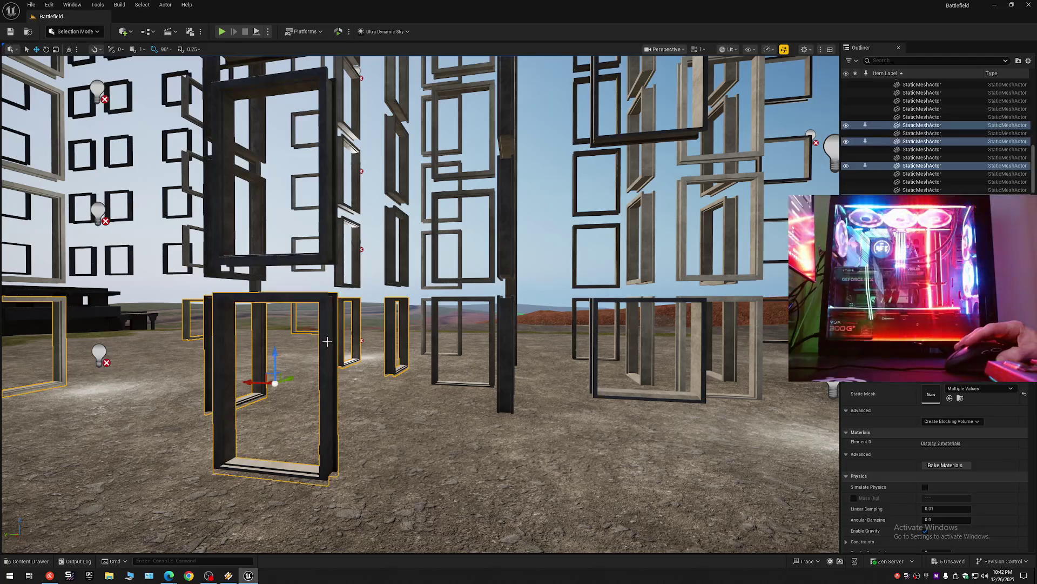
click(425, 304)
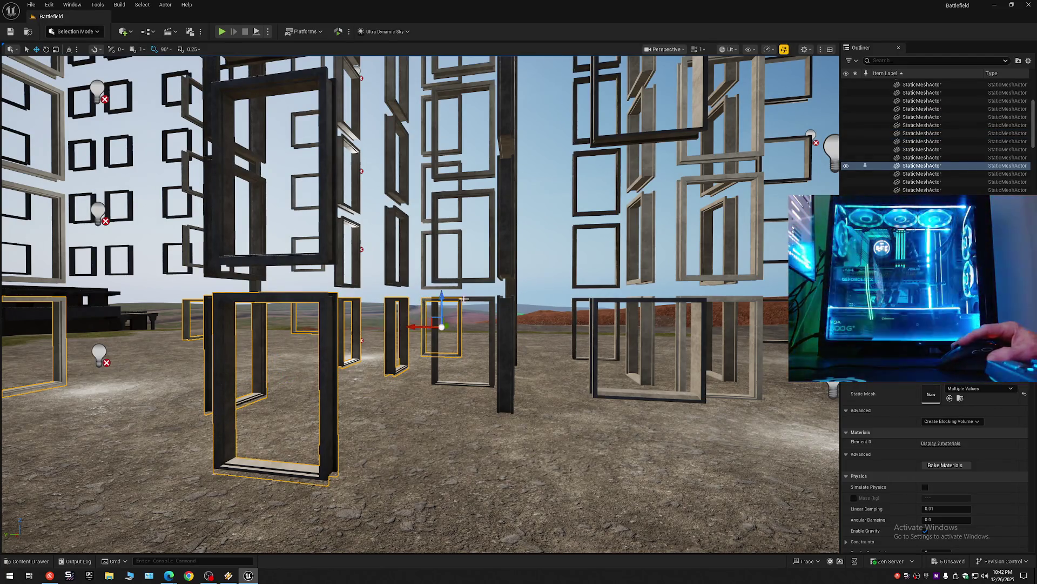
ctrl+click(485, 299)
ctrl+click(597, 303)
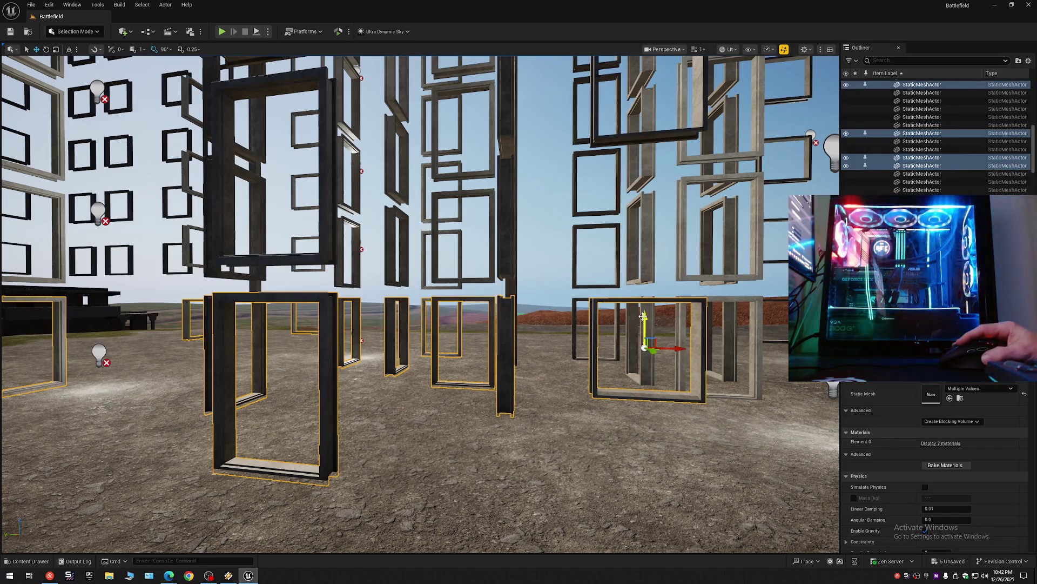
ctrl+click(642, 316)
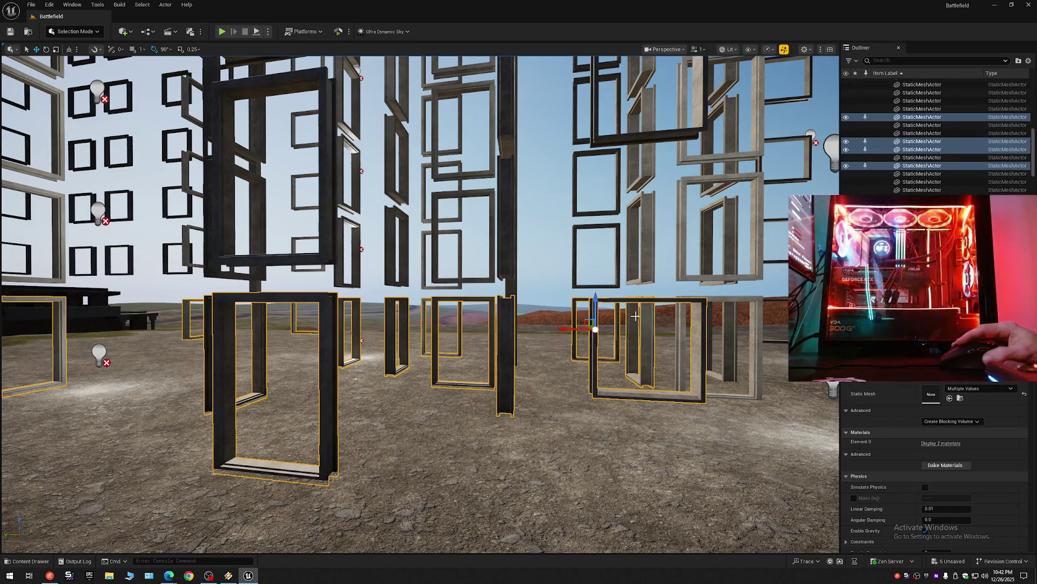
ctrl+click(717, 319)
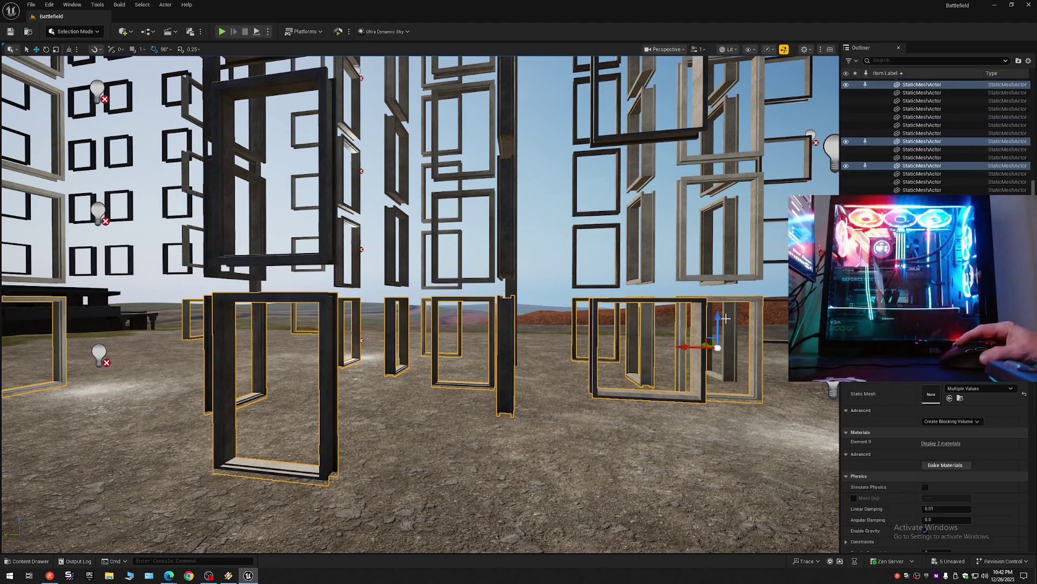
Step: Fly on to a further block, add four more ground frames, and pull back to review the selection
mouse_move(682, 388)
mouse_down()
mouse_move(567, 381)
mouse_move(567, 369)
mouse_up()
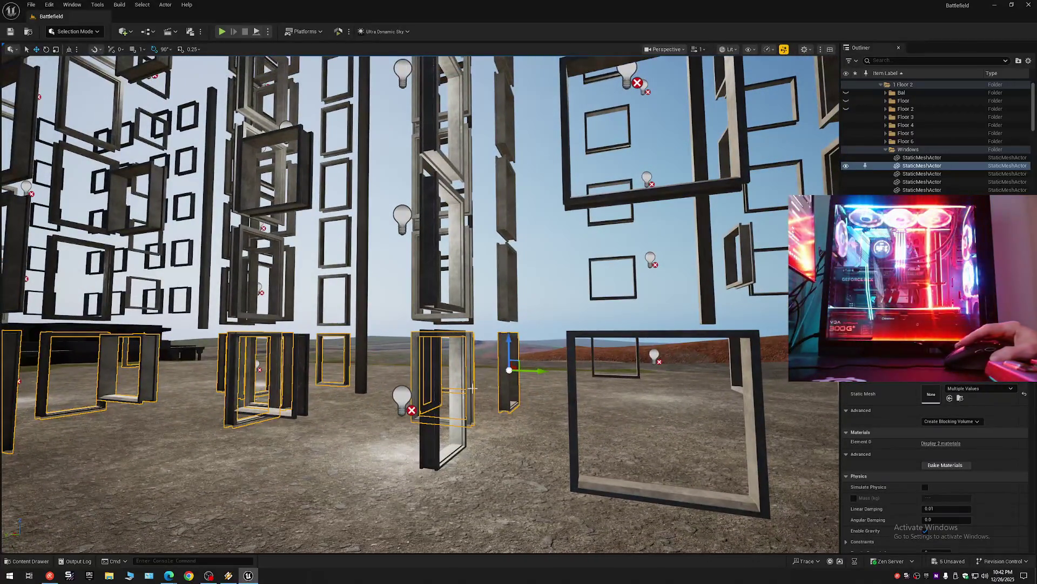
mouse_move(426, 356)
mouse_down()
mouse_move(426, 385)
mouse_move(457, 391)
mouse_up()
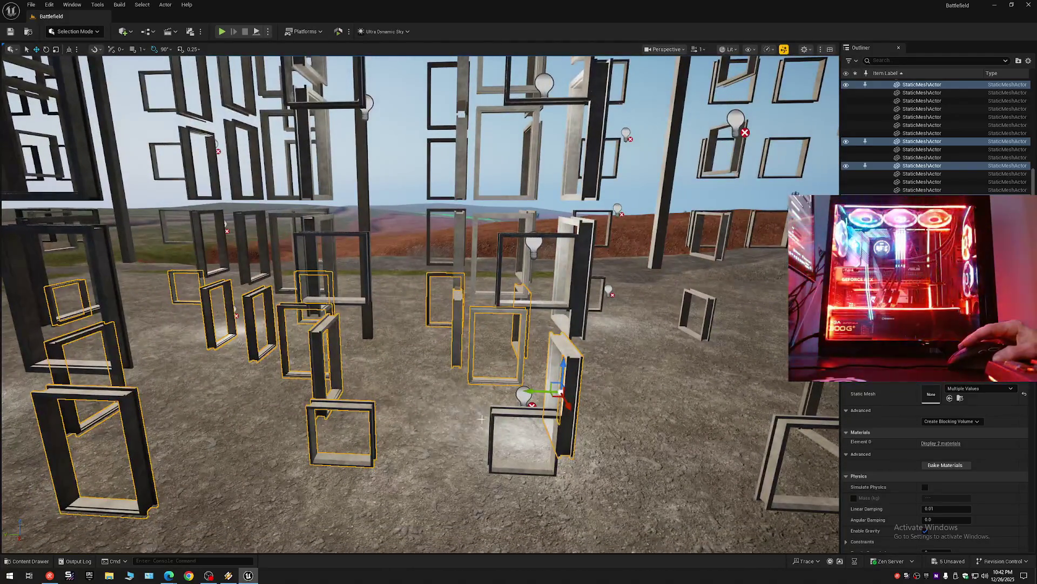
mouse_move(422, 304)
mouse_down()
mouse_move(454, 308)
mouse_move(357, 308)
mouse_up()
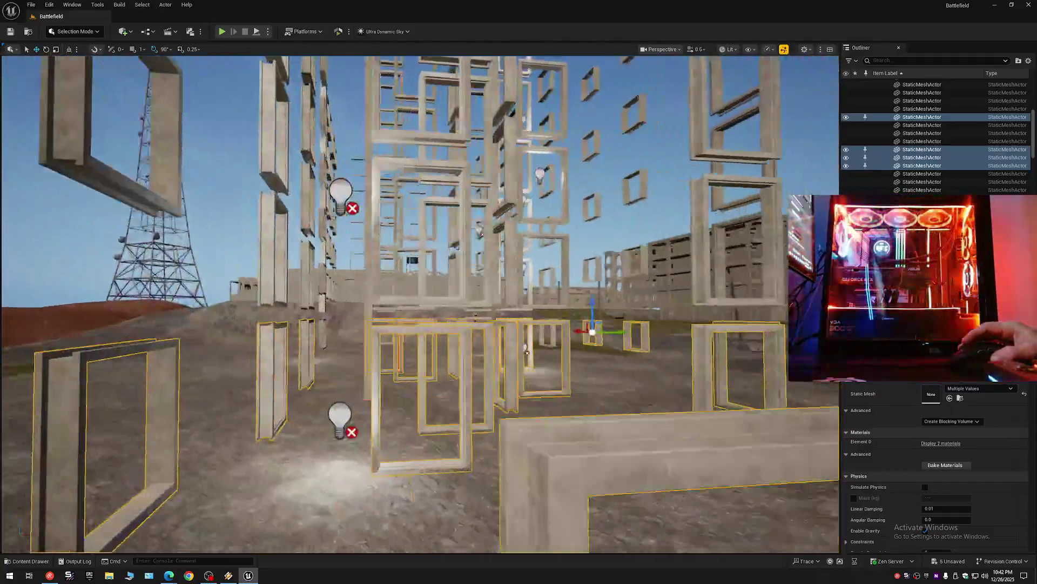
drag(356, 308, 406, 308)
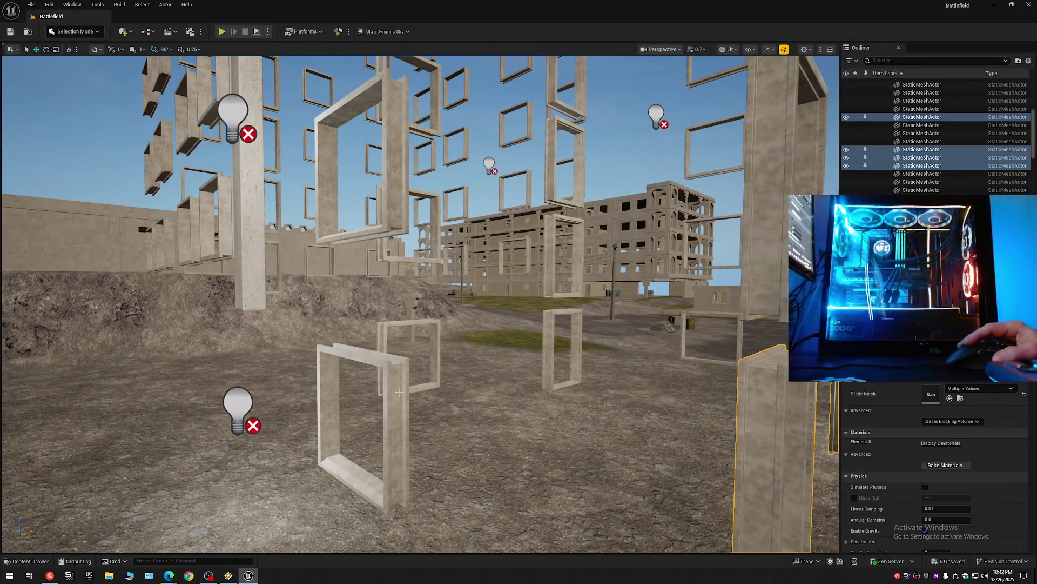
ctrl+click(399, 392)
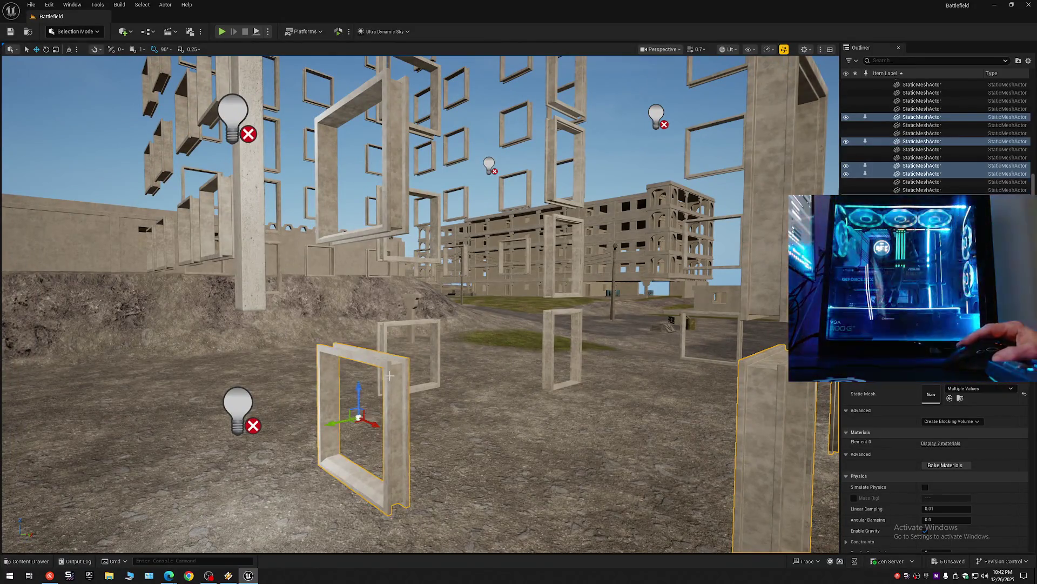
ctrl+click(381, 331)
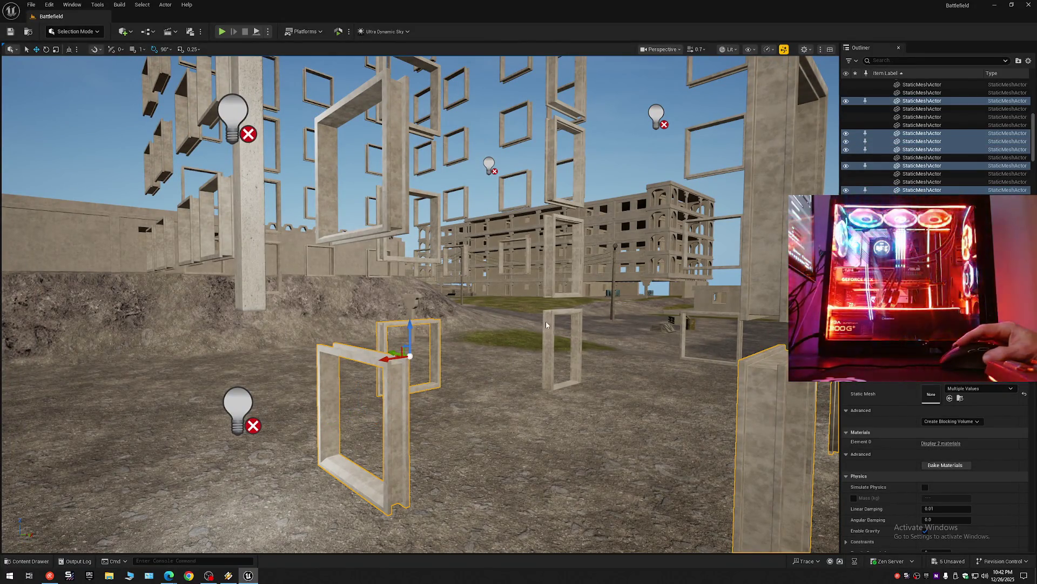
ctrl+click(549, 328)
ctrl+click(685, 317)
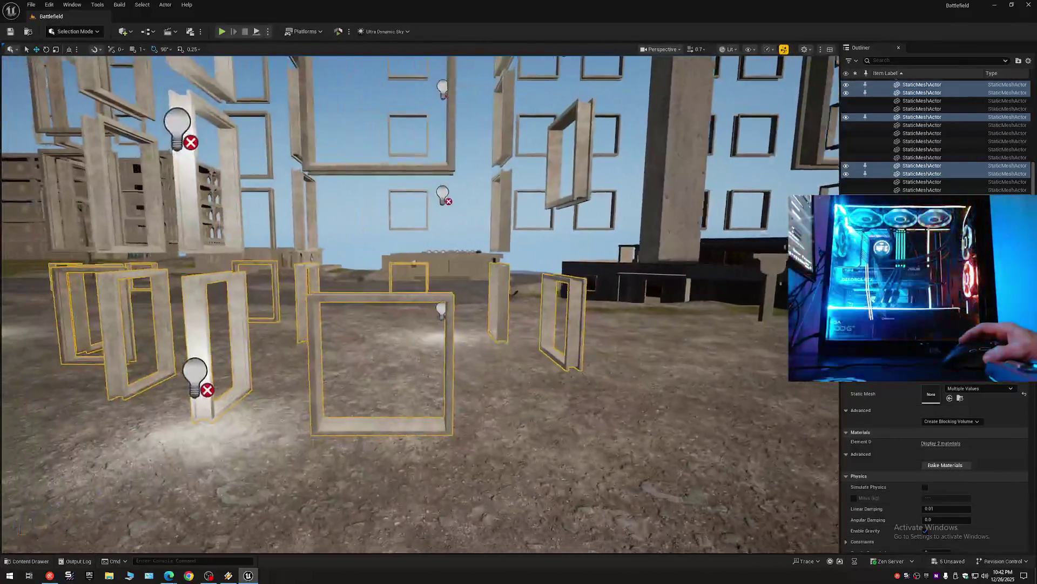
drag(512, 293, 454, 292)
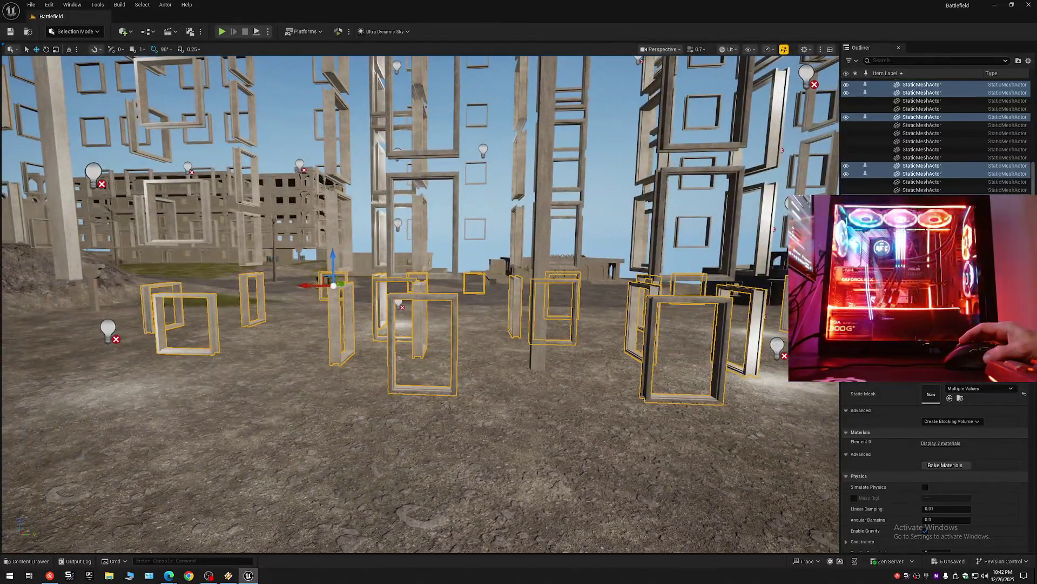
drag(519, 324, 502, 243)
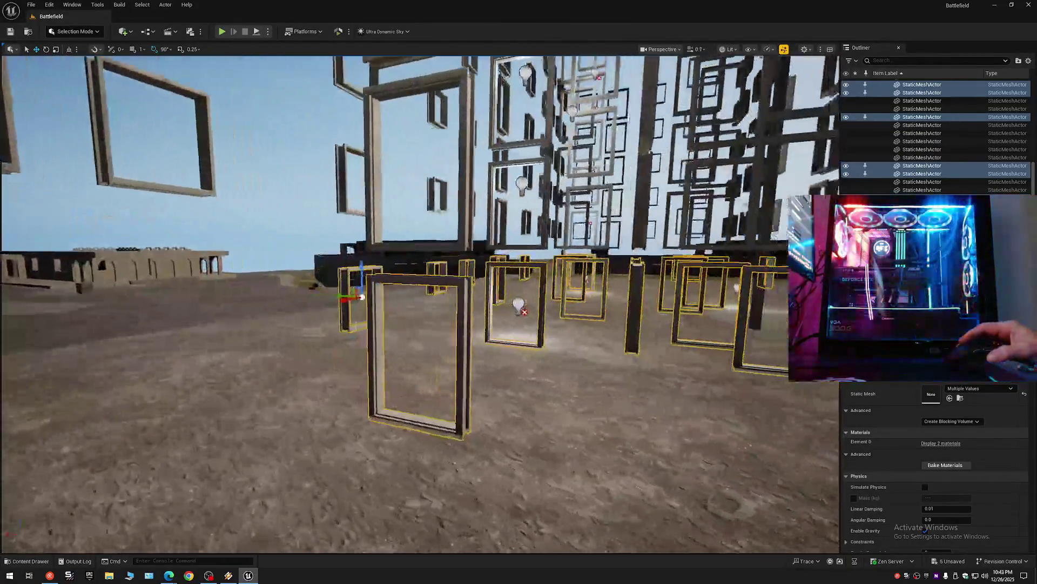
mouse_move(519, 324)
mouse_down()
mouse_move(520, 373)
mouse_move(545, 434)
mouse_up()
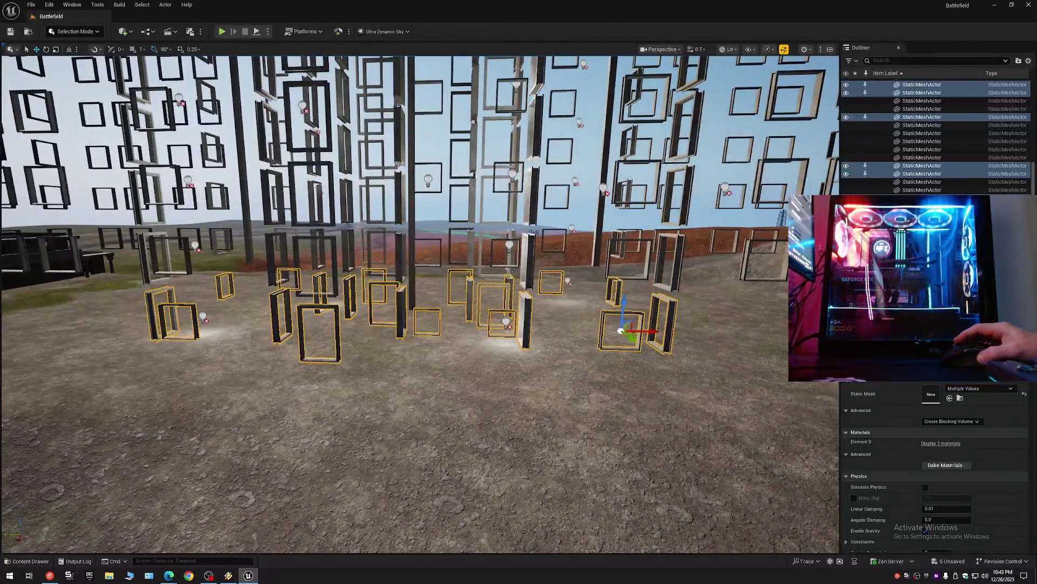
Step: Hide the selected frames, then hide the tall middle pole and the StaticMeshActor32 pole
click(845, 167)
drag(422, 324, 422, 276)
drag(446, 354, 446, 354)
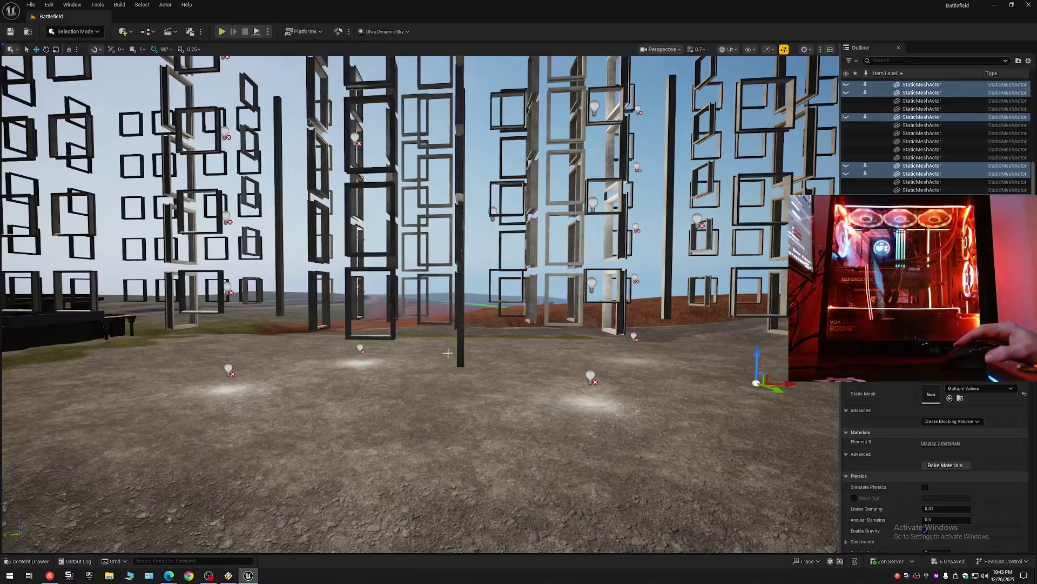
click(461, 341)
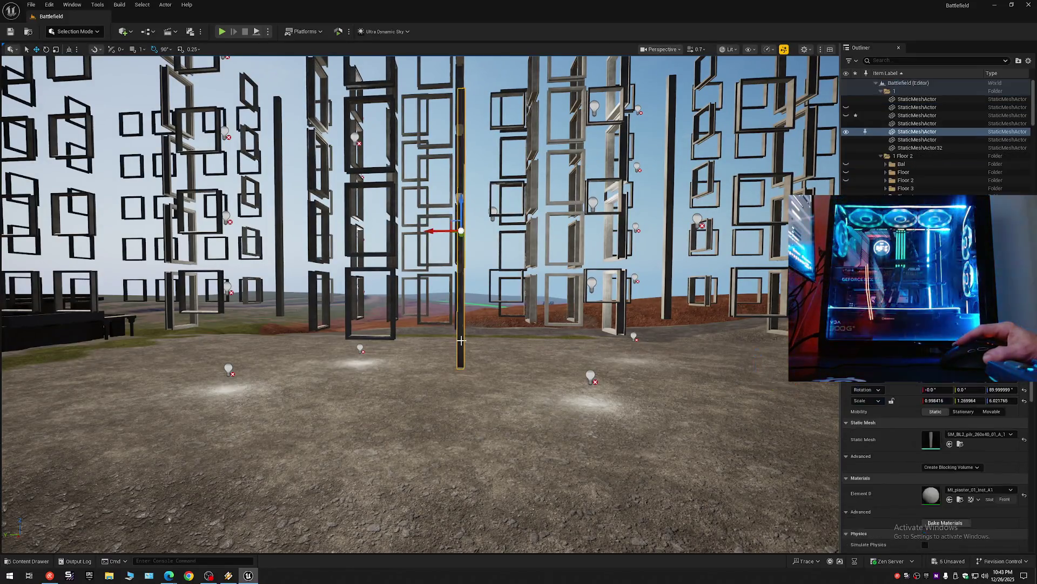
click(845, 134)
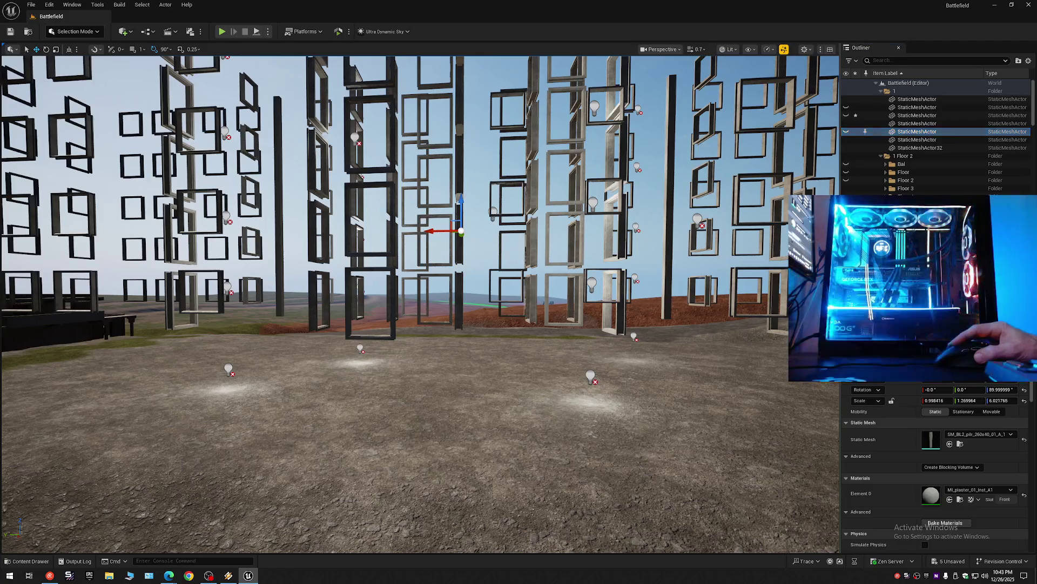
click(916, 148)
click(845, 149)
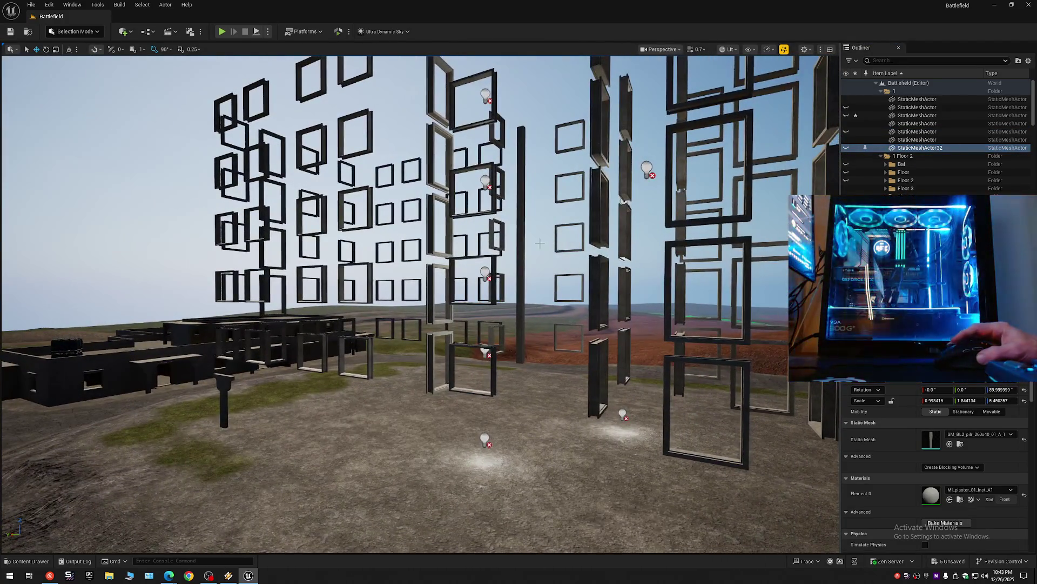
Step: Hide the remaining stray poles one group at a time, then clear the selection and collapse the tree
click(521, 240)
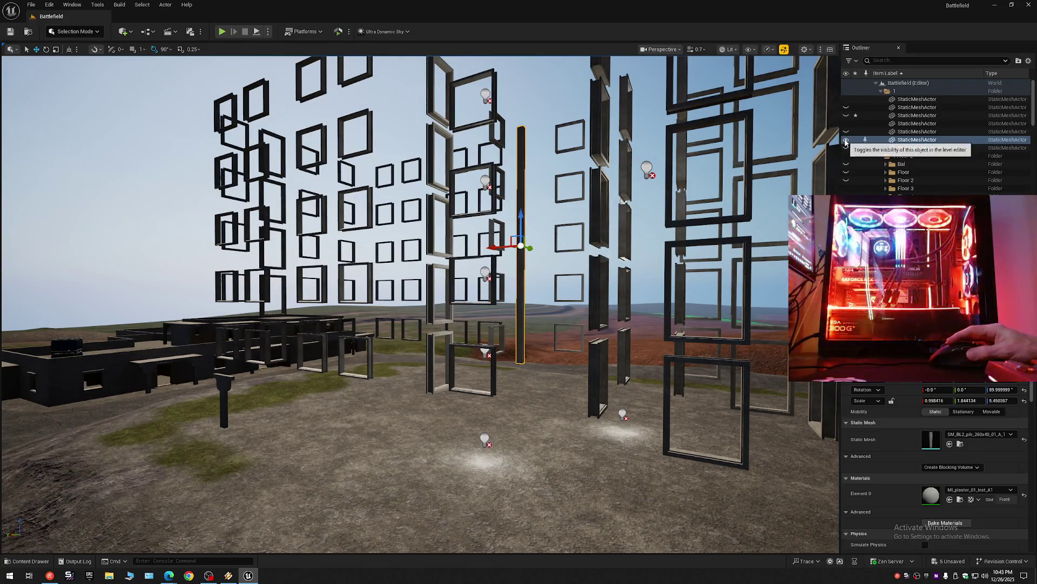
click(845, 141)
click(225, 382)
drag(225, 383, 379, 391)
ctrl+click(484, 373)
click(846, 124)
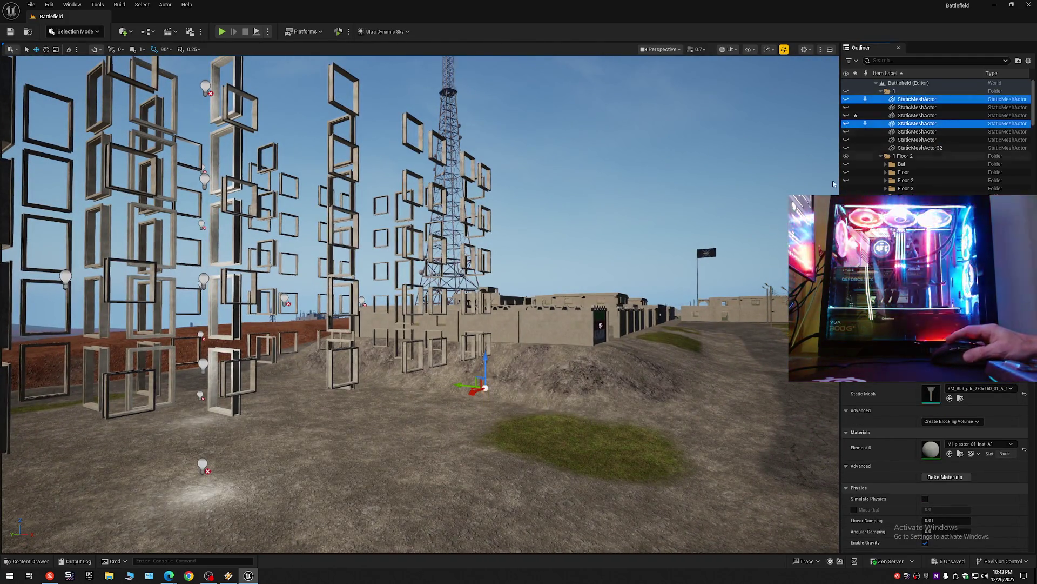
key(Delete)
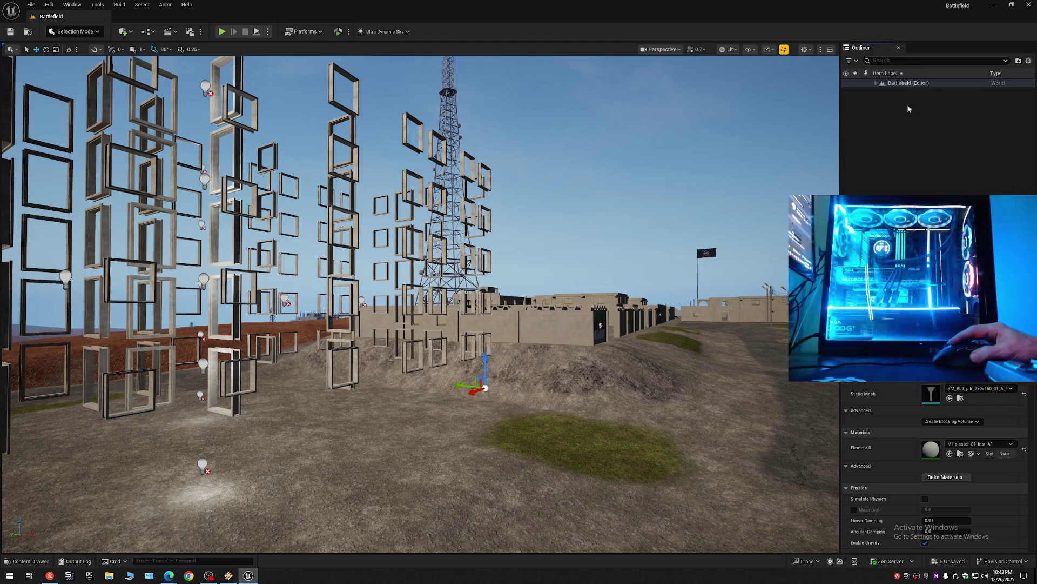
Step: Fly past the lattice tower to the low window frames and select the lower-right frame
drag(834, 114, 730, 162)
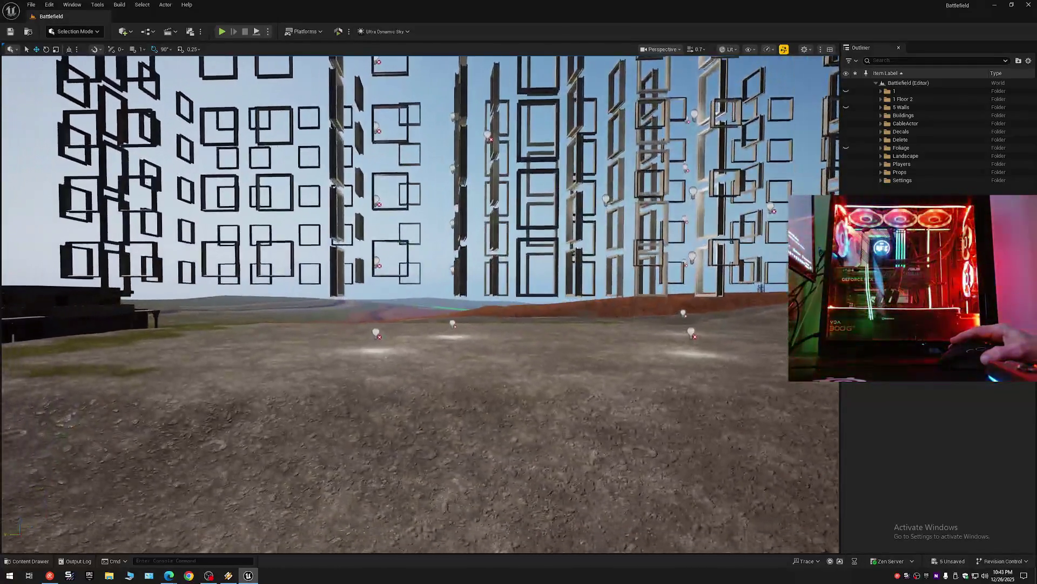
mouse_move(420, 324)
mouse_down()
mouse_move(373, 292)
mouse_move(389, 292)
mouse_move(420, 341)
mouse_up()
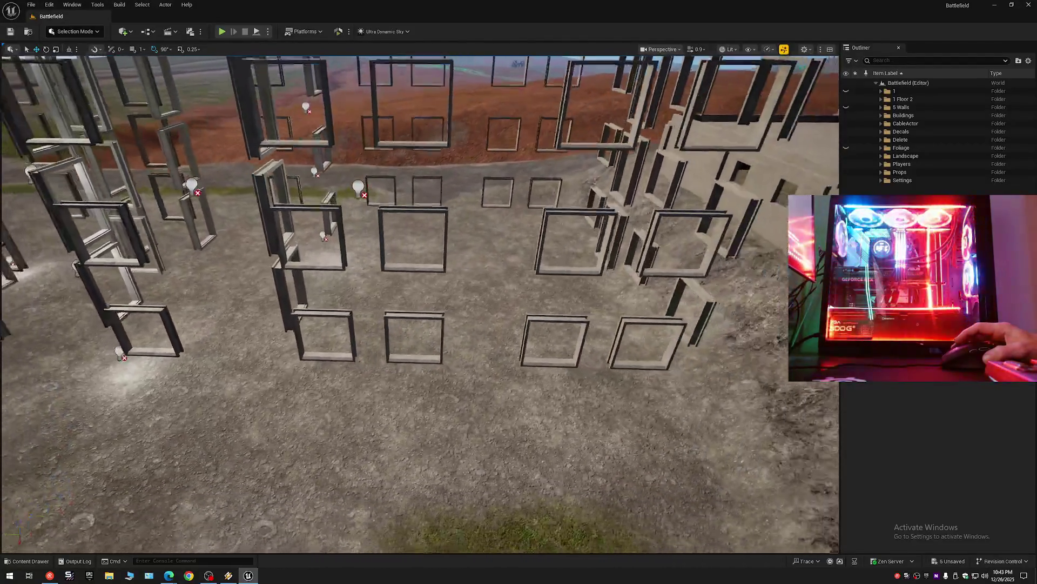
drag(753, 220, 753, 214)
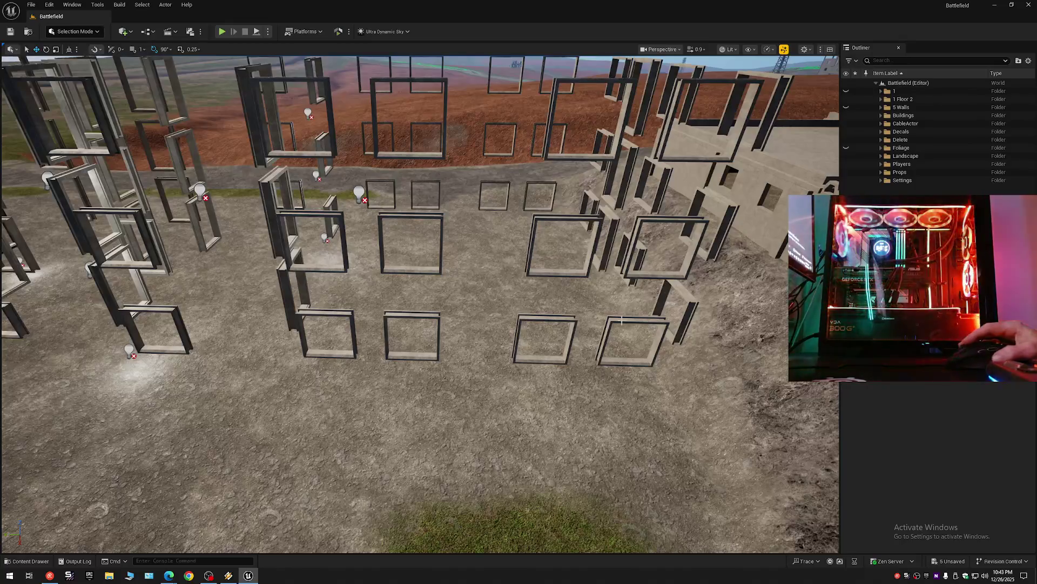
click(641, 324)
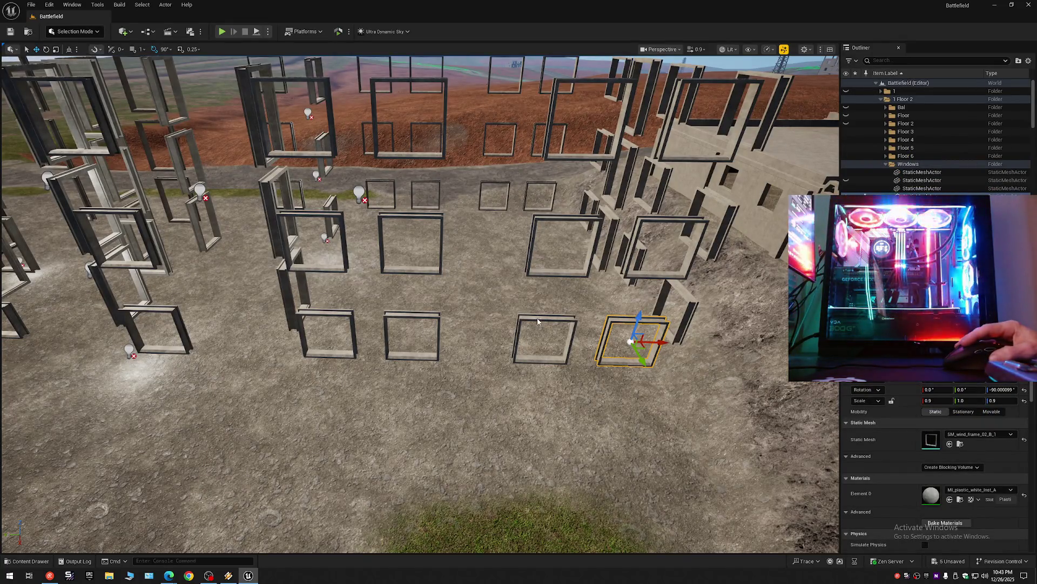
Step: Add the neighbouring frame and the next group's right, centre and left frames to the selection
ctrl+click(538, 322)
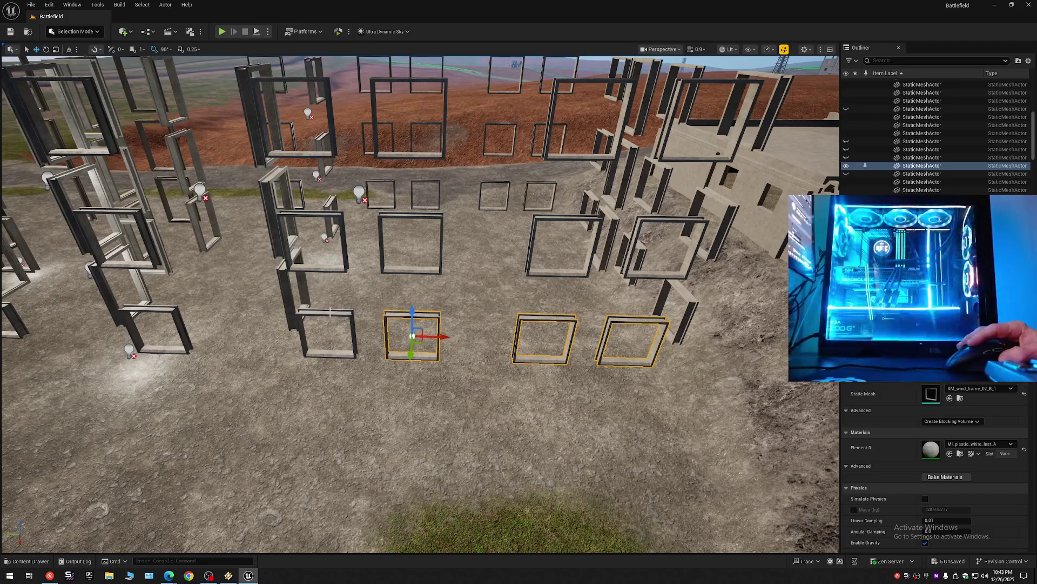
drag(267, 324, 0, 478)
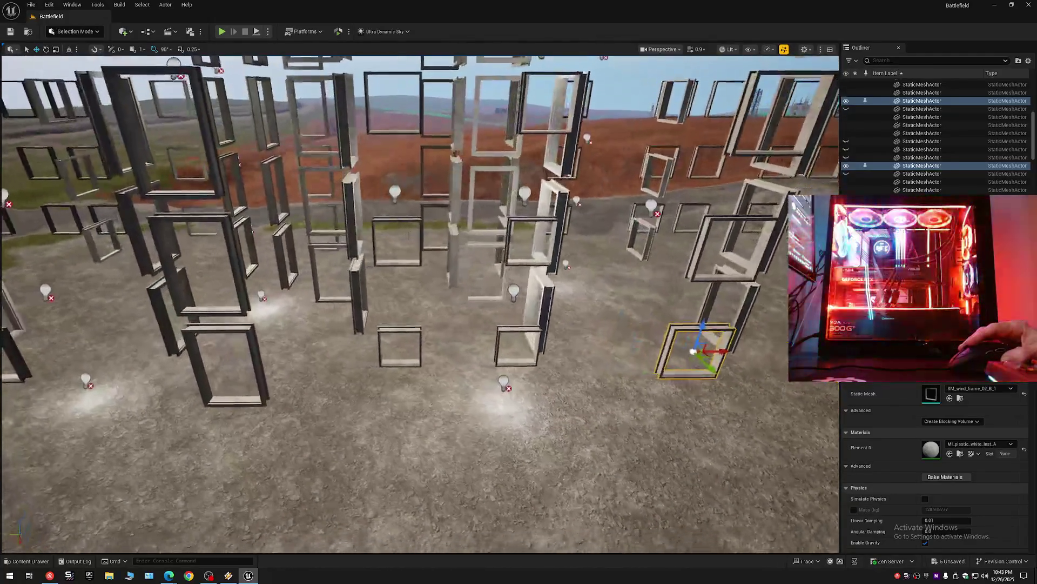
drag(425, 326, 425, 326)
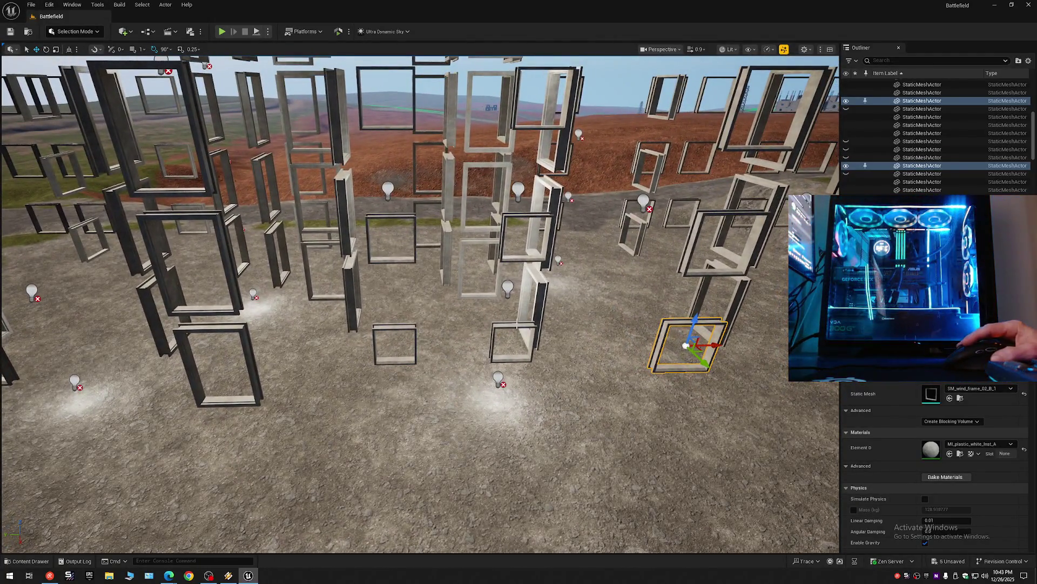
ctrl+click(515, 337)
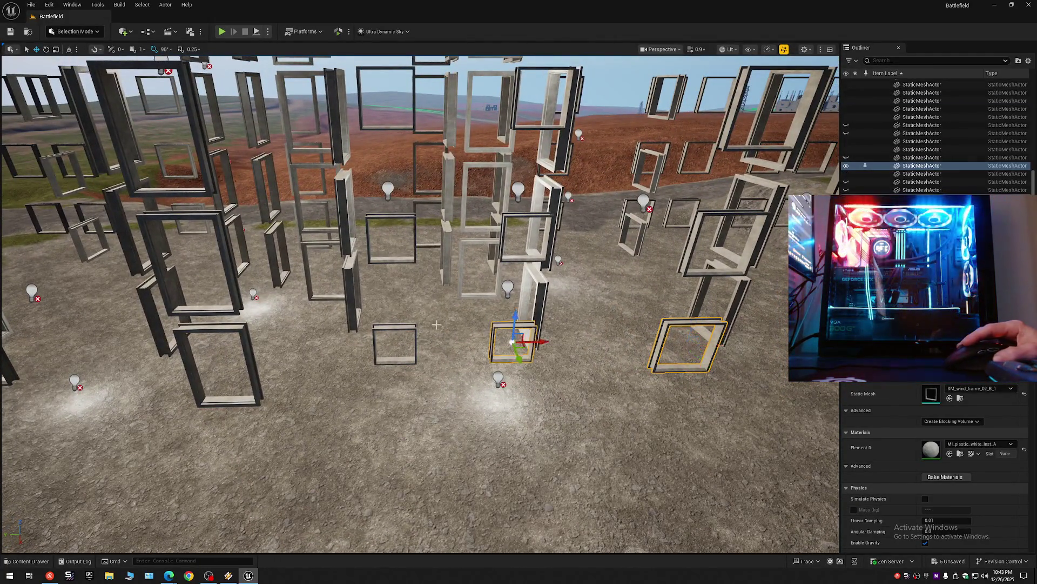
ctrl+click(397, 328)
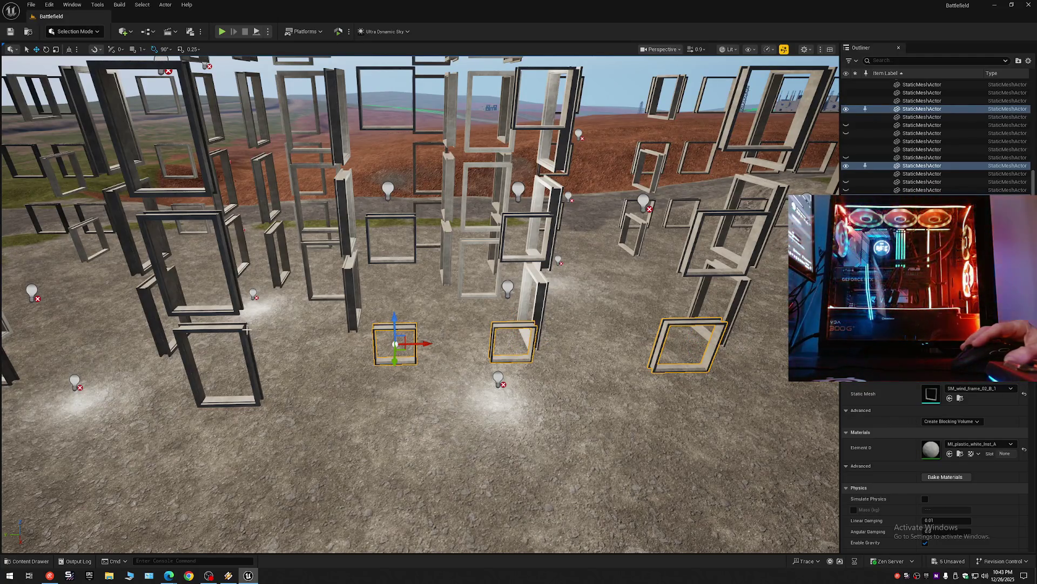
ctrl+click(223, 328)
Step: Fly to another group and add its five ground frames, from centre to far left
drag(425, 326, 424, 326)
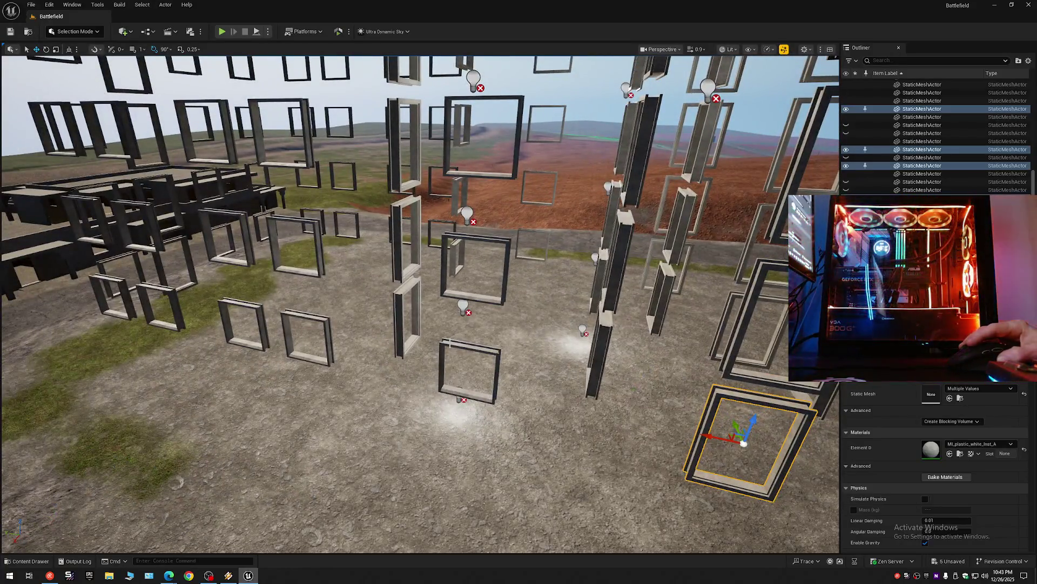
ctrl+click(445, 341)
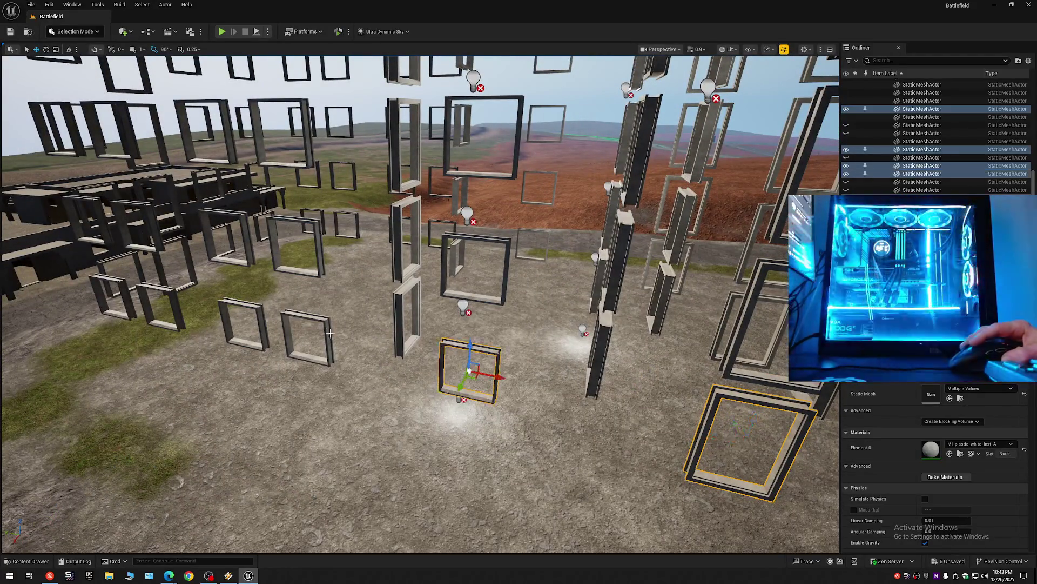
ctrl+click(292, 314)
ctrl+click(246, 306)
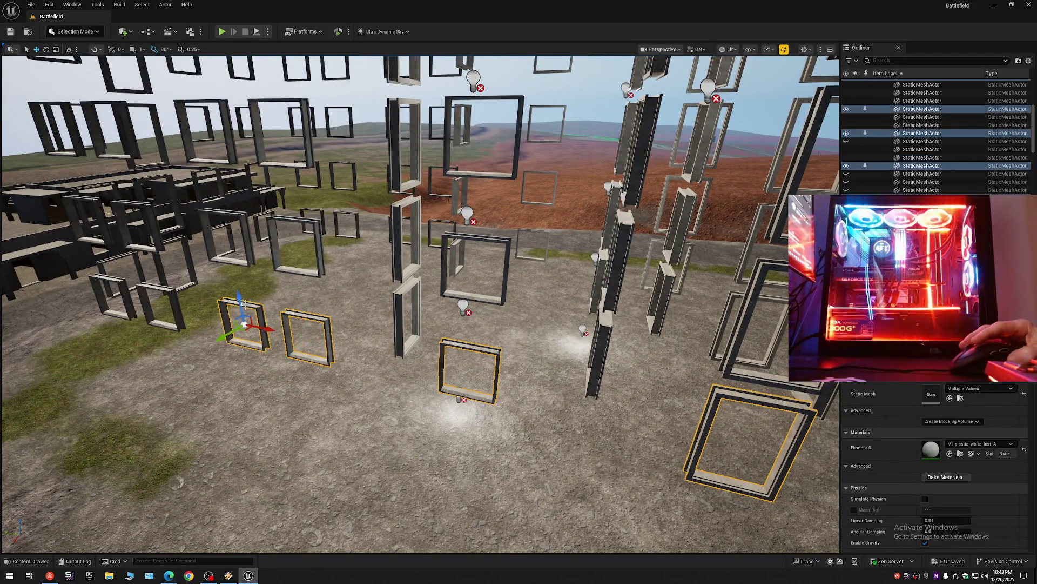
ctrl+click(162, 298)
ctrl+click(119, 279)
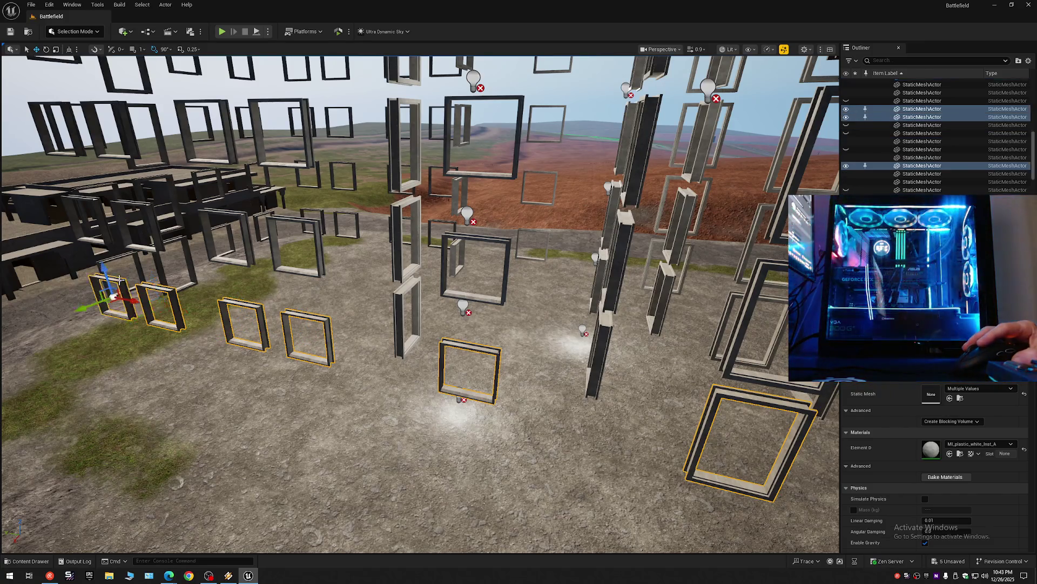
drag(247, 325, 221, 304)
drag(420, 303, 454, 309)
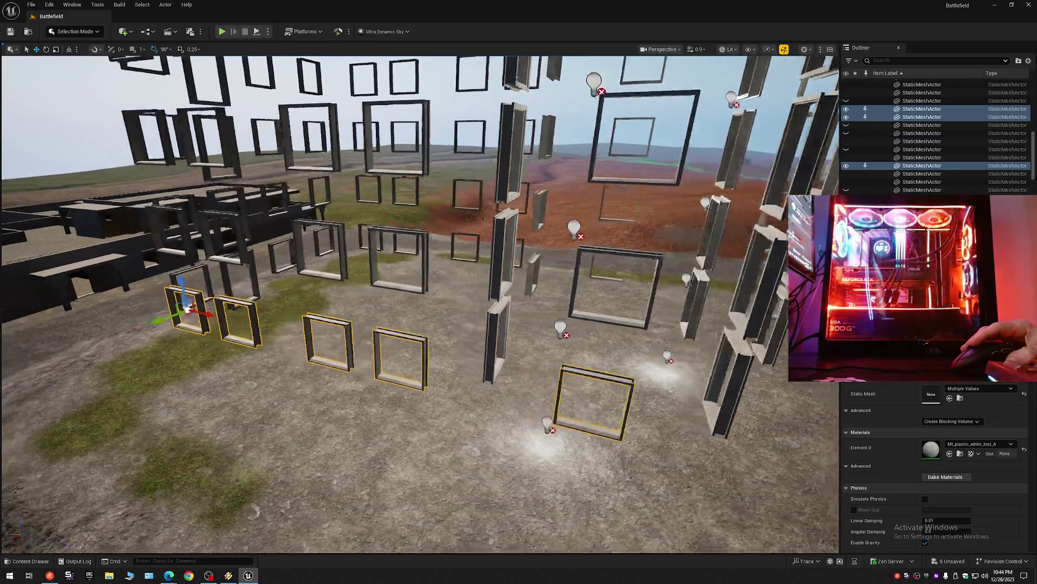
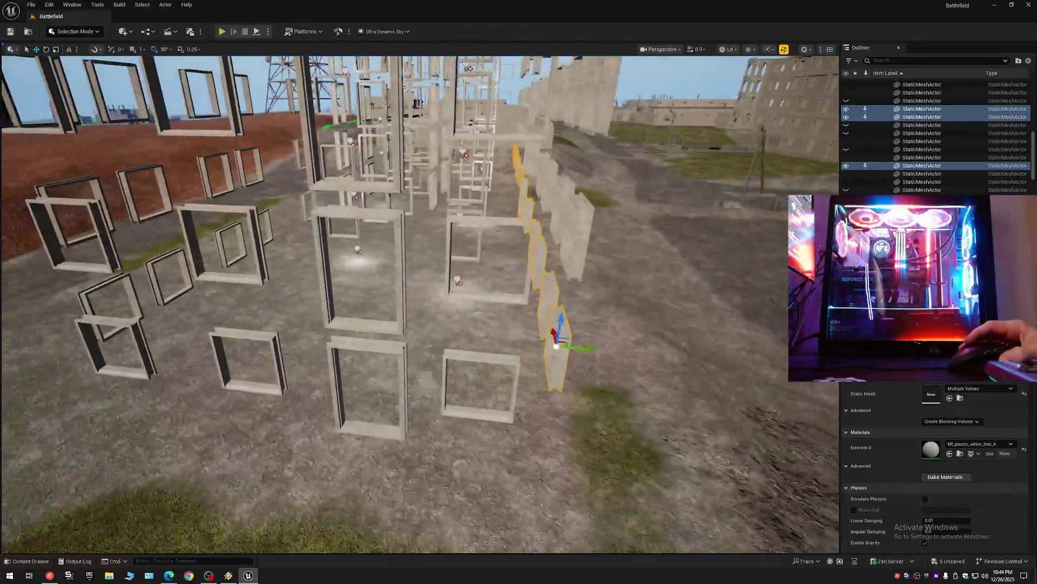
Step: Add the nearby wall frames and the two left foreground frames to the selection
drag(454, 309, 431, 369)
ctrl+click(454, 362)
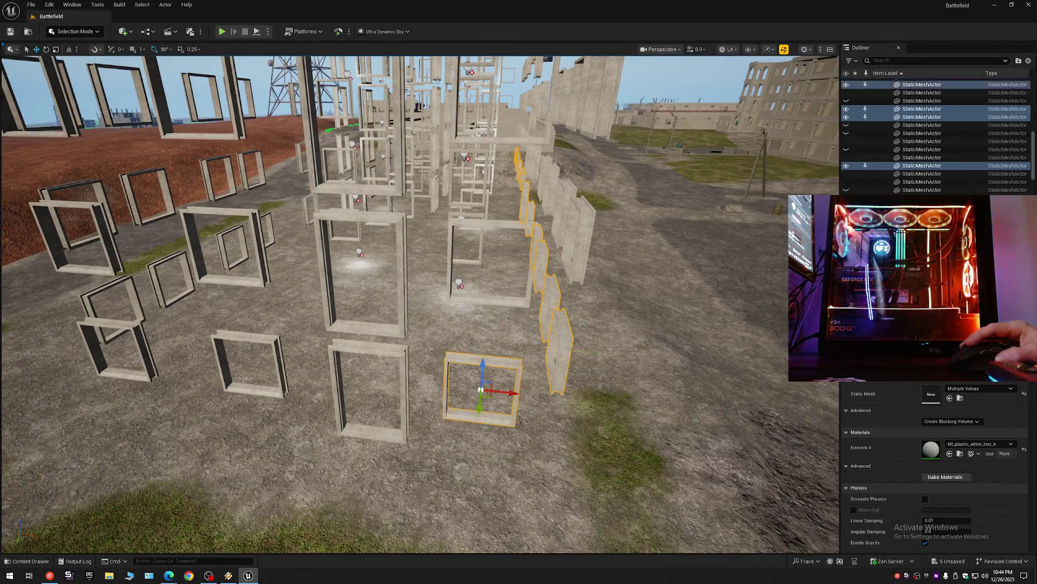
ctrl+click(369, 352)
ctrl+click(246, 341)
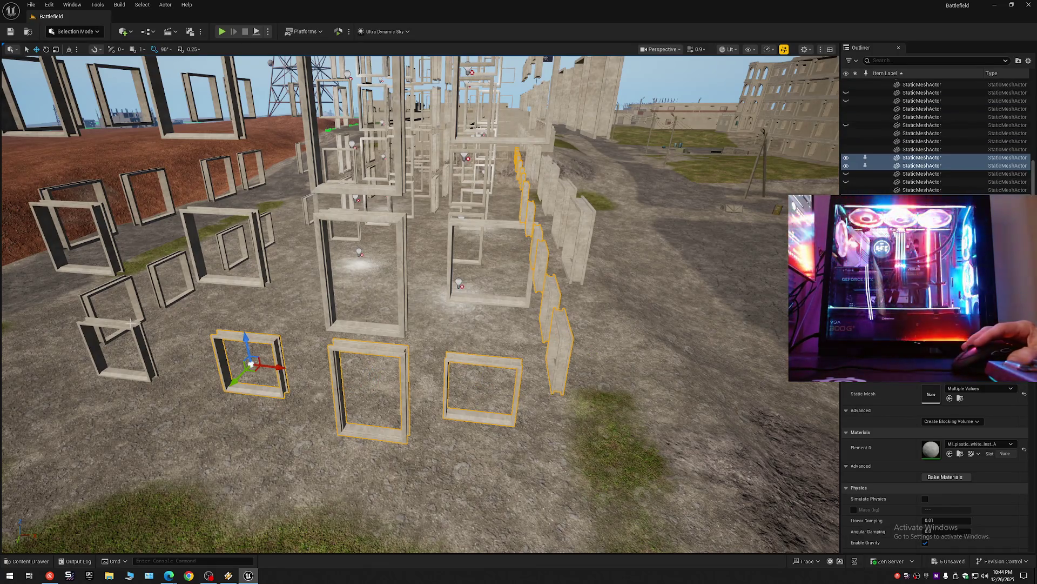
ctrl+click(136, 289)
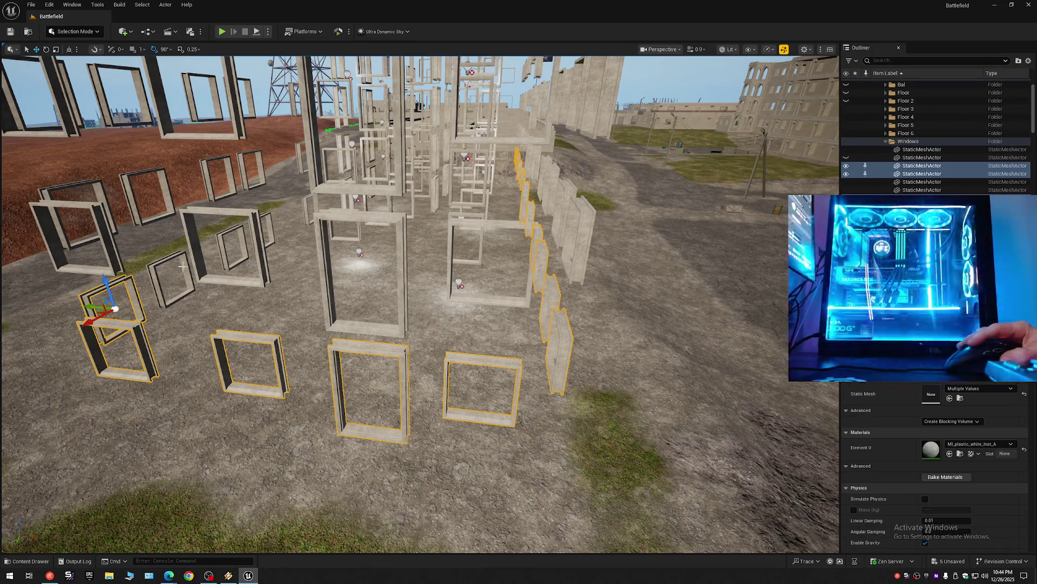
ctrl+click(194, 300)
Step: Add the window frames by the buildings, including the edge-on, upright, tall and lower-left frames
mouse_move(422, 308)
mouse_down()
mouse_move(389, 308)
mouse_move(455, 243)
mouse_up()
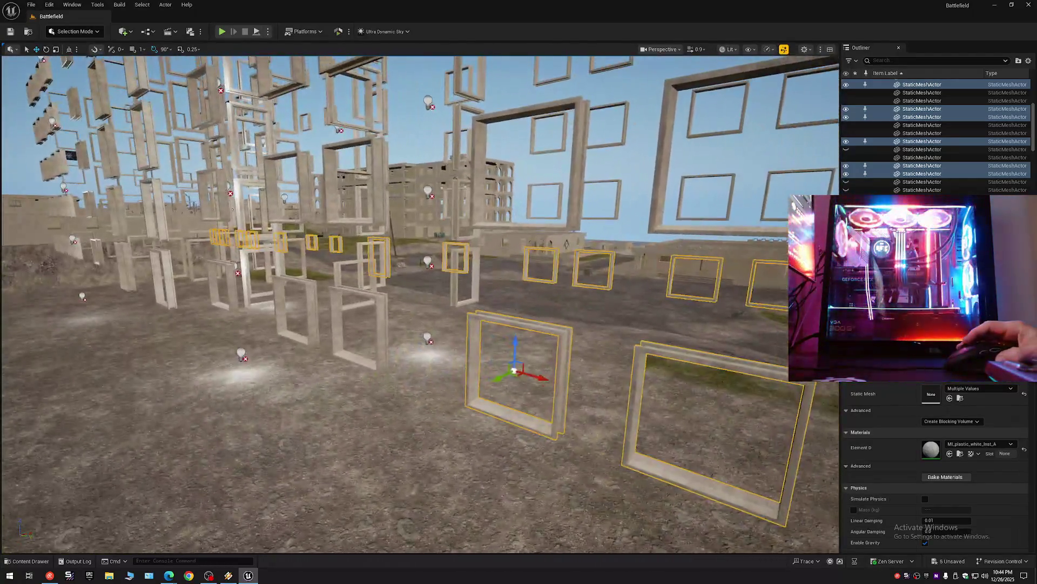
drag(297, 309, 298, 308)
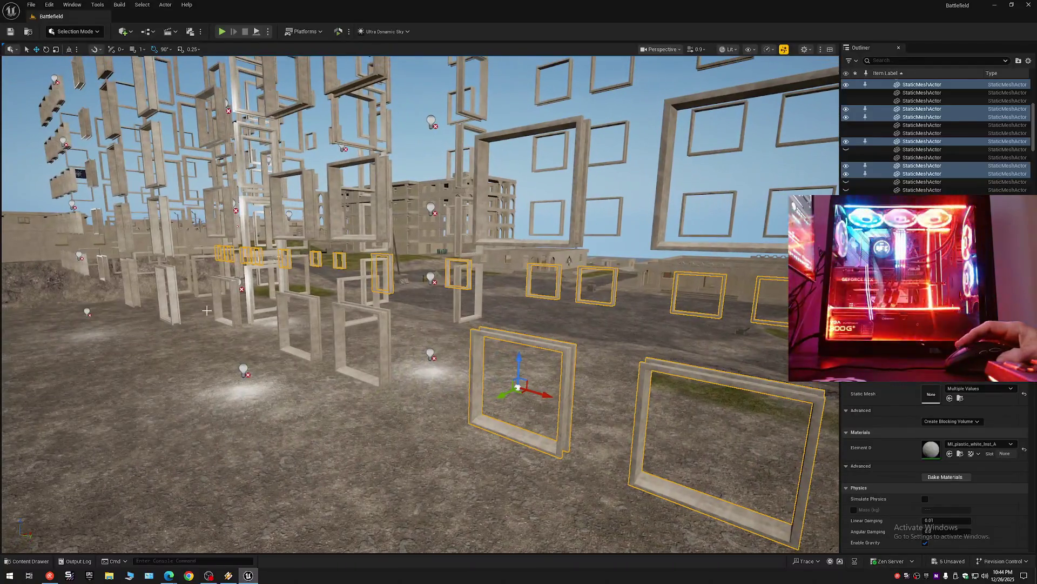
ctrl+click(281, 307)
ctrl+click(332, 319)
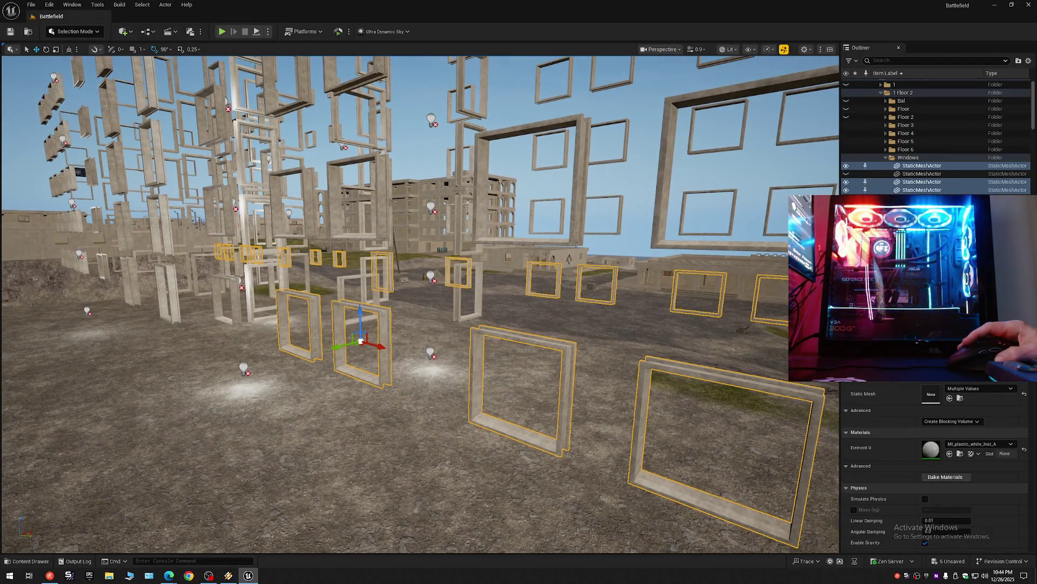
drag(421, 309, 389, 308)
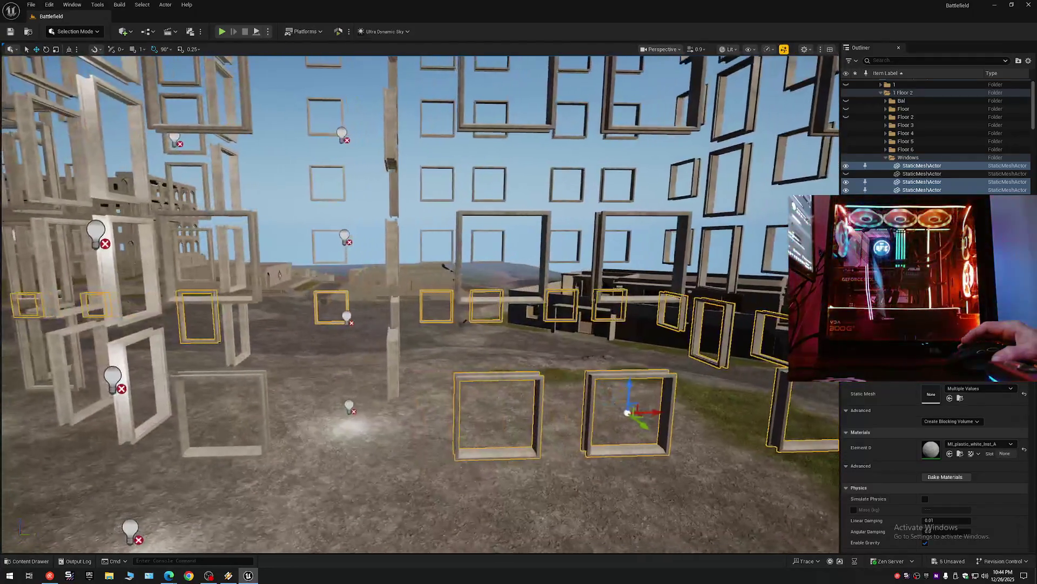
ctrl+click(387, 314)
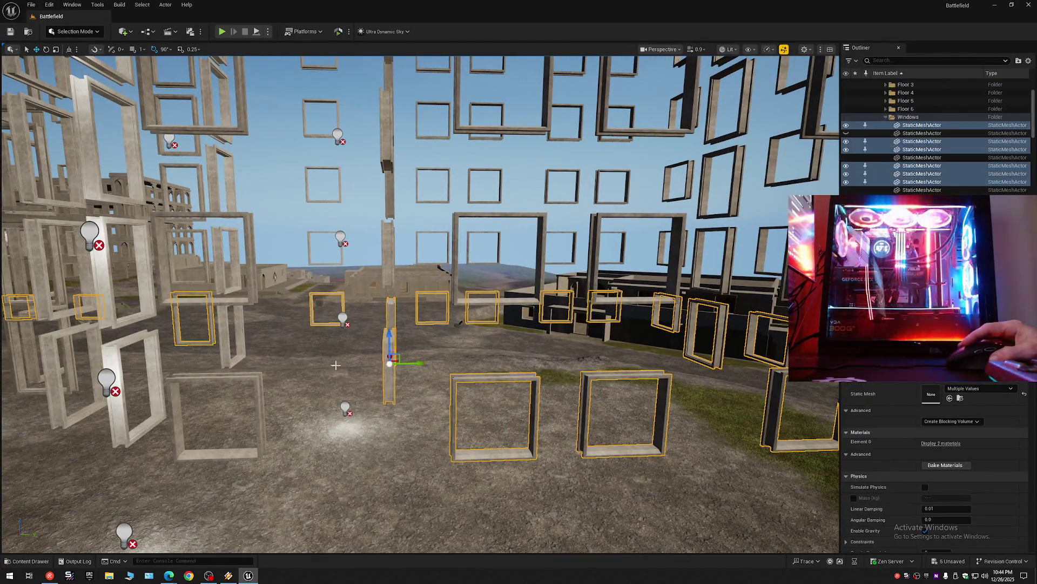
ctrl+click(263, 378)
drag(263, 379, 211, 340)
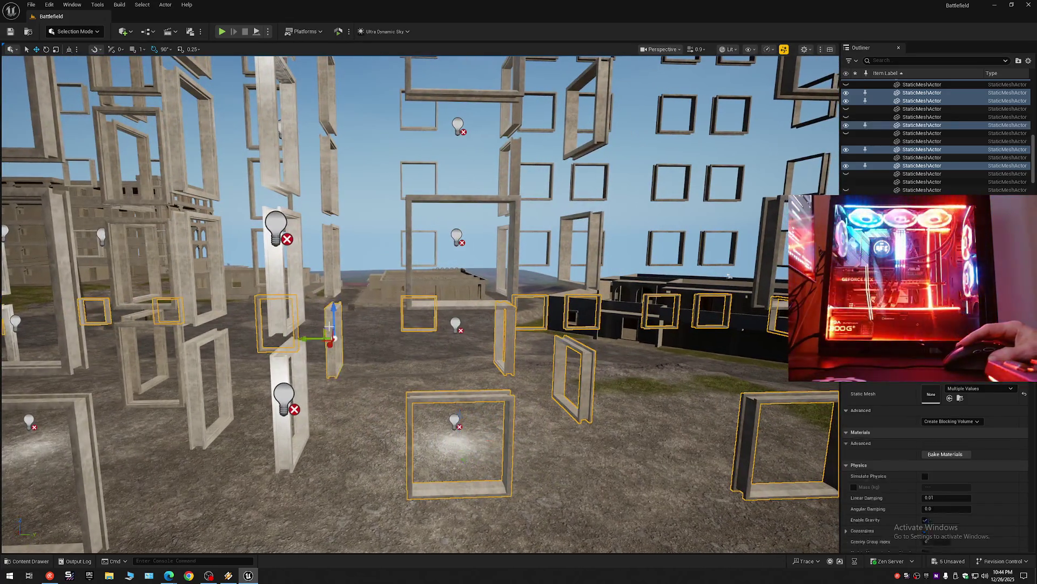
ctrl+click(331, 334)
ctrl+click(282, 363)
ctrl+click(195, 354)
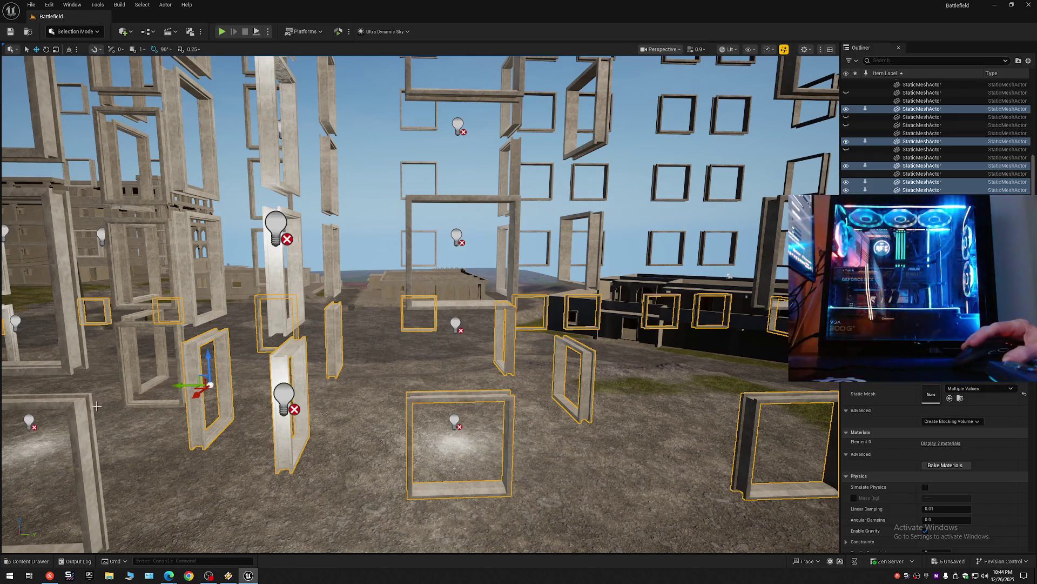
Step: Add the central foreground frame to the selection while flying through the frame cluster
drag(88, 409, 74, 382)
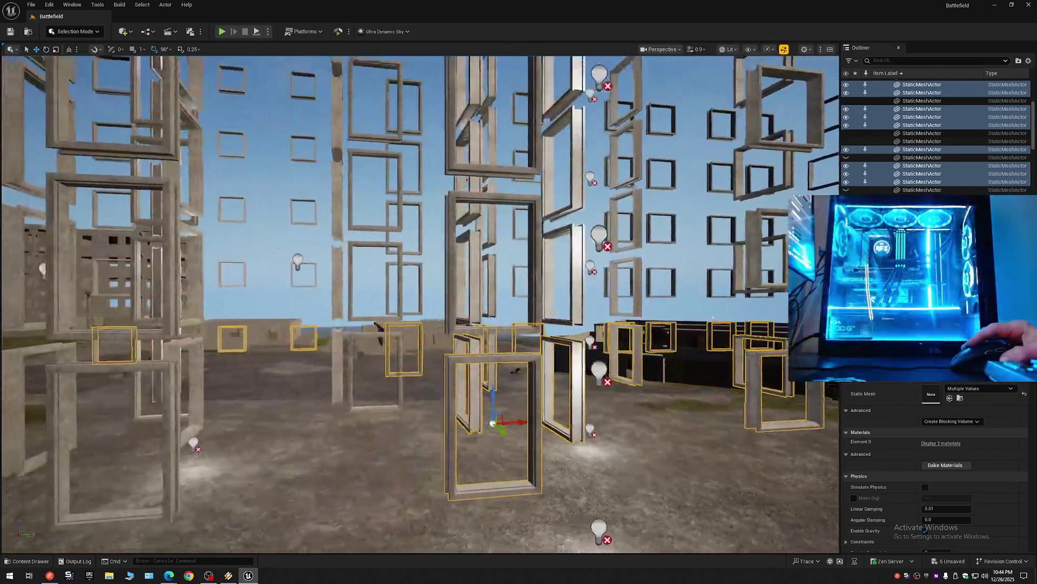
drag(218, 406, 218, 405)
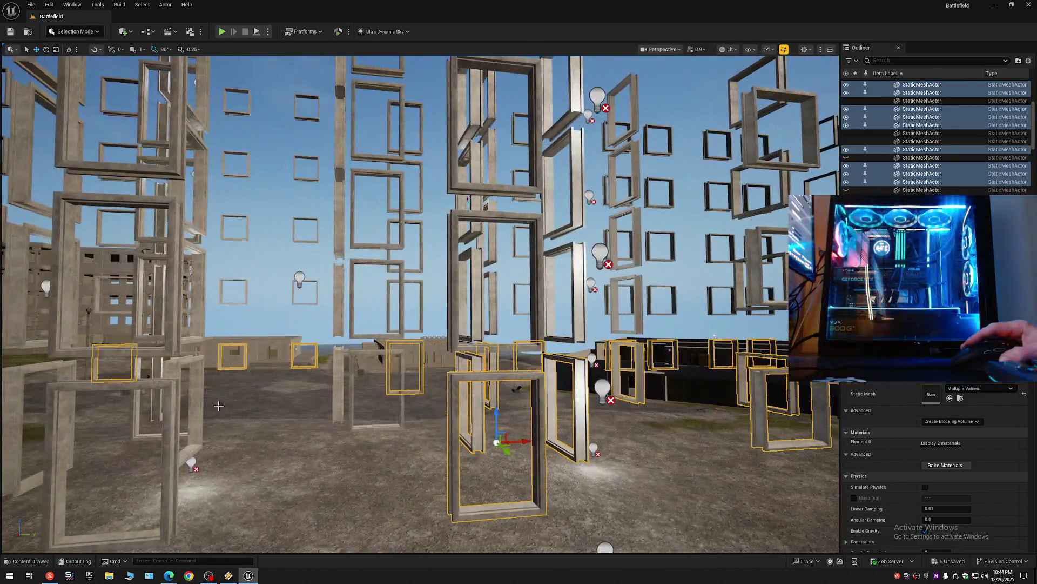
ctrl+click(340, 360)
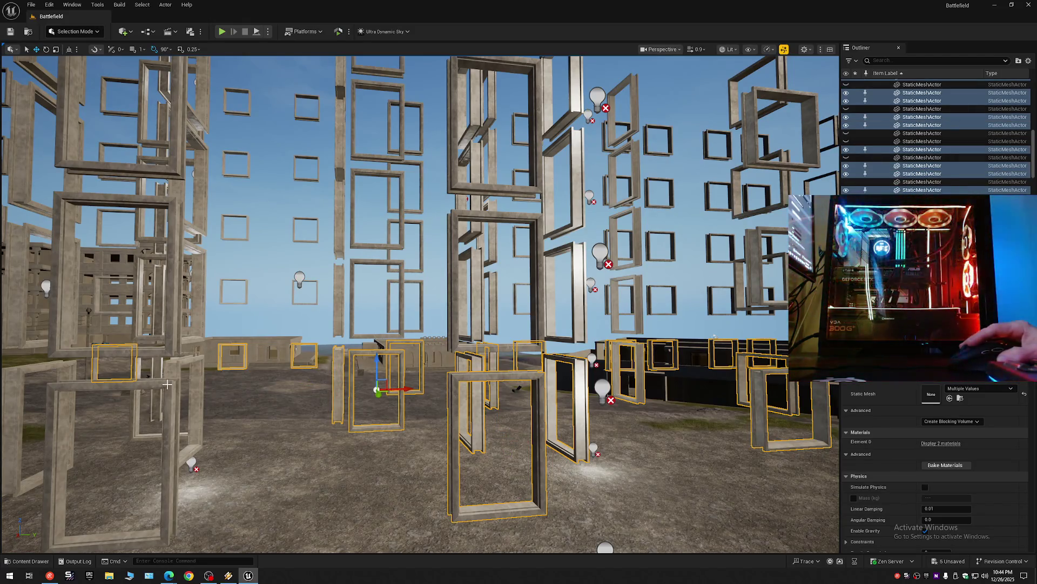
drag(168, 382, 240, 398)
Step: Add the standing pillars, thin pillar and nearby foreground window frames to the selection
ctrl+click(331, 339)
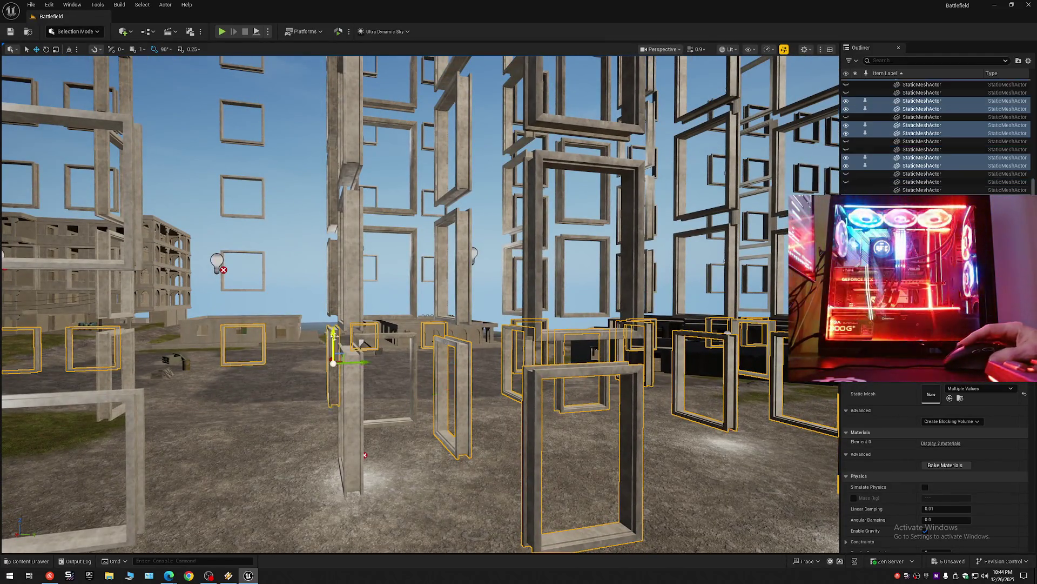
ctrl+click(386, 337)
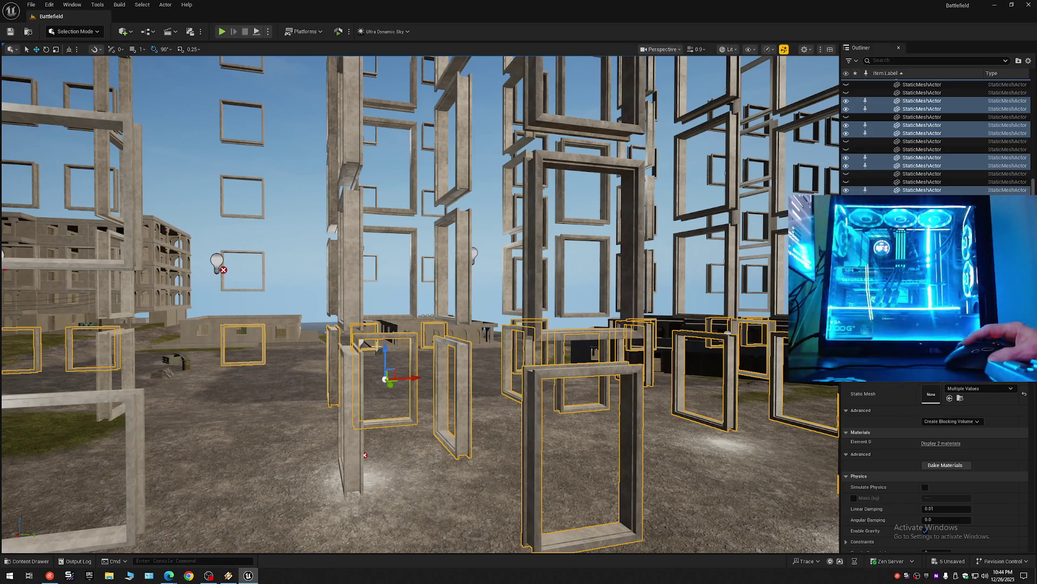
ctrl+click(349, 367)
ctrl+click(113, 385)
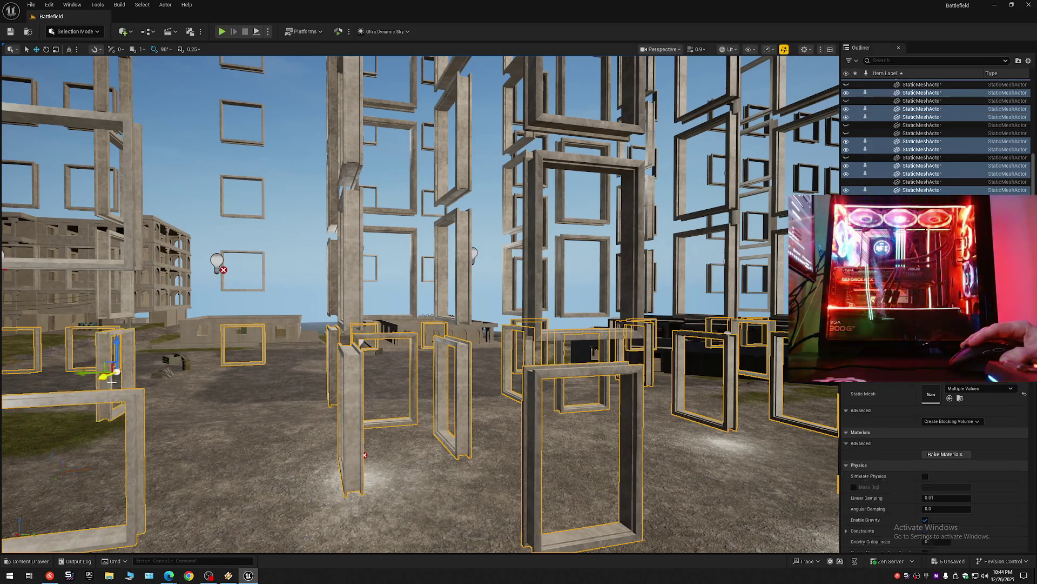
drag(109, 380, 121, 438)
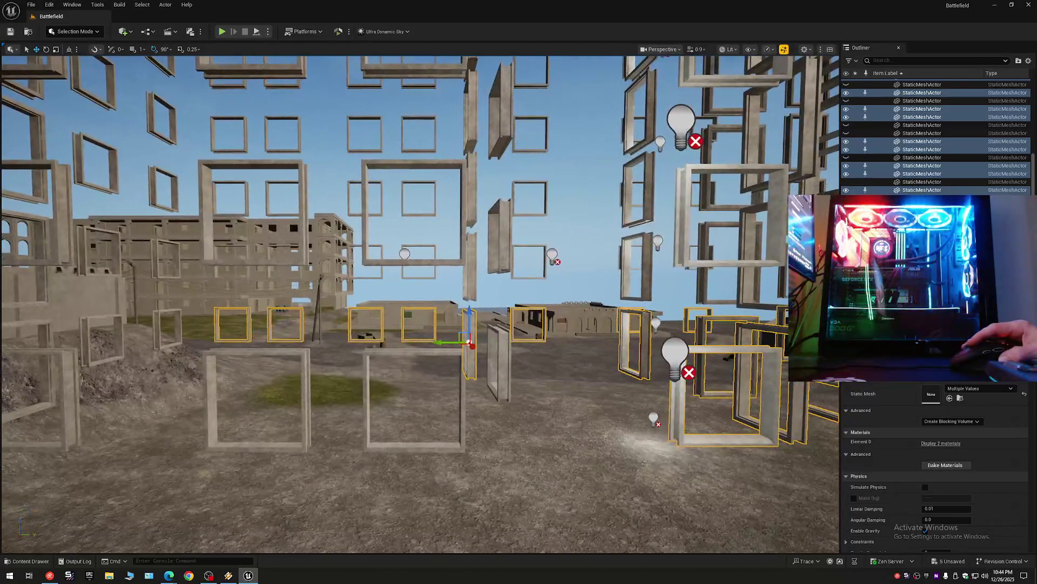
ctrl+click(504, 339)
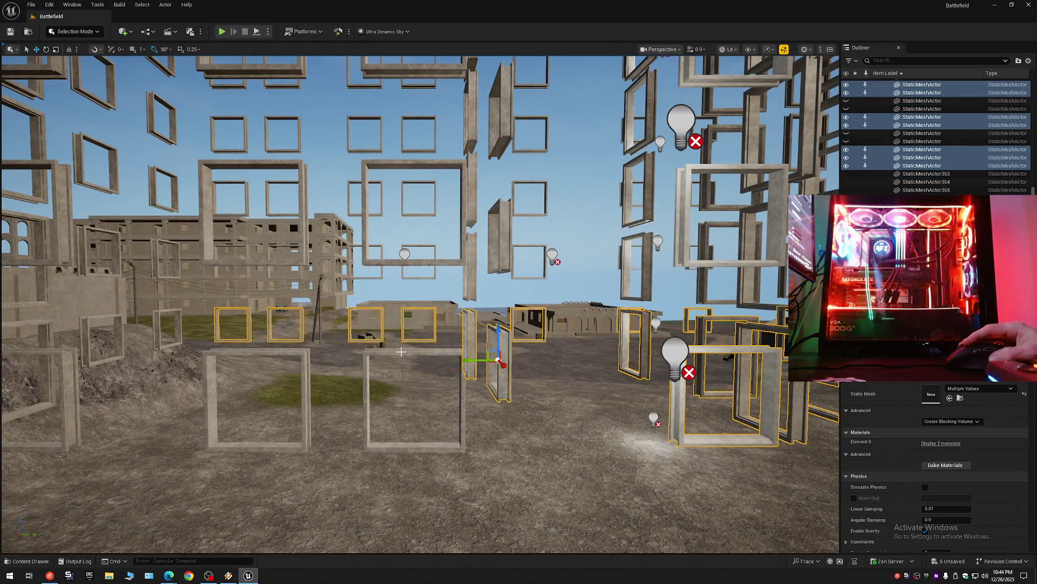
ctrl+click(374, 354)
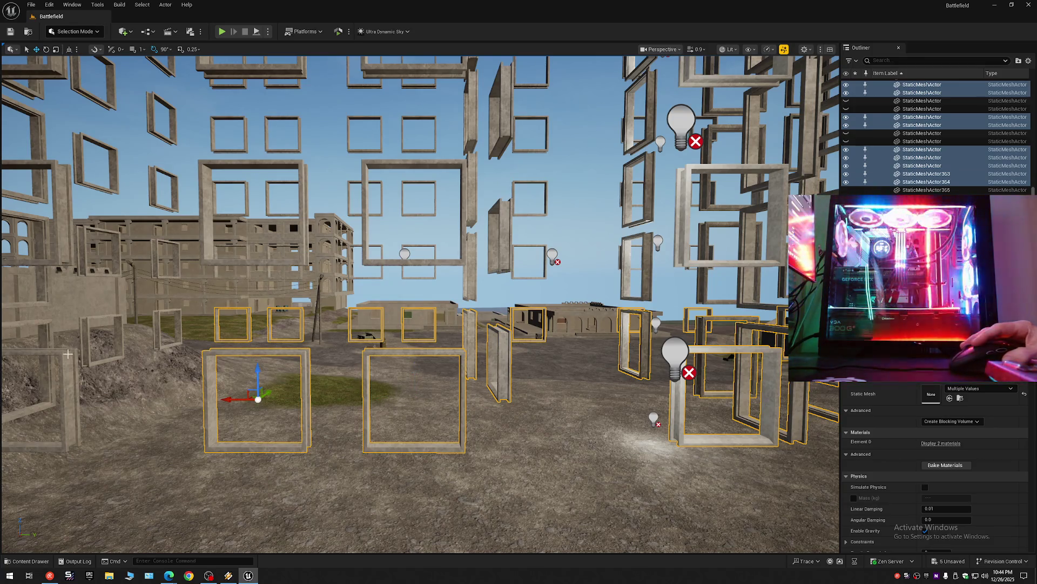
Step: Add the two left frames, then undo the accidental move of the selected frames
mouse_move(182, 392)
mouse_down()
mouse_move(501, 302)
mouse_move(287, 388)
mouse_up()
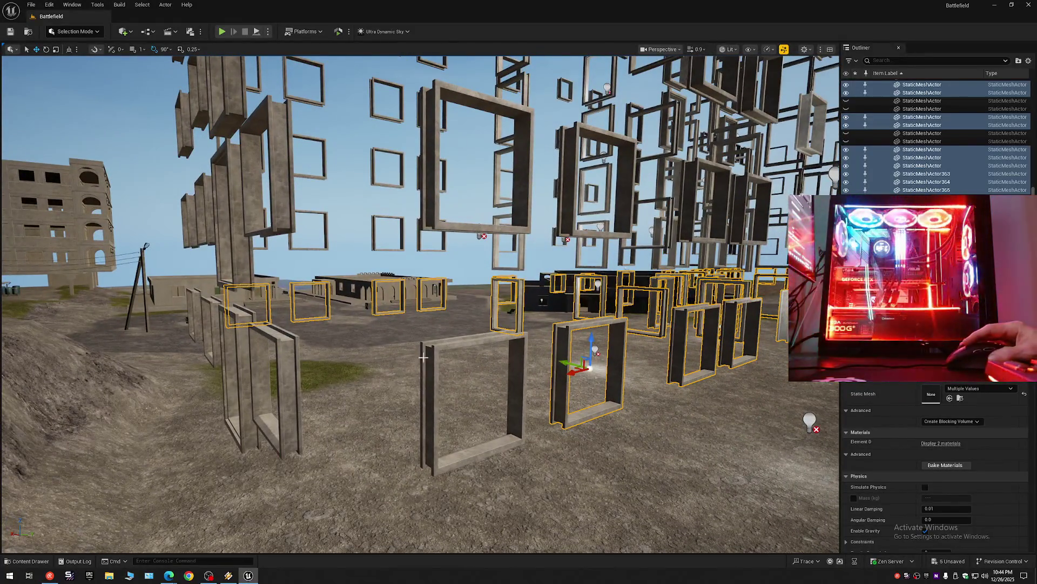
ctrl+click(281, 352)
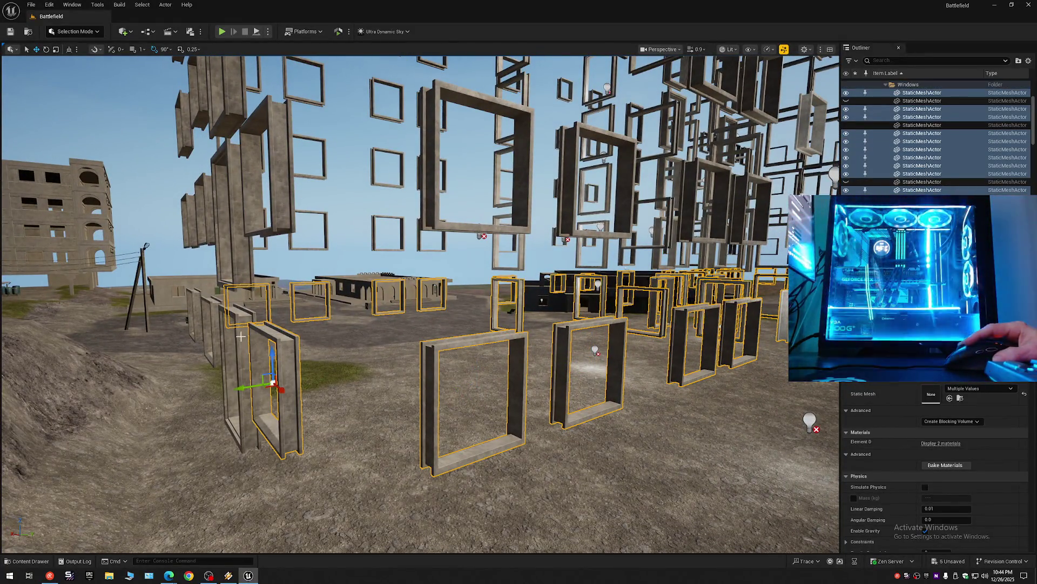
ctrl+click(210, 310)
mouse_move(209, 309)
mouse_down()
mouse_move(502, 308)
mouse_move(518, 381)
mouse_up()
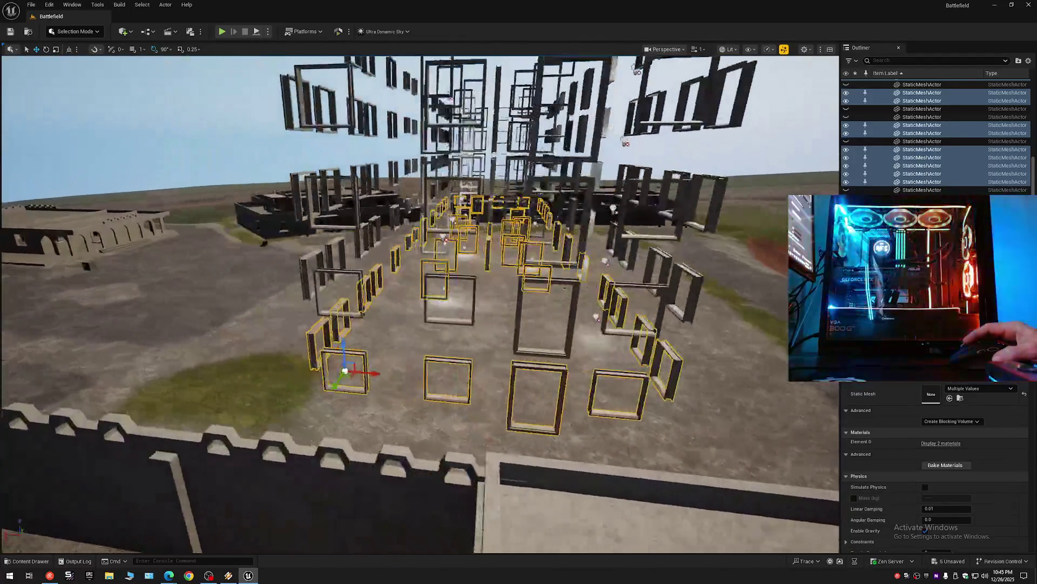
mouse_move(519, 381)
mouse_down()
mouse_move(519, 324)
mouse_move(616, 324)
mouse_up()
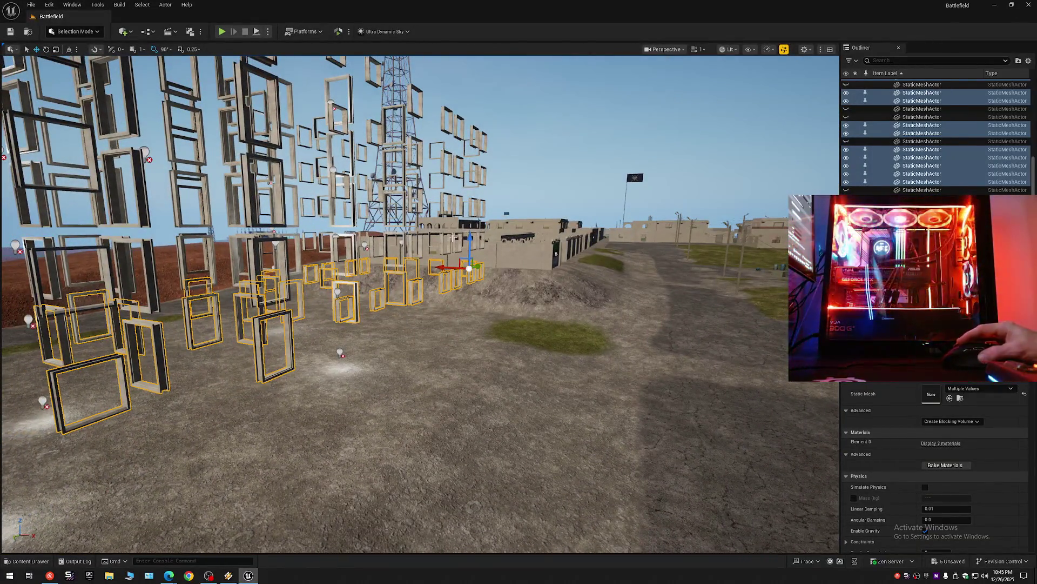
drag(616, 324, 568, 324)
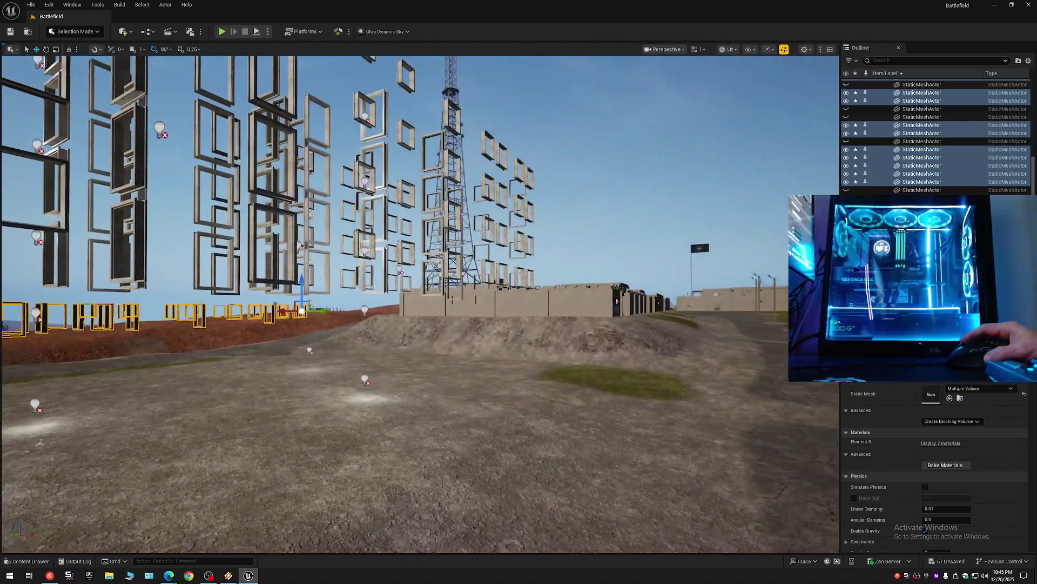
drag(519, 325, 324, 324)
key(ctrl+z)
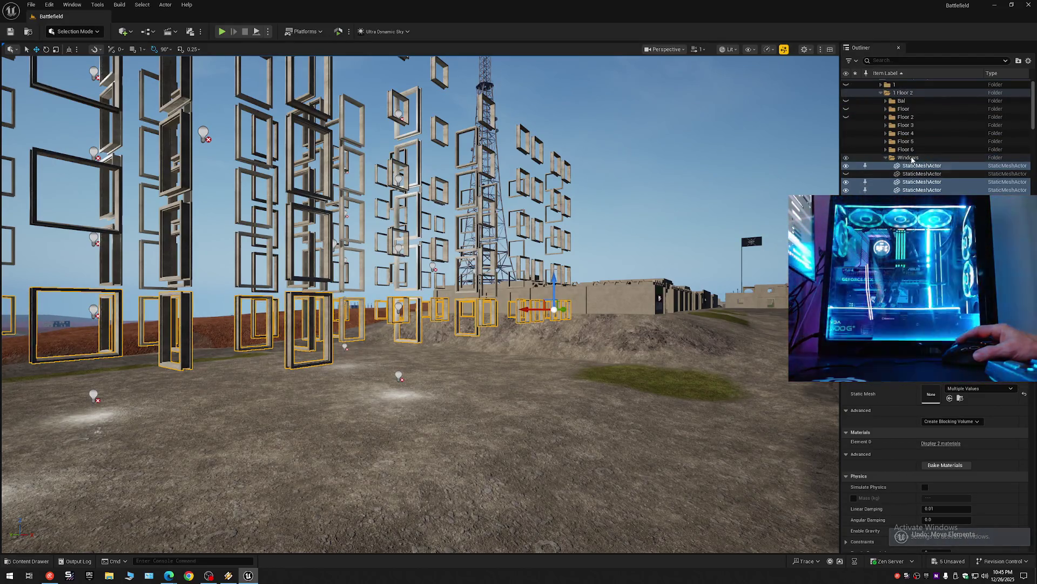
Step: Hide the selected window frames via the Outliner eye icon and collapse all folders to top level
click(846, 166)
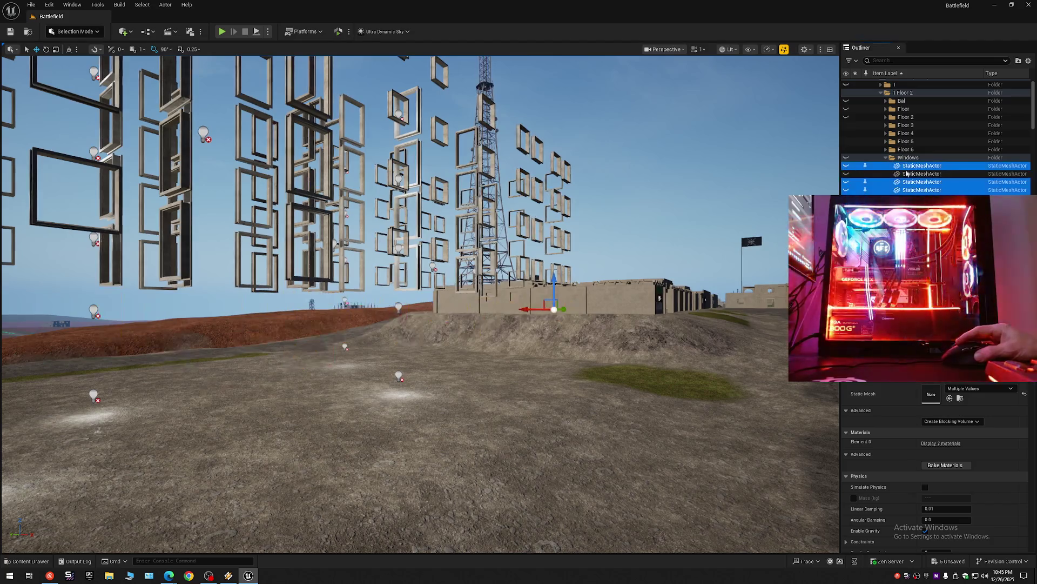
drag(1033, 120, 1035, 187)
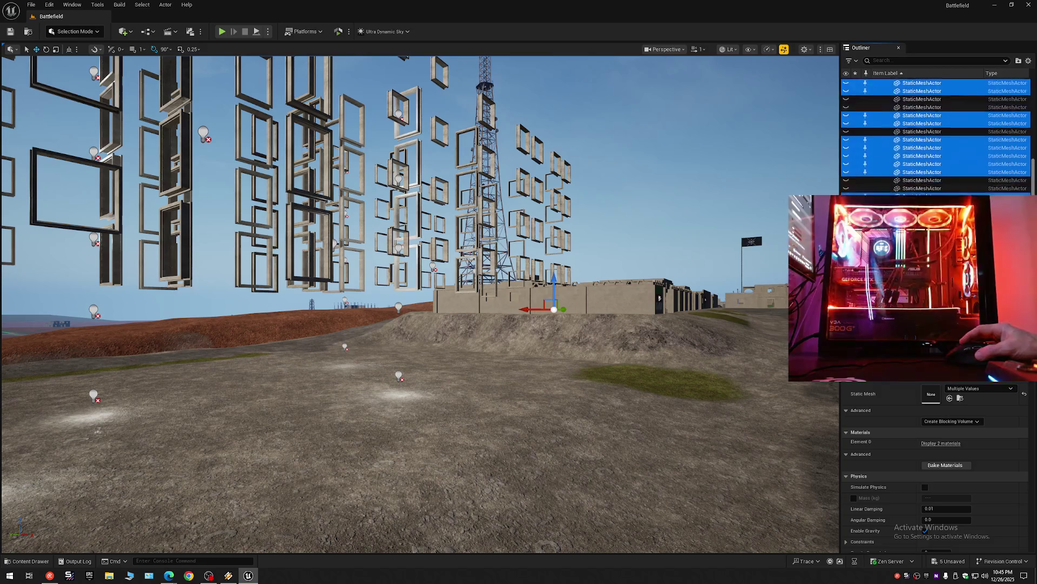
drag(1035, 187, 1015, 90)
click(1028, 61)
click(982, 102)
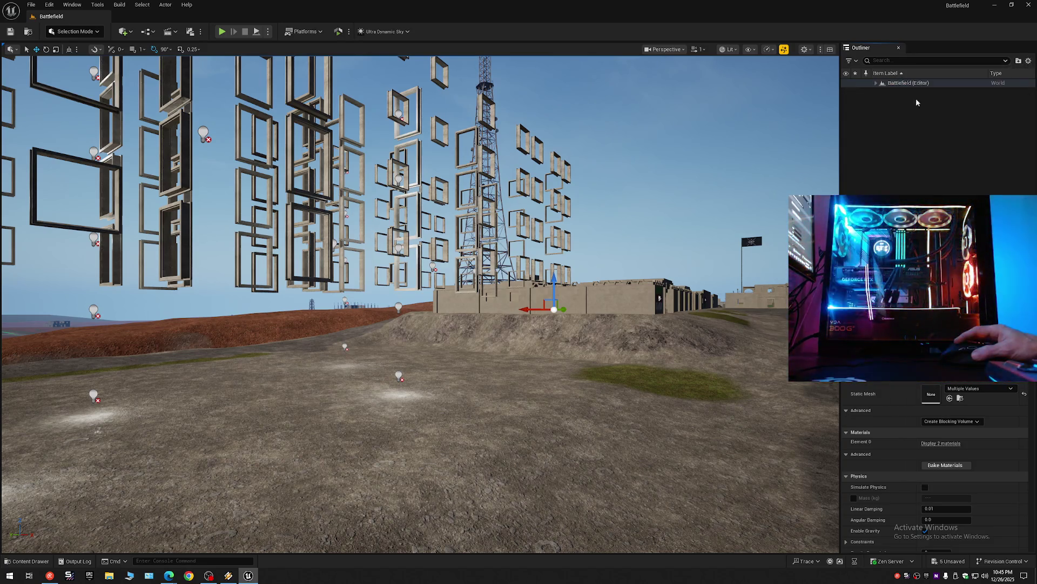
click(877, 83)
mouse_move(568, 340)
mouse_down()
mouse_move(486, 349)
mouse_move(420, 221)
mouse_up()
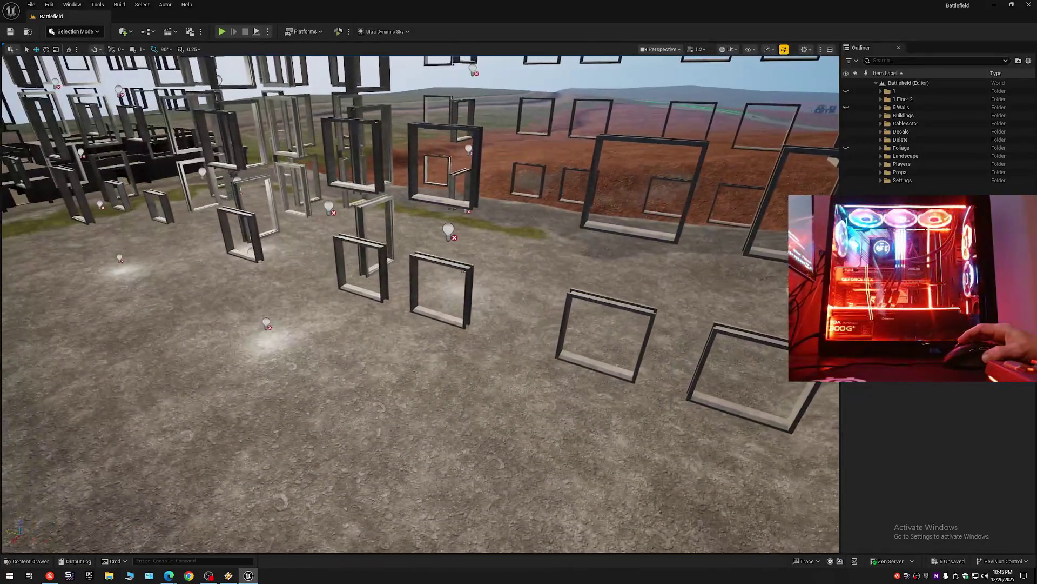
Step: Select the first window frame and add the nearby, front-centre and right-hand frames
click(250, 217)
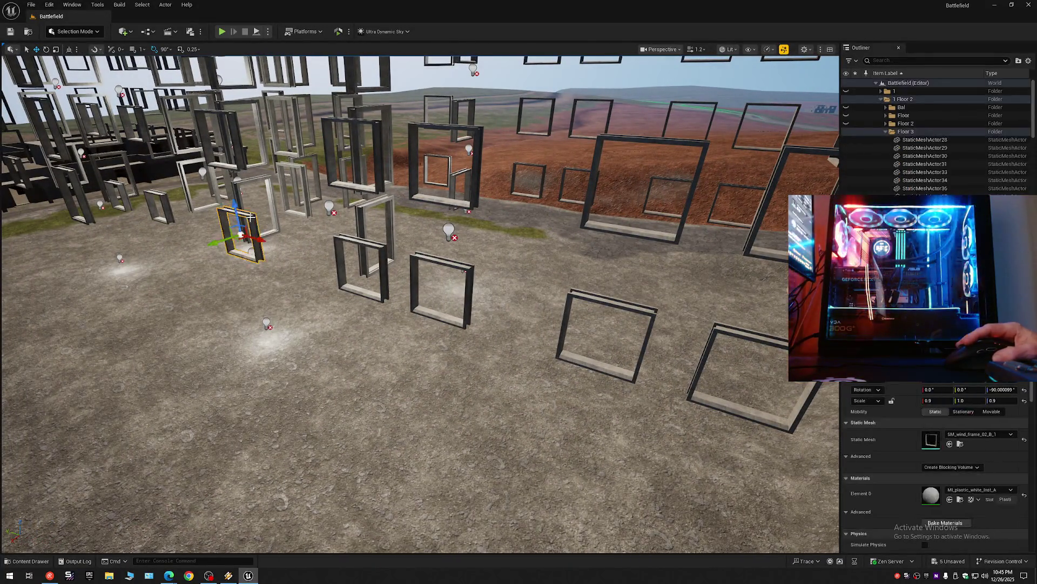
ctrl+click(237, 182)
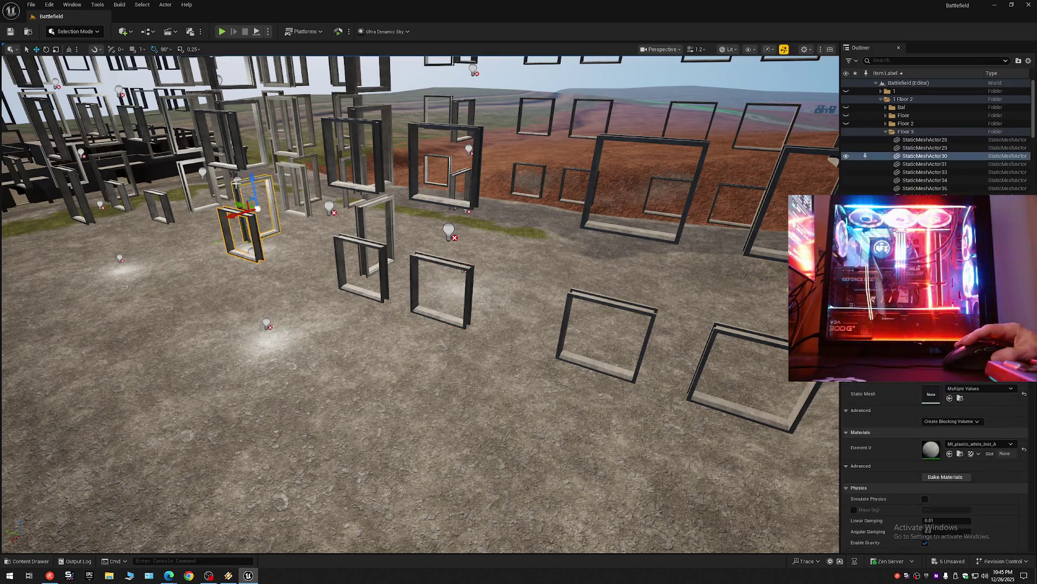
ctrl+click(362, 209)
ctrl+click(389, 258)
ctrl+click(425, 260)
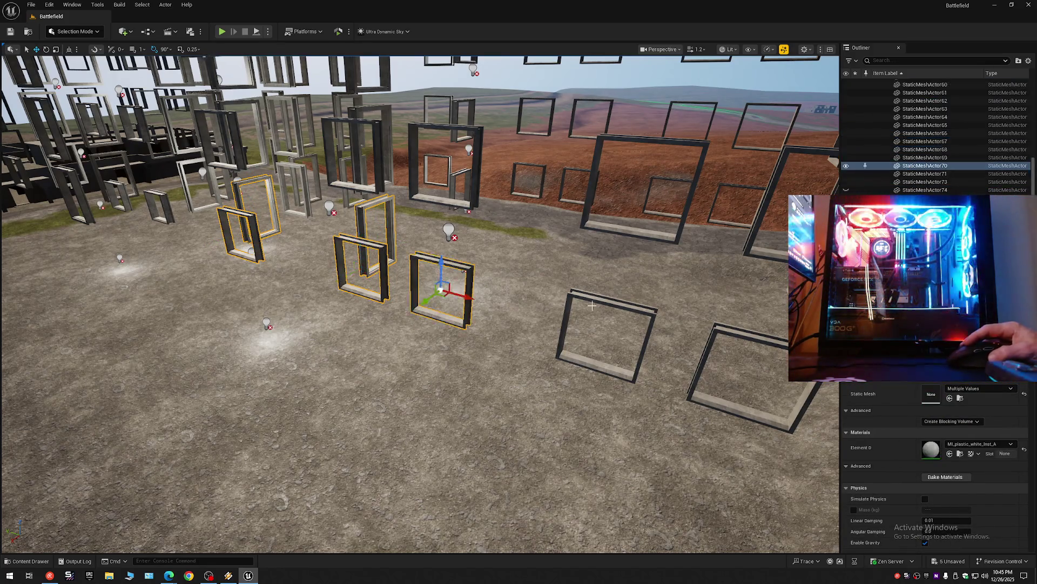
ctrl+click(612, 302)
ctrl+click(724, 331)
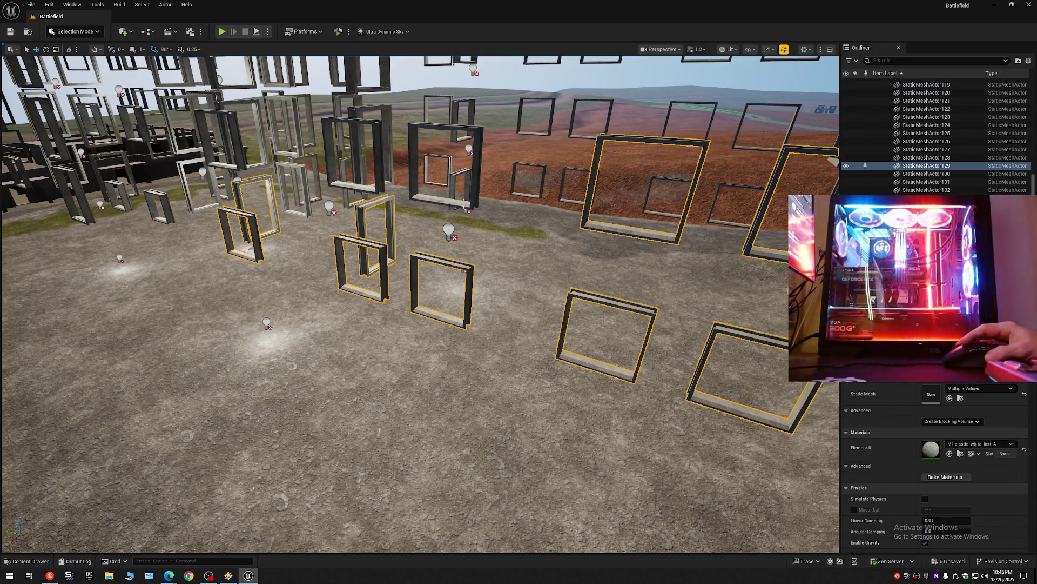
Step: Add the large right frames, the wall frames by the building and the vertical stack of frames
ctrl+click(450, 205)
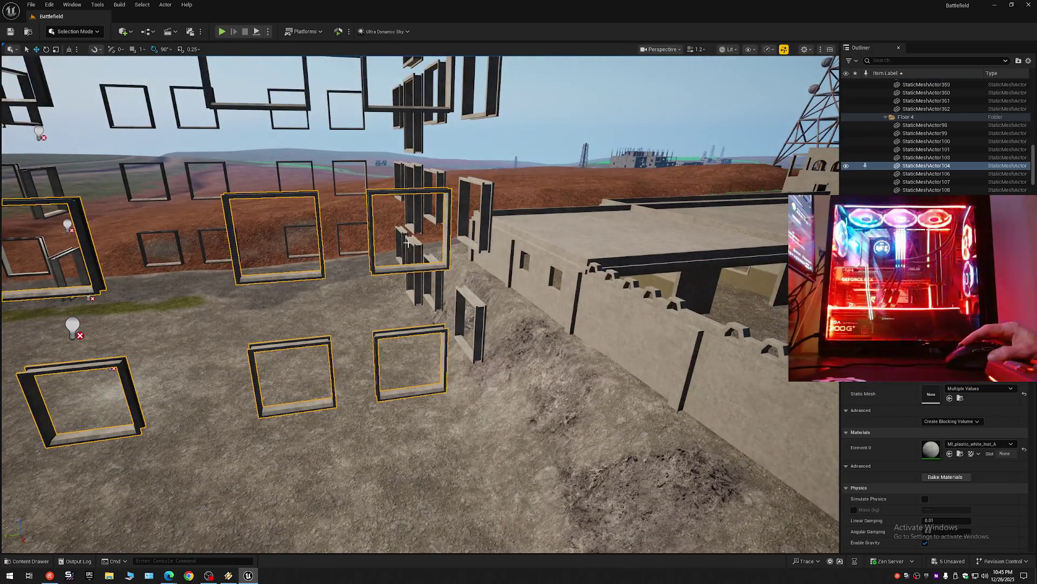
ctrl+click(401, 166)
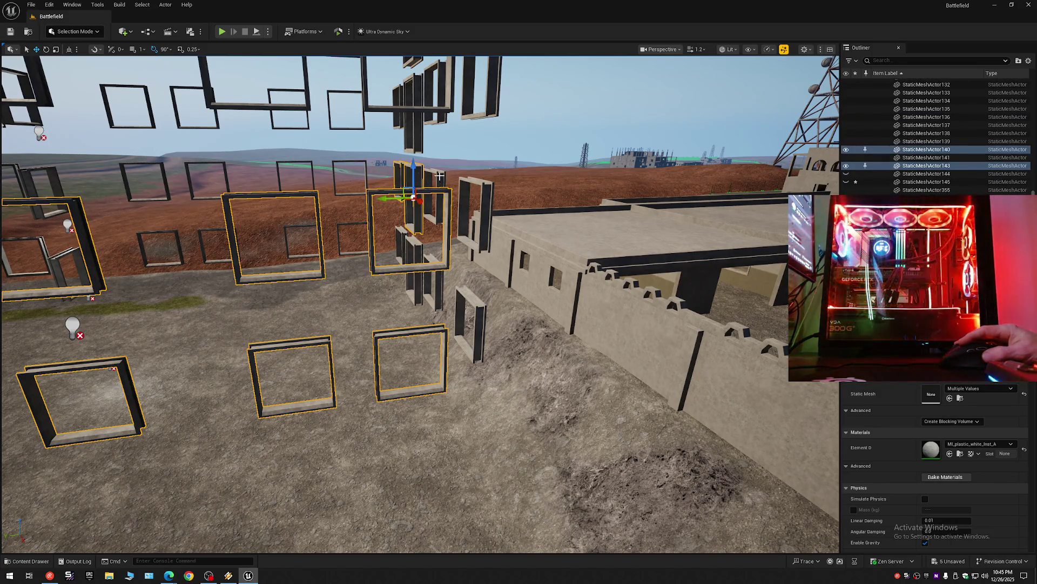
ctrl+click(415, 191)
ctrl+click(400, 230)
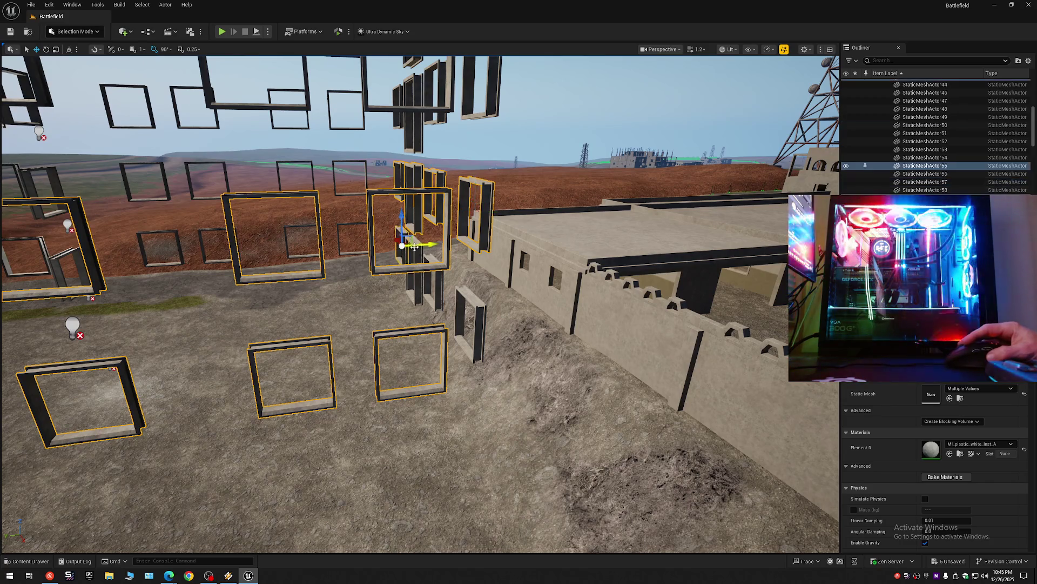
ctrl+click(425, 260)
ctrl+click(438, 272)
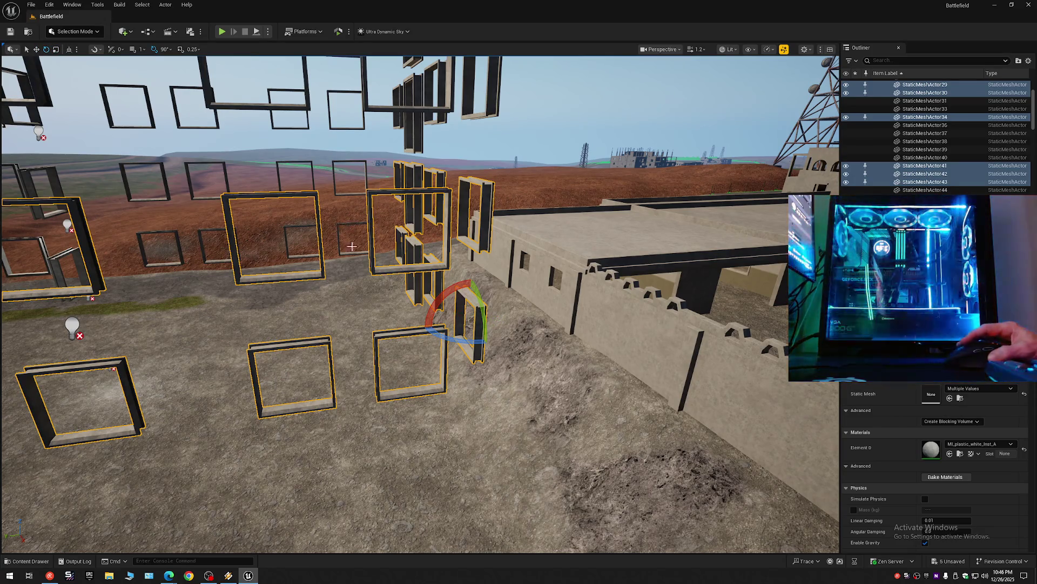
scroll(398, 268, down, 3)
scroll(425, 267, down, 3)
scroll(425, 268, down, 2)
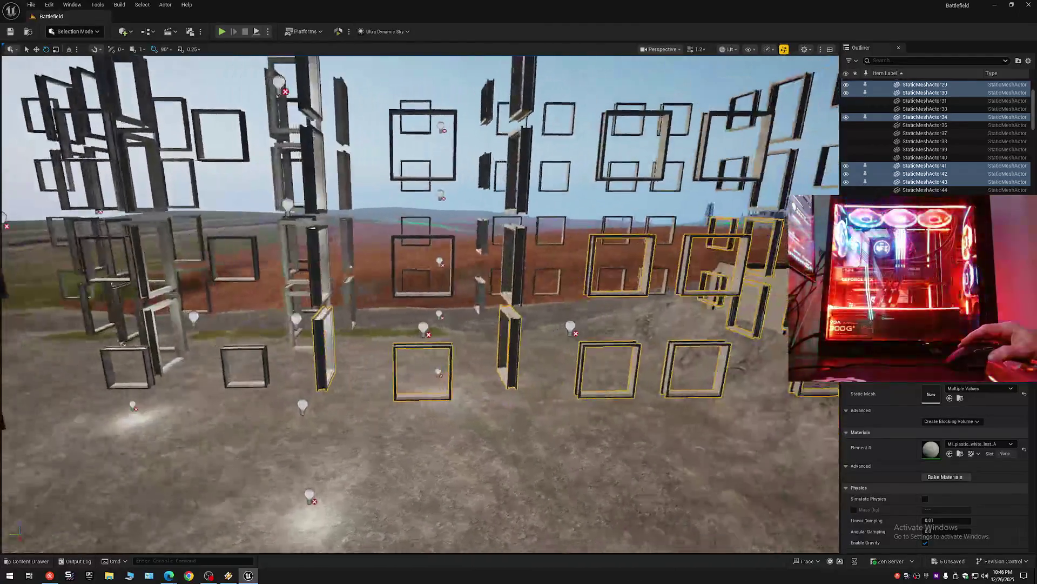
scroll(425, 268, down, 2)
scroll(425, 268, down, 2)
scroll(424, 267, down, 2)
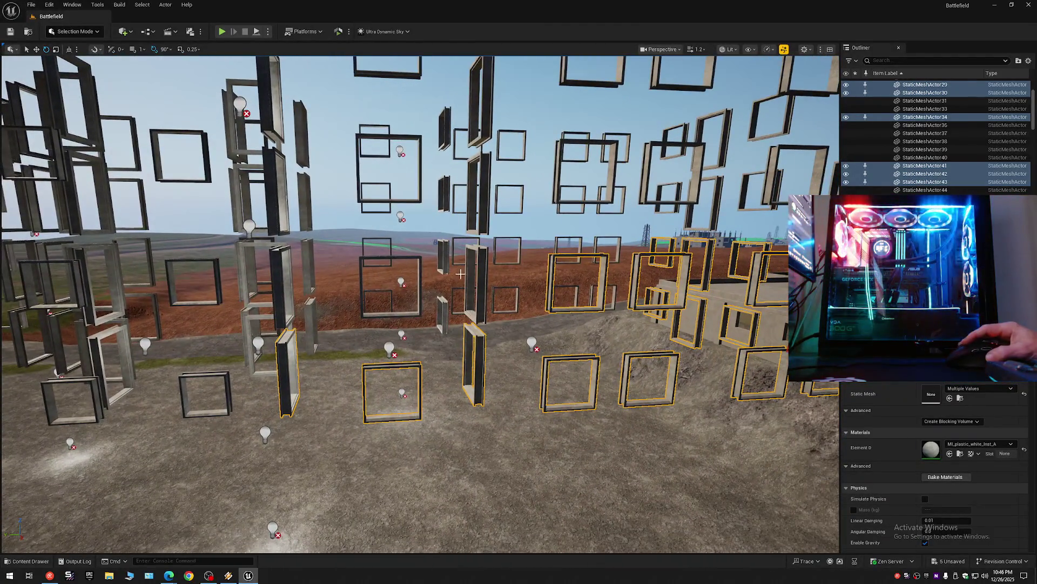
Step: Add the upright wall pieces, middle-row frame, centre vertical frame and tall left frames
ctrl+click(441, 307)
ctrl+click(477, 257)
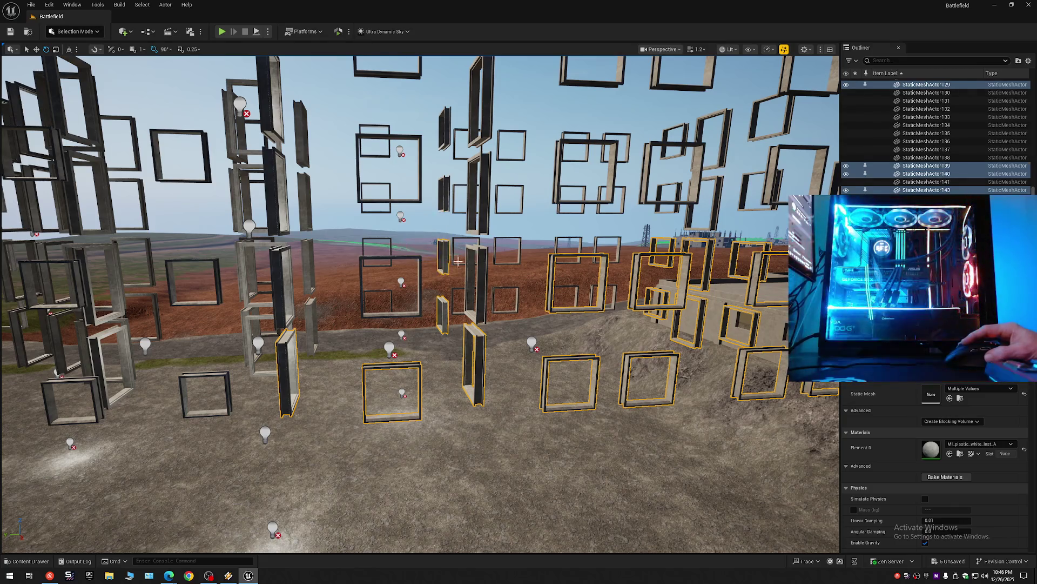
ctrl+click(361, 267)
ctrl+click(309, 272)
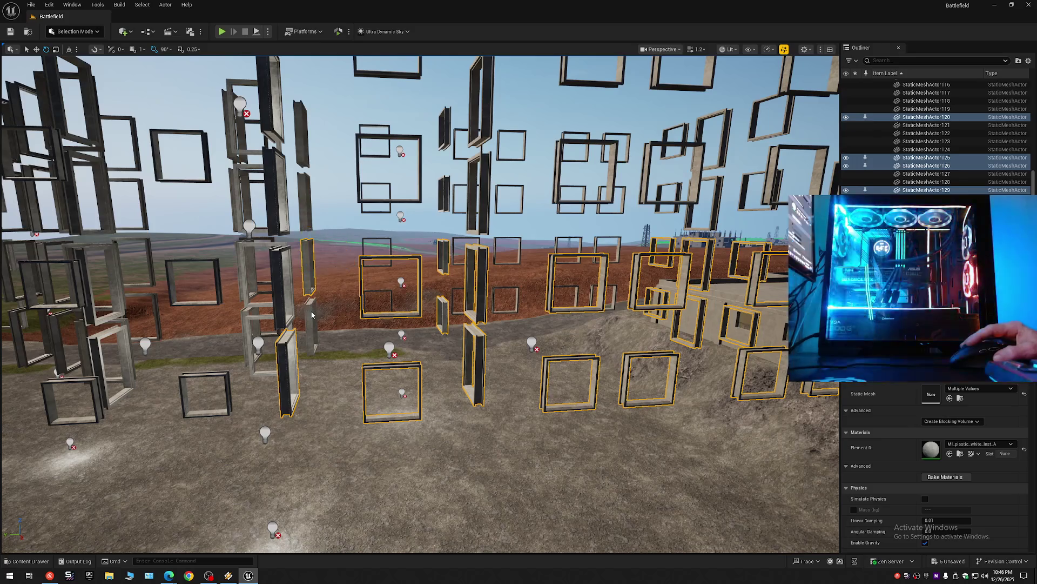
ctrl+click(252, 319)
ctrl+click(258, 307)
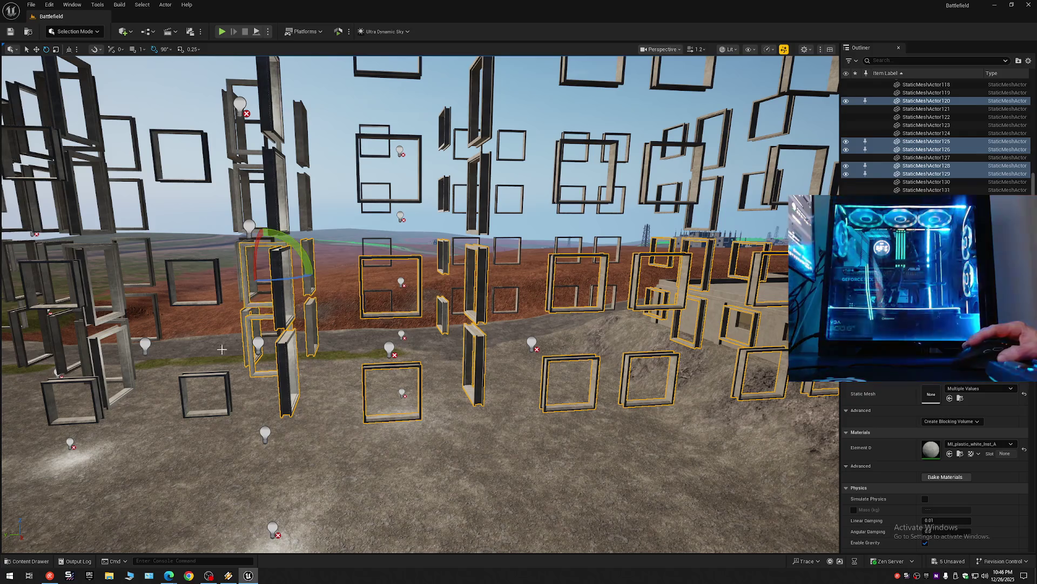
Step: Add the lower-left, far-left, left-edge and lamp-side frames to the selection
ctrl+click(201, 375)
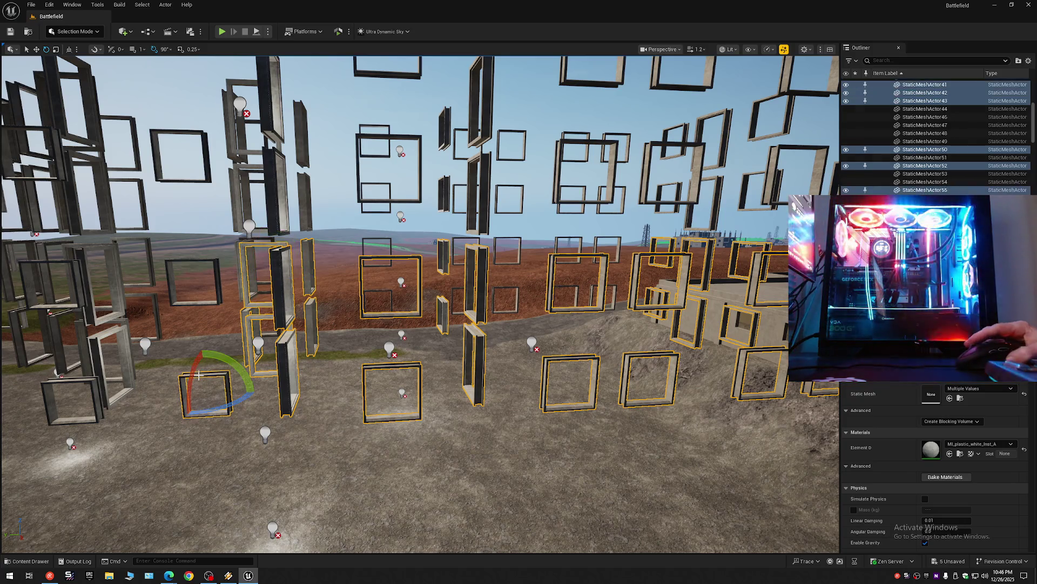
ctrl+click(217, 293)
ctrl+click(74, 375)
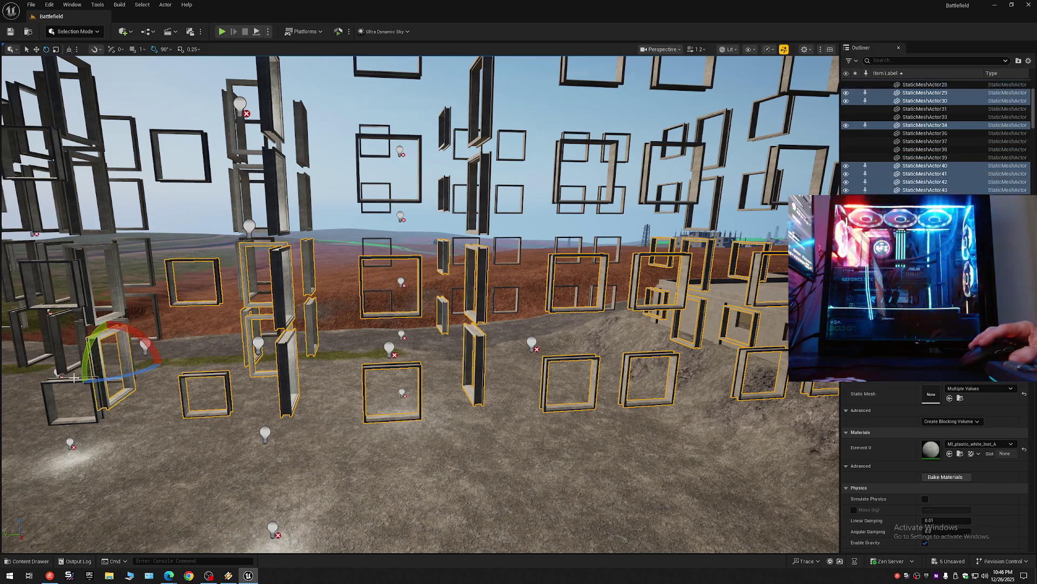
ctrl+click(73, 383)
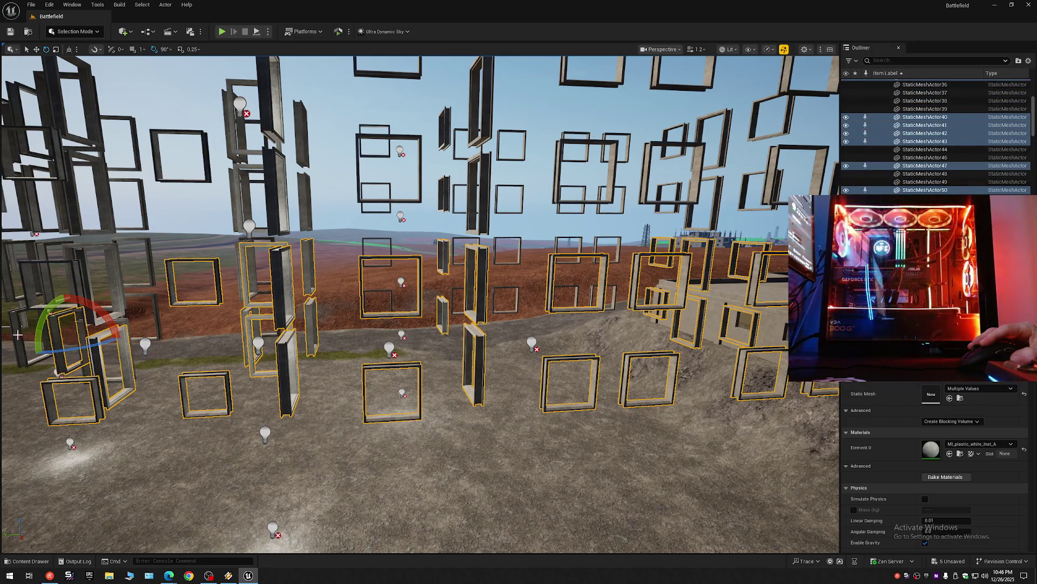
ctrl+click(32, 297)
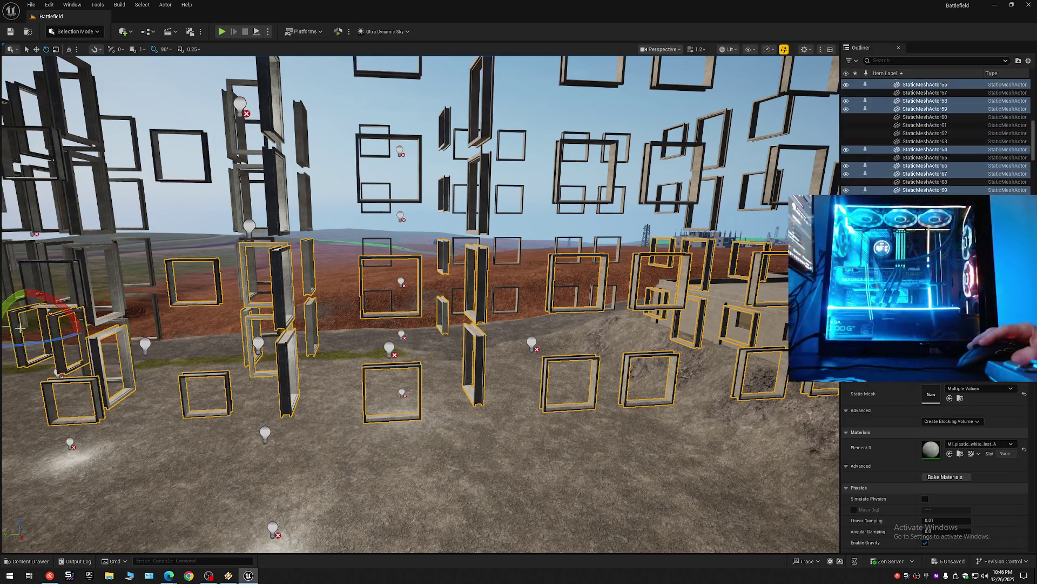
ctrl+click(29, 278)
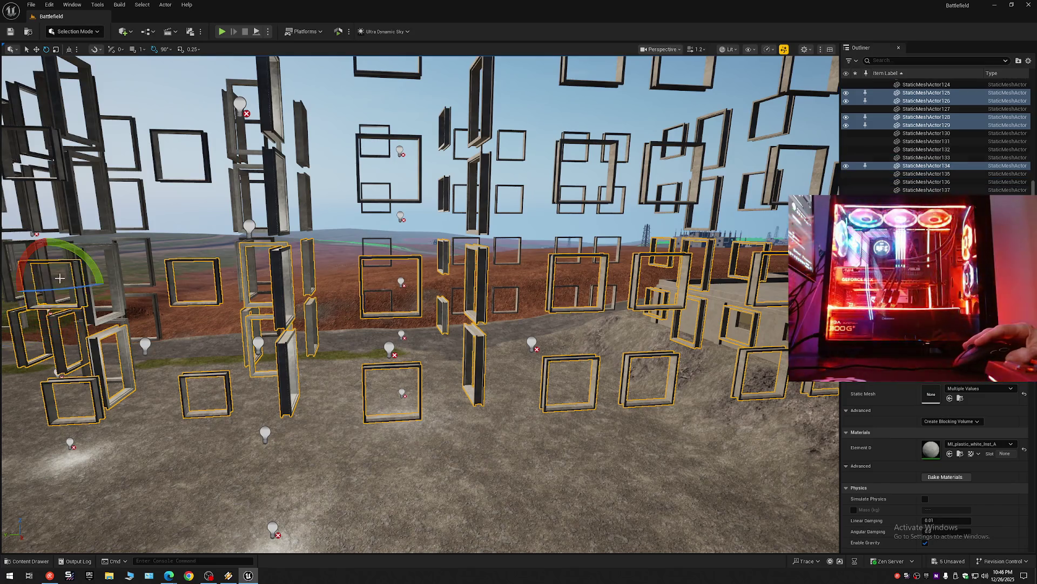
ctrl+click(124, 281)
ctrl+click(151, 269)
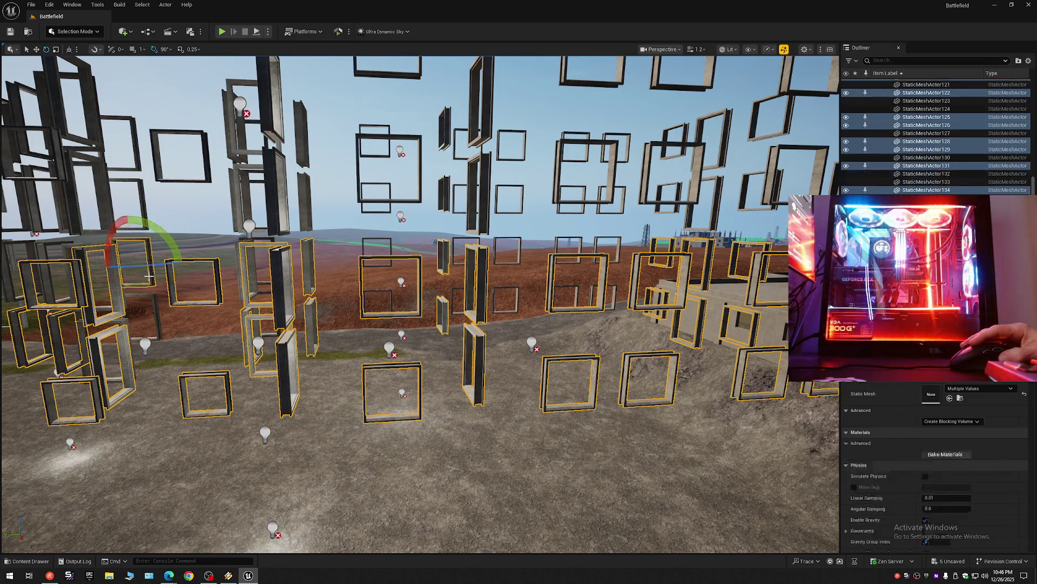
mouse_move(231, 353)
mouse_down()
mouse_move(179, 353)
mouse_move(162, 340)
mouse_up()
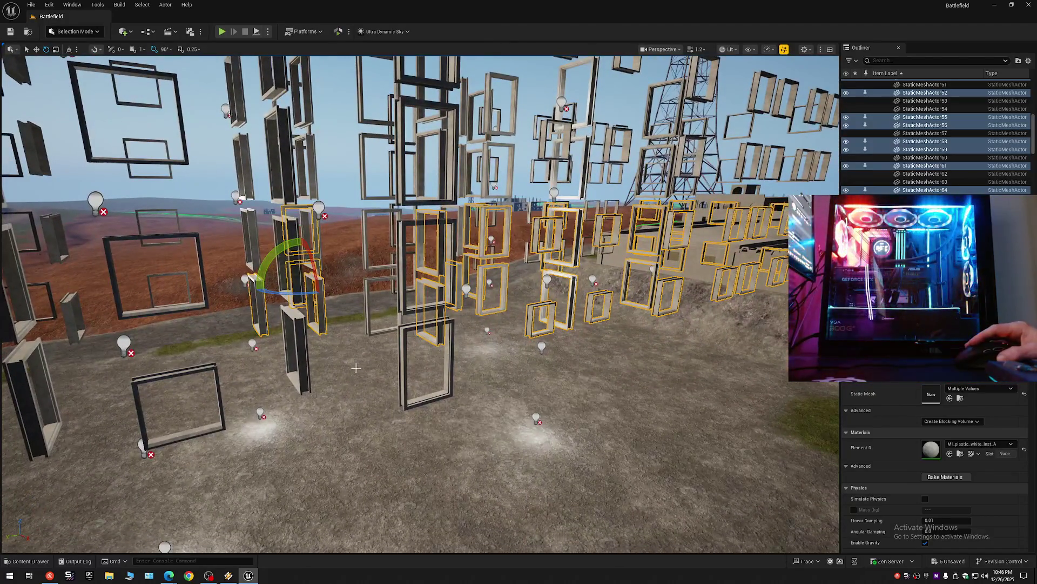
Step: Add the centre standing frame, tall vertical frame, bottom-left, large left and leaning far-left frames
ctrl+click(449, 365)
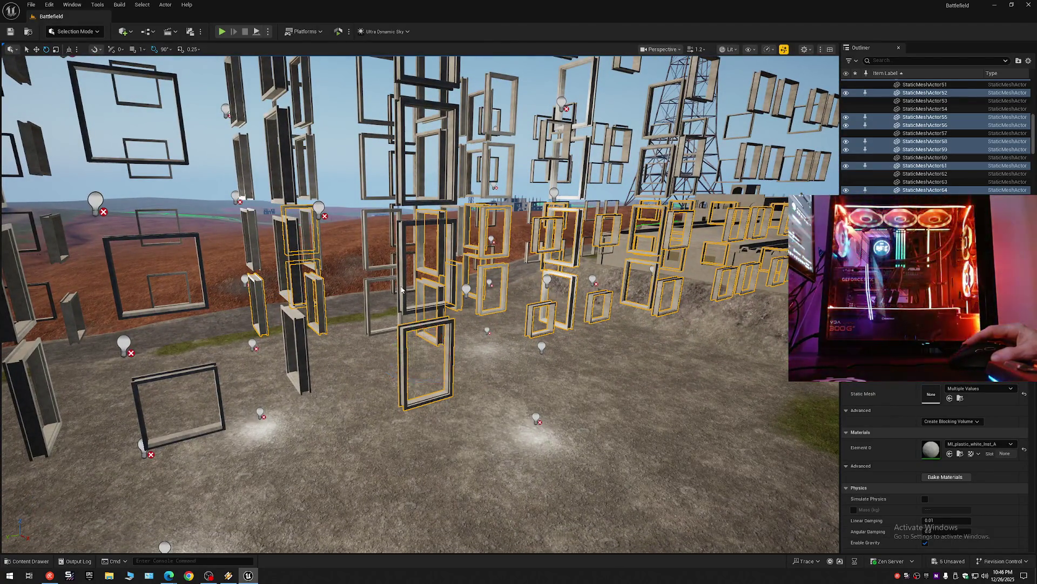
ctrl+click(300, 320)
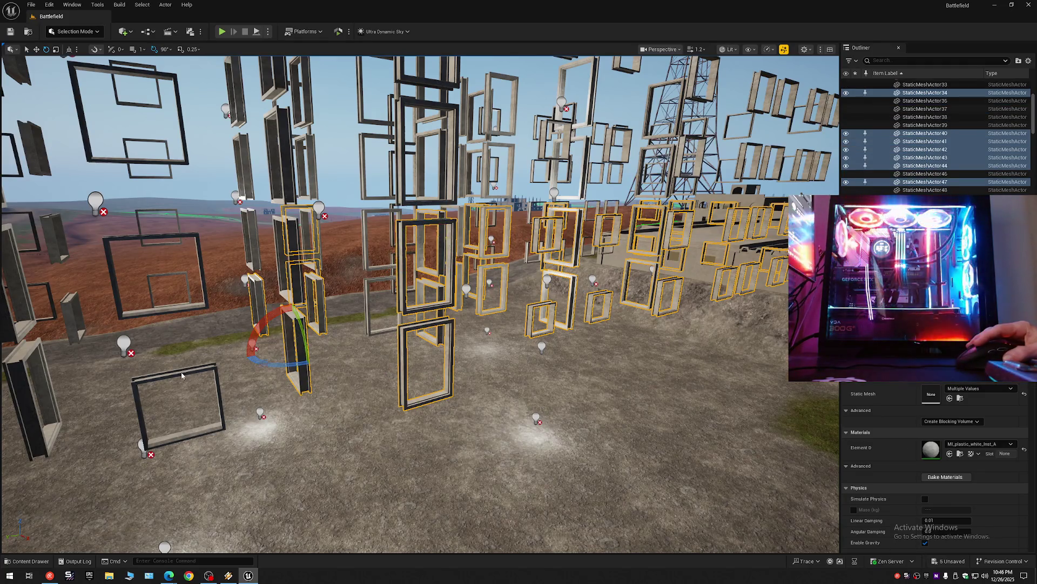
ctrl+click(181, 375)
ctrl+click(187, 293)
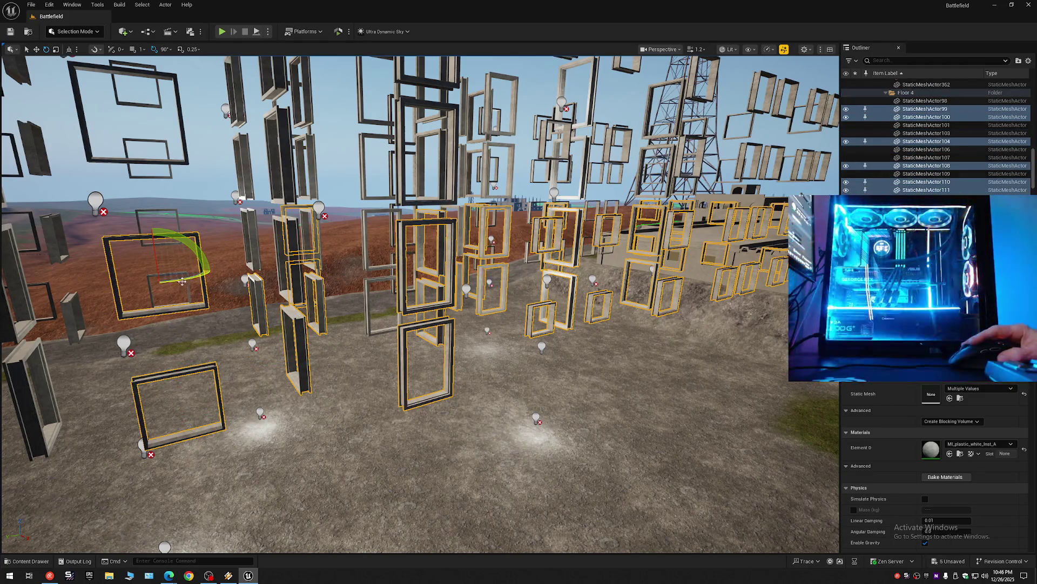
ctrl+click(54, 341)
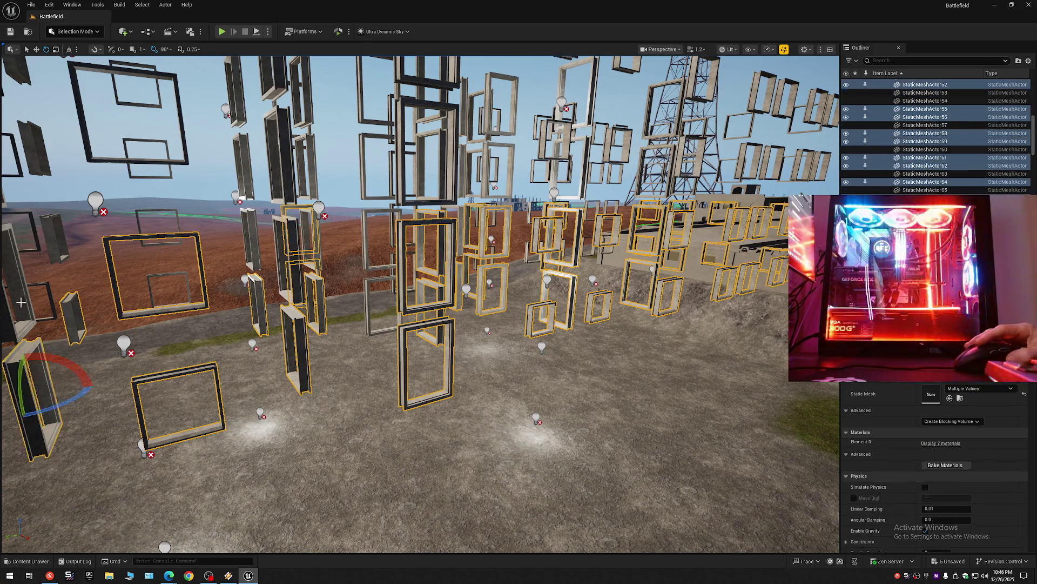
drag(221, 360, 243, 357)
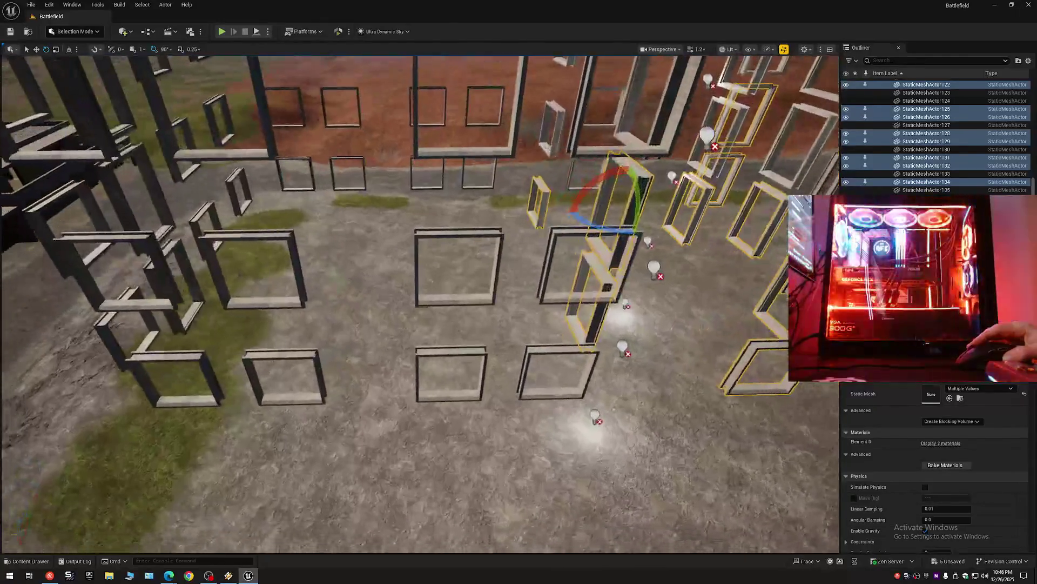
Step: Add the right-column frames, the two bottom-middle frames and the bottom-left ground frame
drag(243, 357, 243, 340)
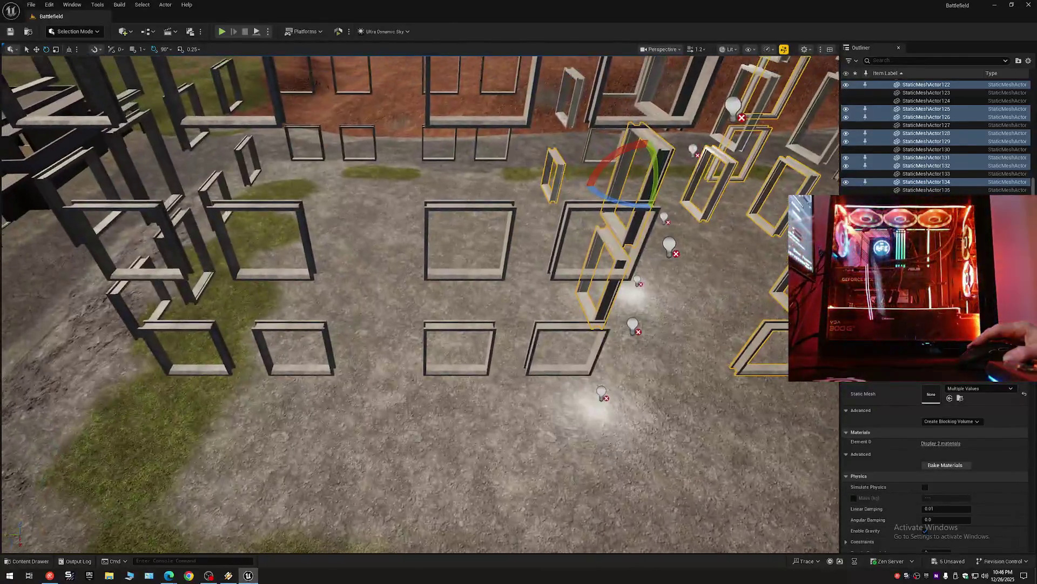
ctrl+click(586, 278)
ctrl+click(485, 278)
ctrl+click(454, 327)
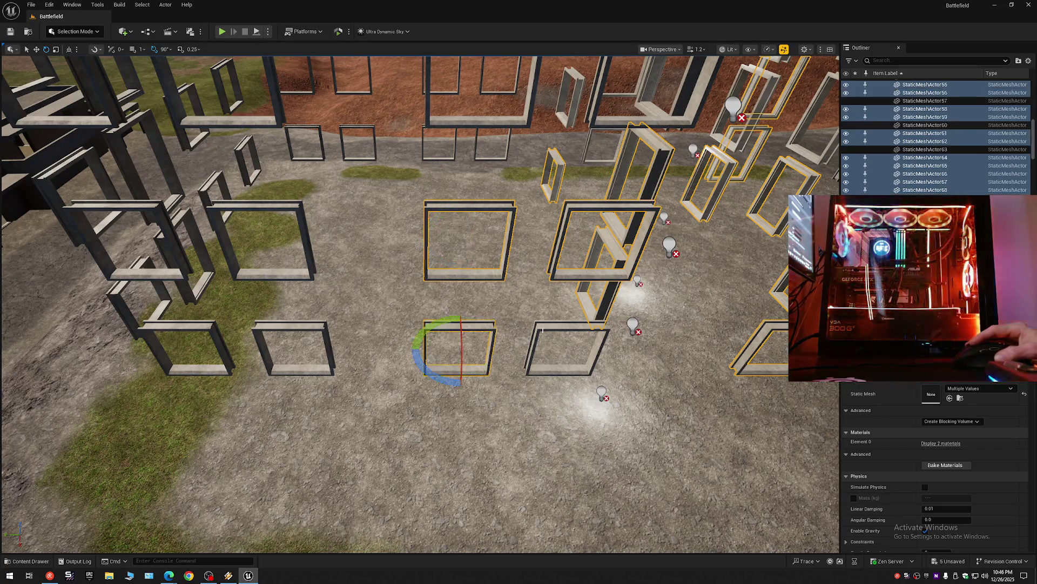
ctrl+click(568, 326)
ctrl+click(301, 325)
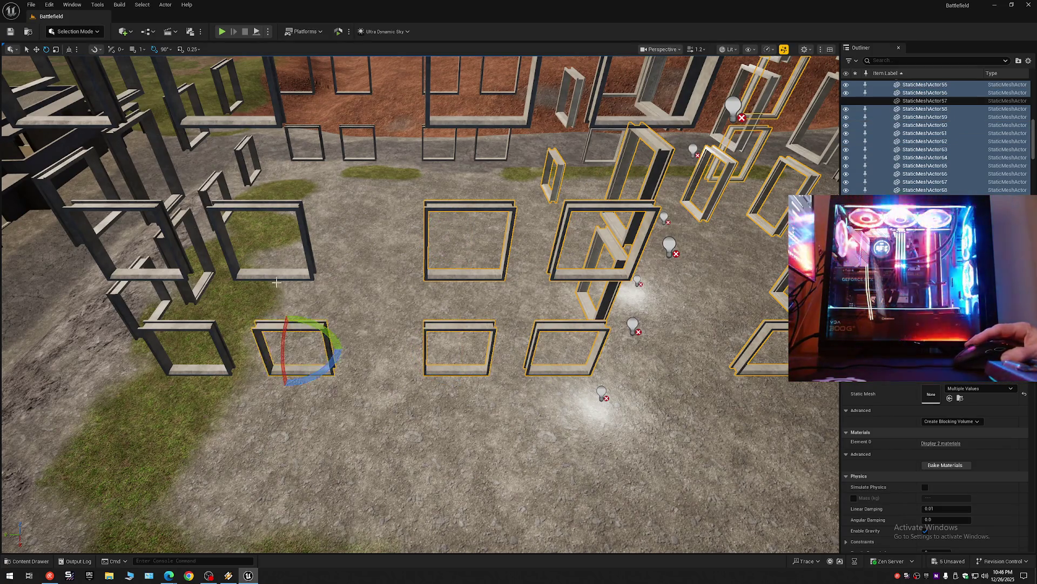
Step: Add the remaining left frames, the upright frame and the upper-left floating frames
ctrl+click(269, 277)
ctrl+click(174, 272)
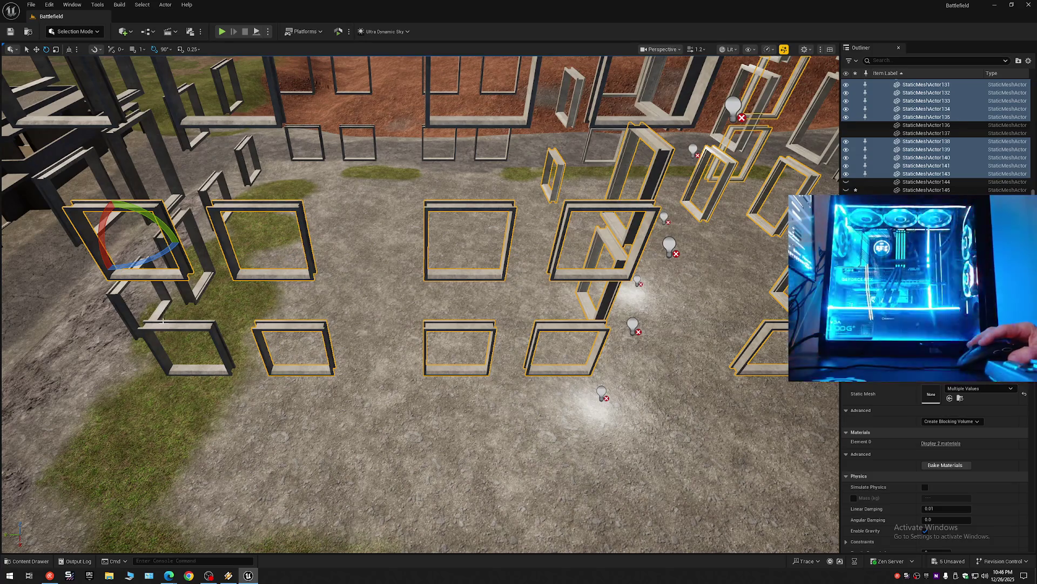
ctrl+click(134, 312)
ctrl+click(124, 288)
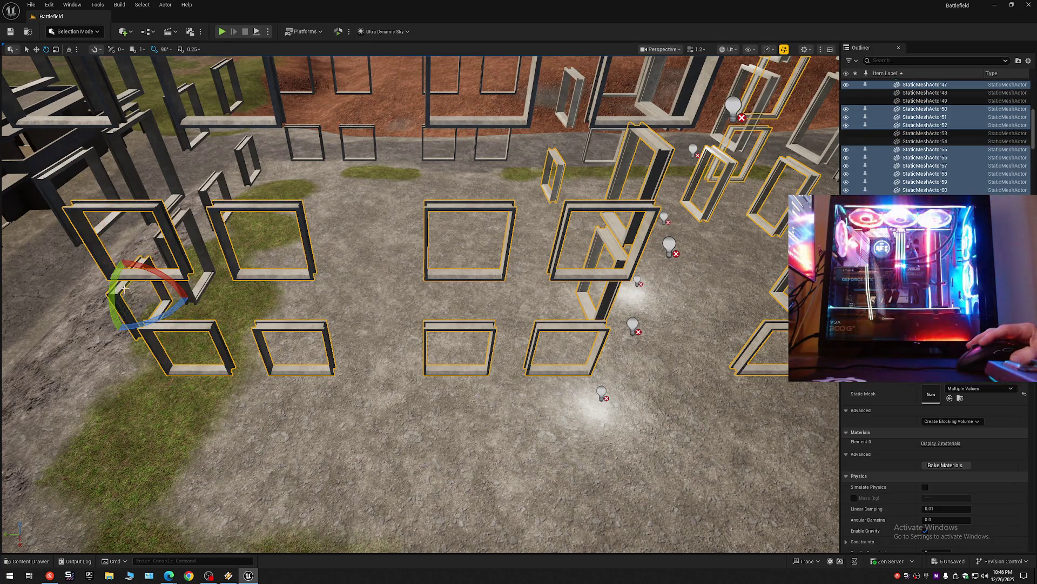
ctrl+click(160, 245)
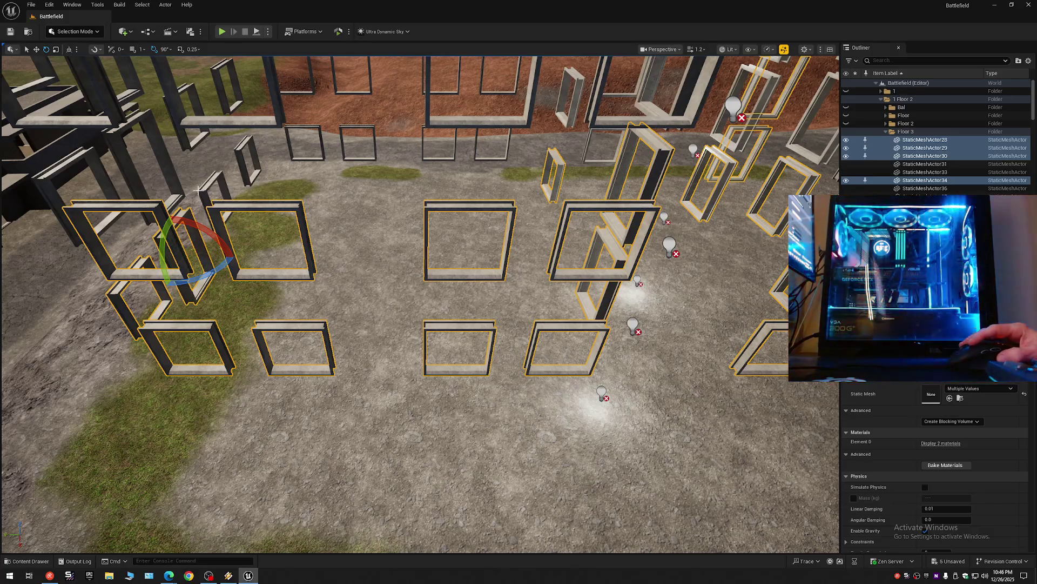
ctrl+click(198, 190)
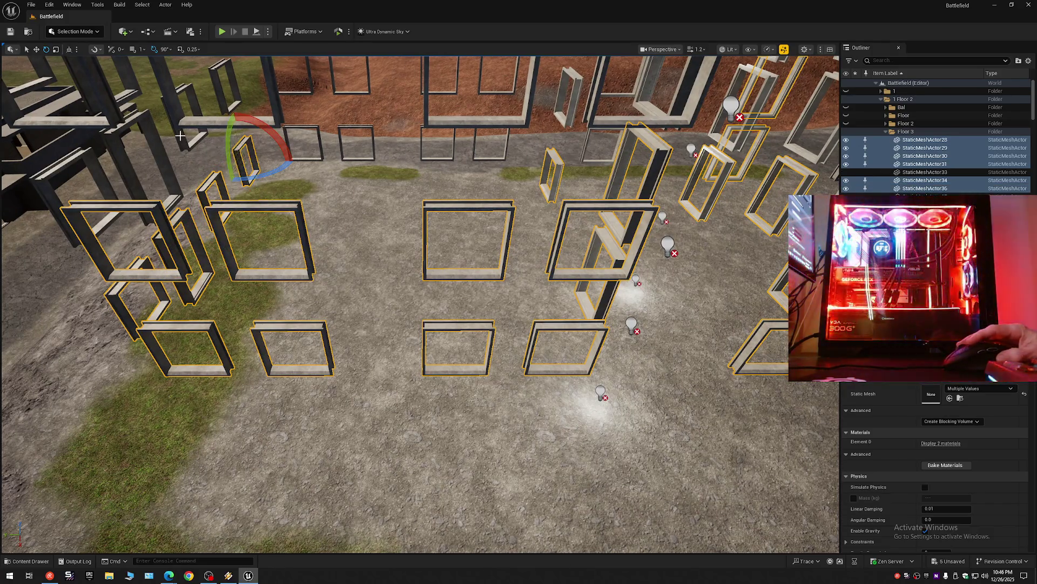
ctrl+click(183, 114)
ctrl+click(119, 144)
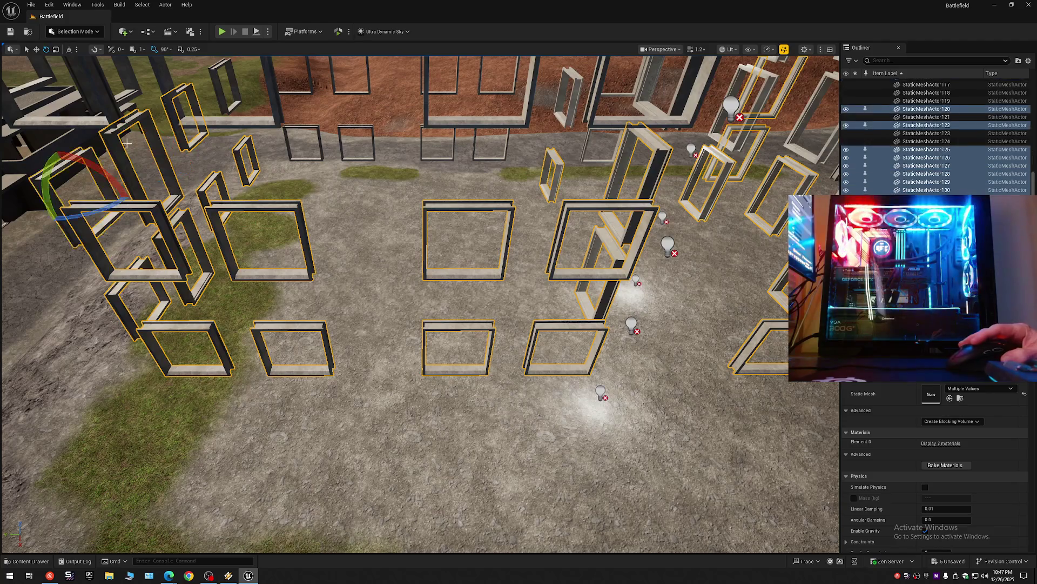
drag(420, 302, 420, 243)
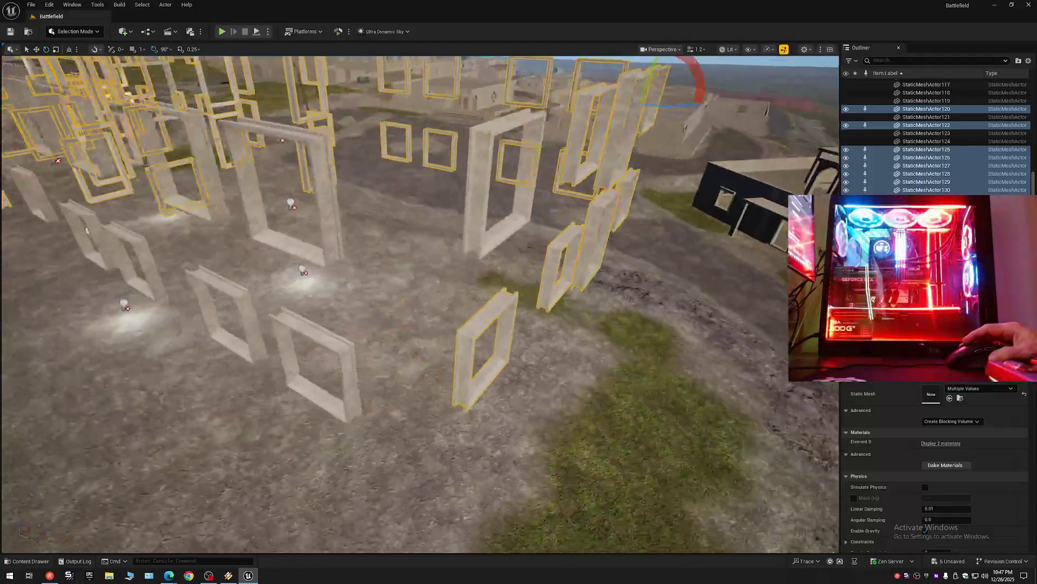
Step: Add four wall frames seen from above to the selection
mouse_move(420, 243)
mouse_down()
mouse_move(487, 325)
mouse_move(278, 247)
mouse_up()
ctrl+click(304, 307)
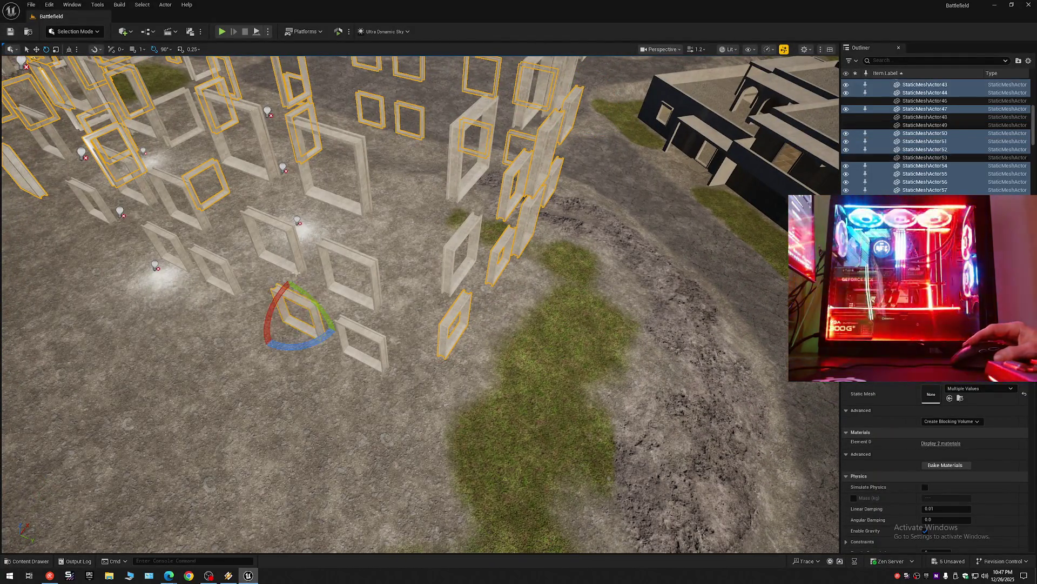
ctrl+click(252, 235)
ctrl+click(336, 252)
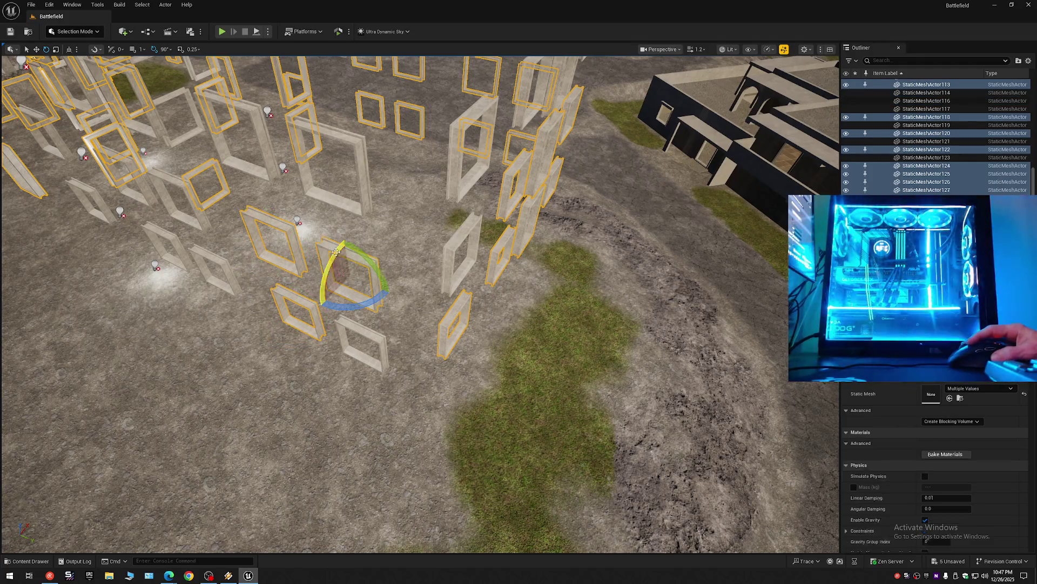
ctrl+click(352, 327)
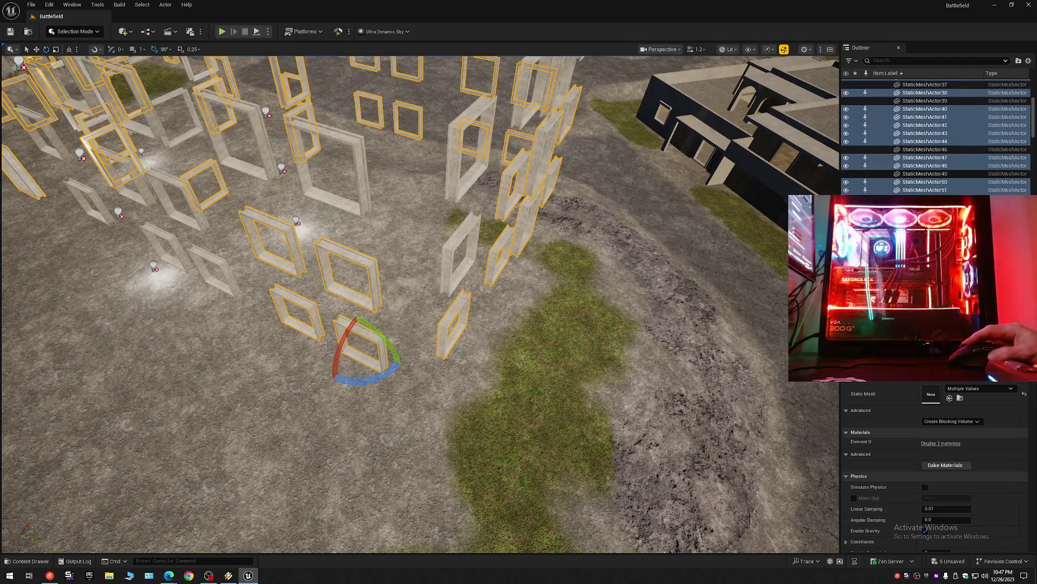
scroll(351, 326, down, 3)
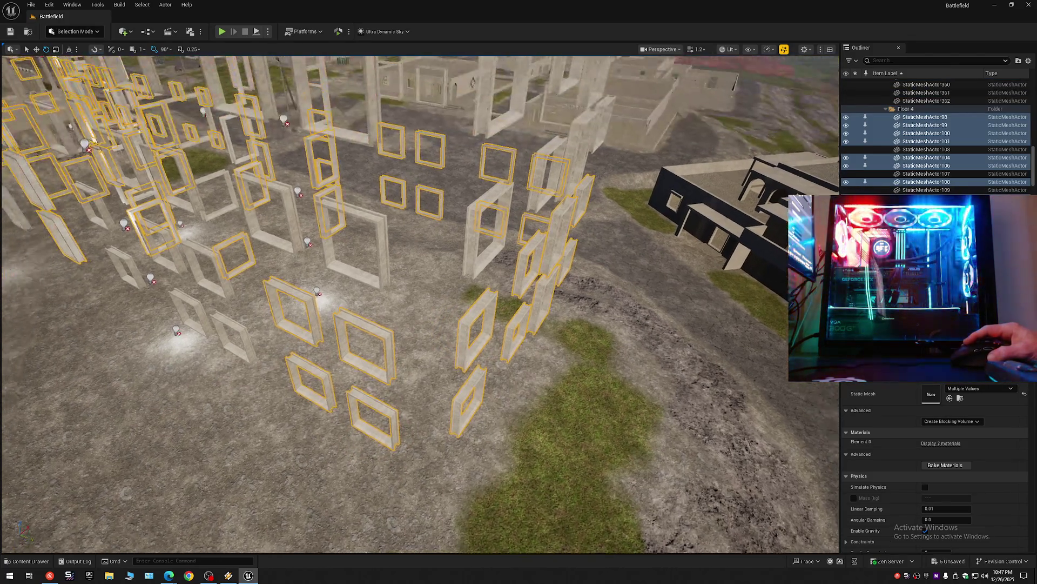
Step: Add six more foreground wall frames, including the small one, to the selection
mouse_move(351, 327)
mouse_down()
mouse_move(358, 87)
mouse_move(366, 101)
mouse_move(403, 82)
mouse_move(531, 76)
mouse_move(426, 282)
mouse_up()
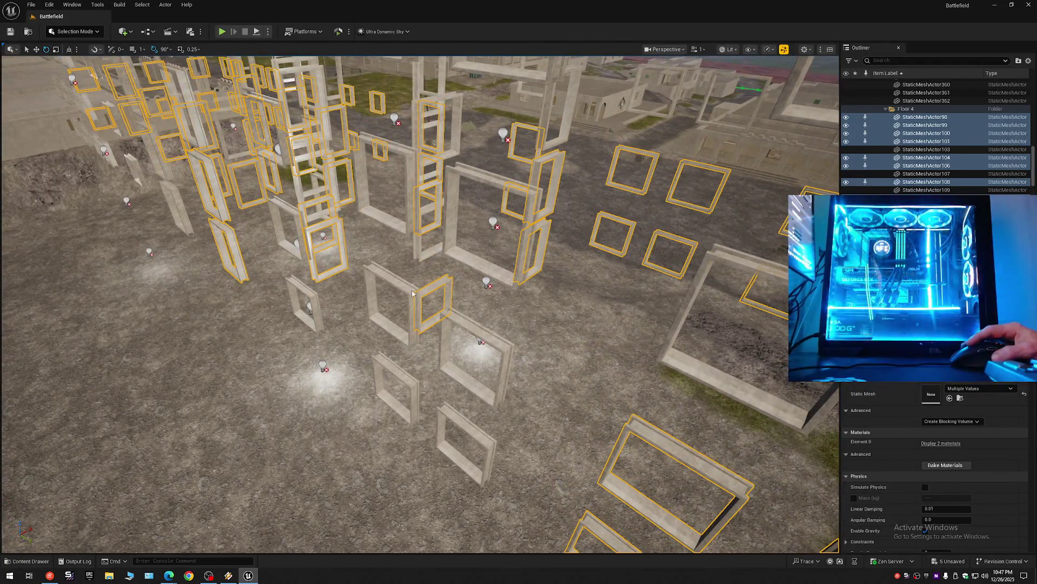
ctrl+click(413, 294)
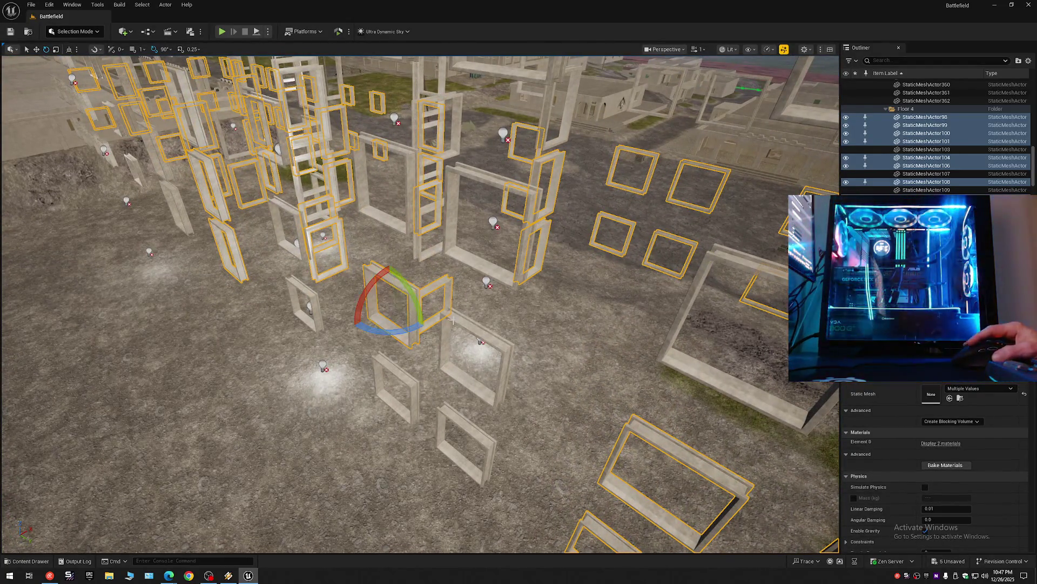
ctrl+click(485, 360)
ctrl+click(395, 389)
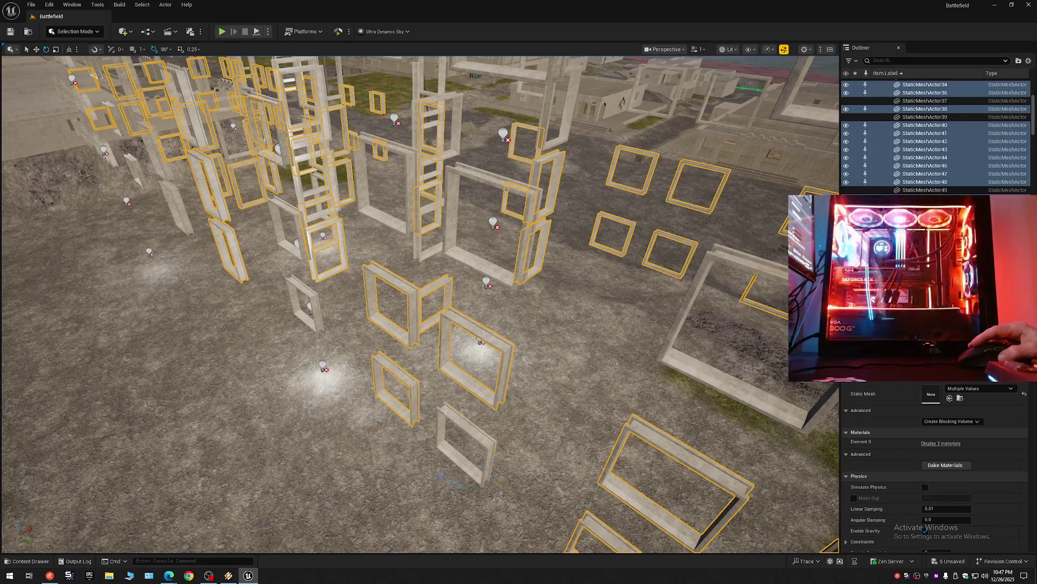
ctrl+click(466, 442)
ctrl+click(316, 300)
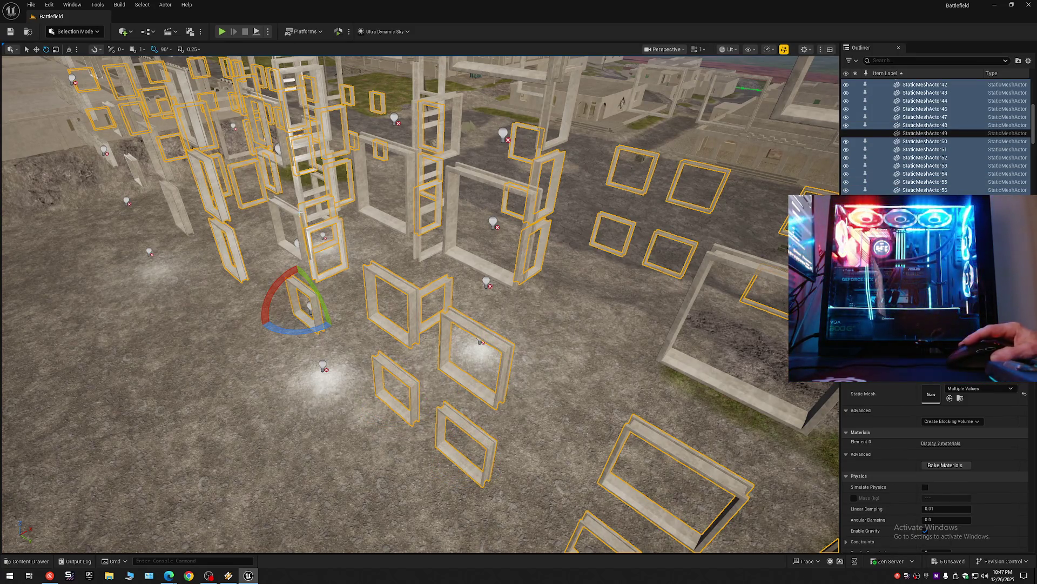
ctrl+click(284, 215)
mouse_move(480, 341)
mouse_down()
mouse_move(297, 74)
mouse_move(282, 96)
mouse_move(258, 77)
mouse_move(292, 84)
mouse_move(235, 62)
mouse_move(171, 59)
mouse_move(170, 49)
mouse_up()
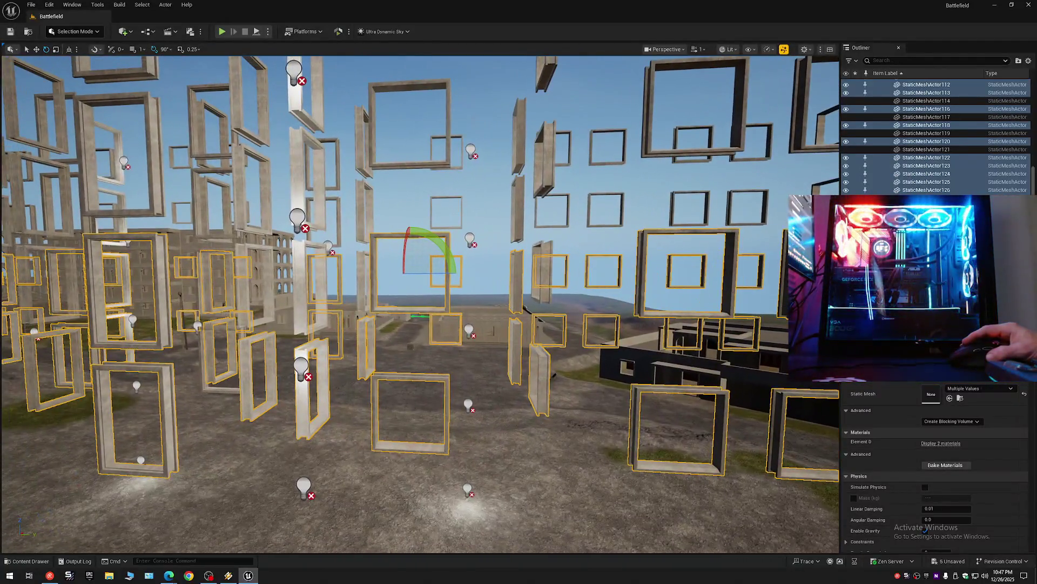
Step: Add the middle frame, nearby frames and two central window frames to the selection
ctrl+click(538, 259)
ctrl+click(302, 341)
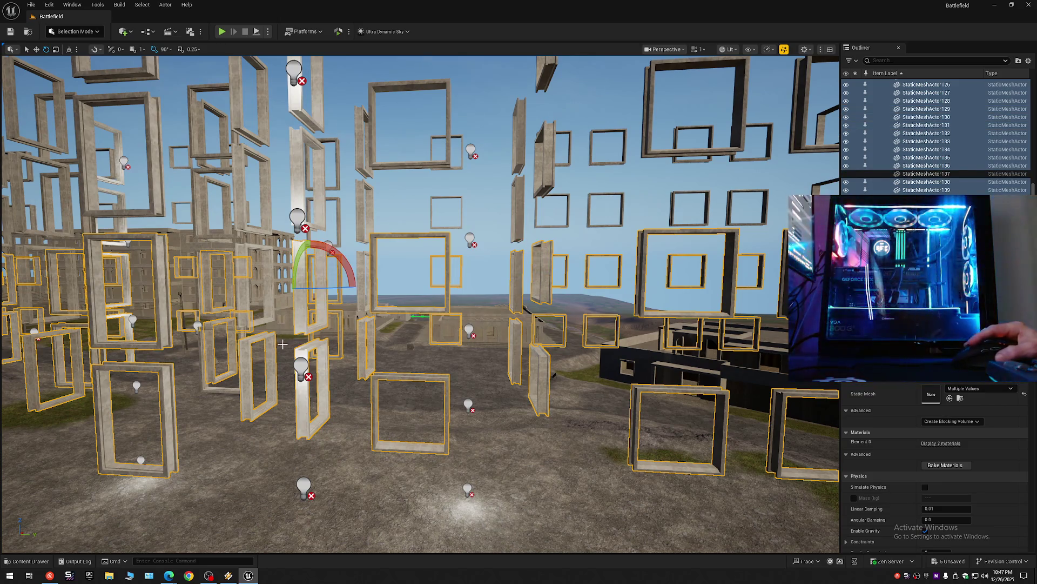
ctrl+click(243, 299)
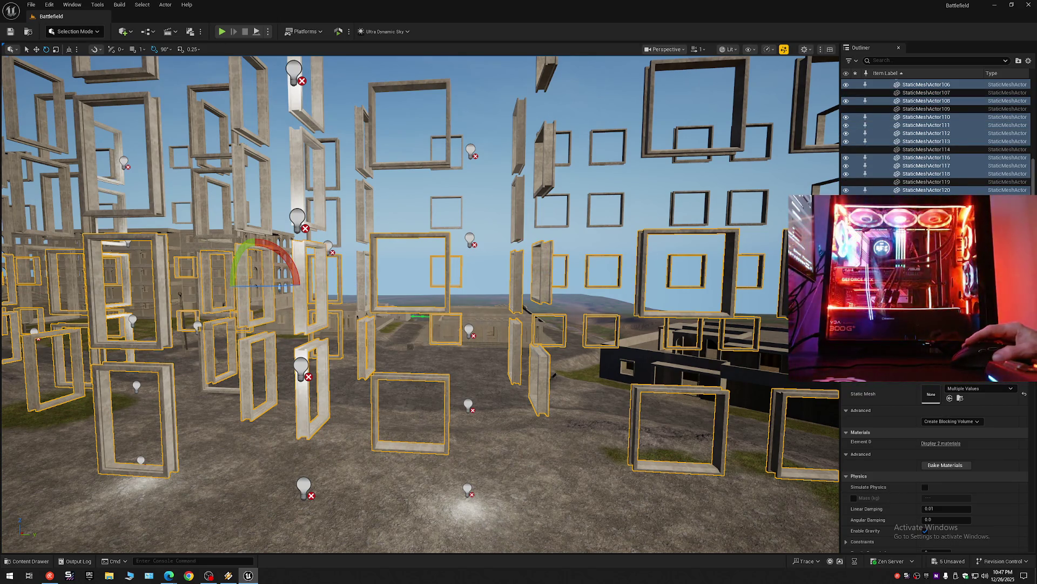
key(a)
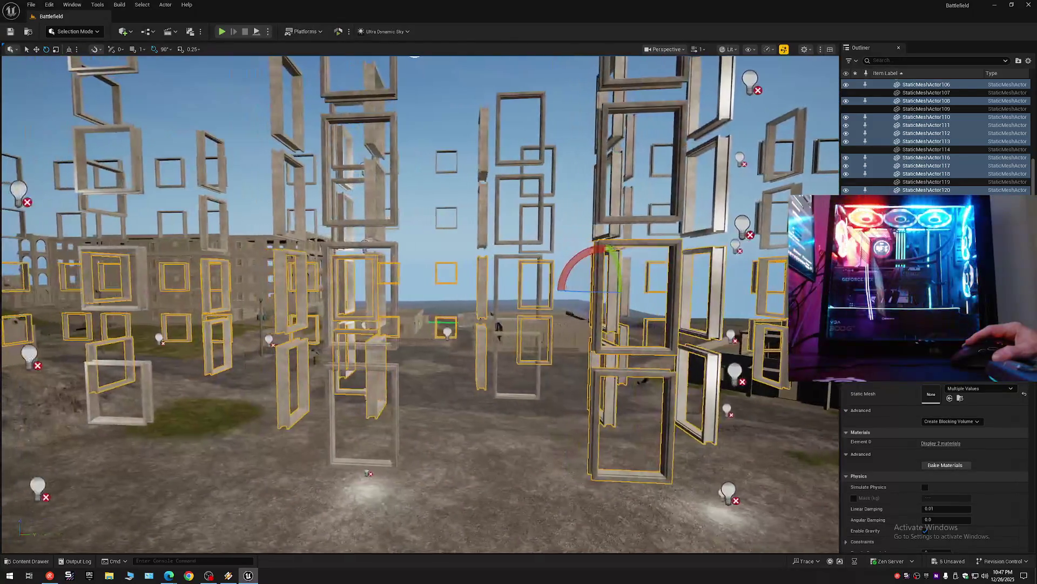
key(w)
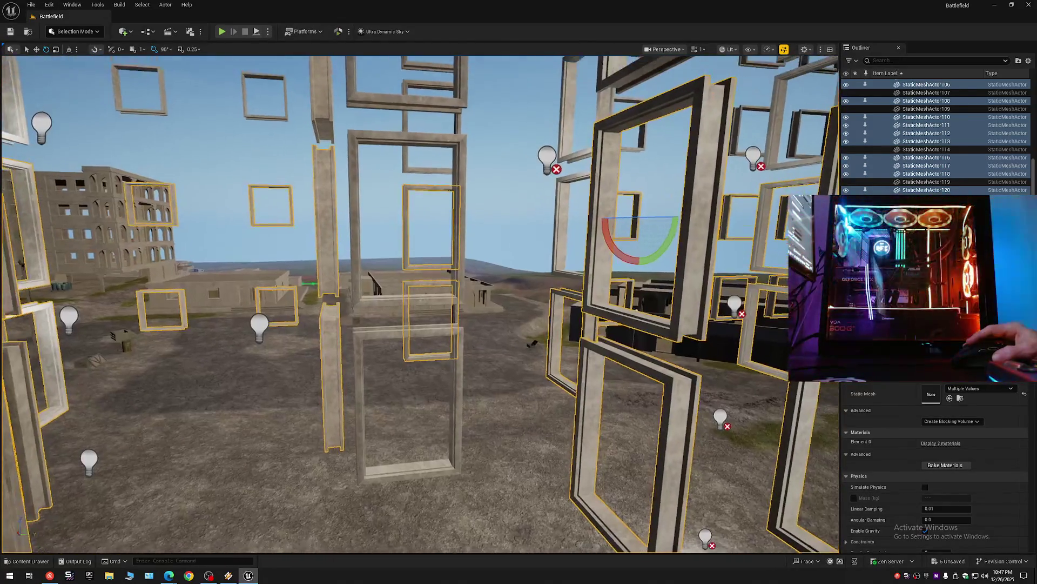
ctrl+click(372, 345)
ctrl+click(358, 318)
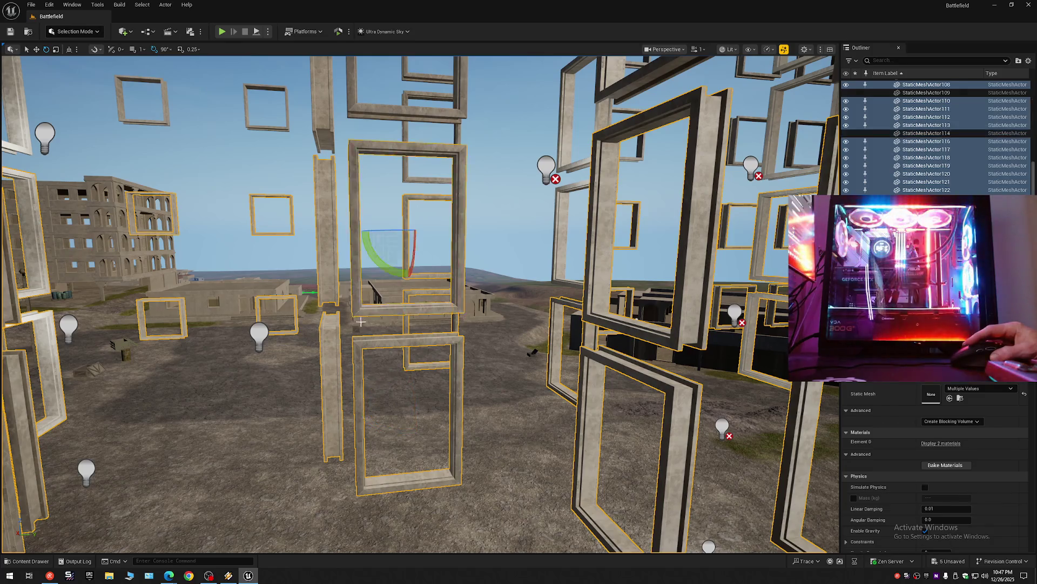
Step: Add two more window frames to the right of the scene to the selection
key(s)
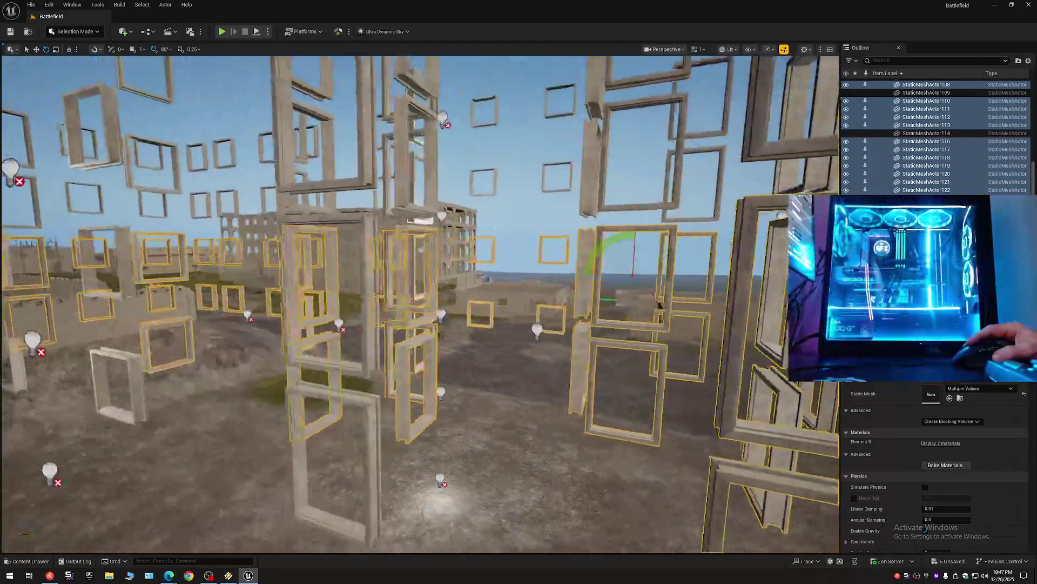
key(d)
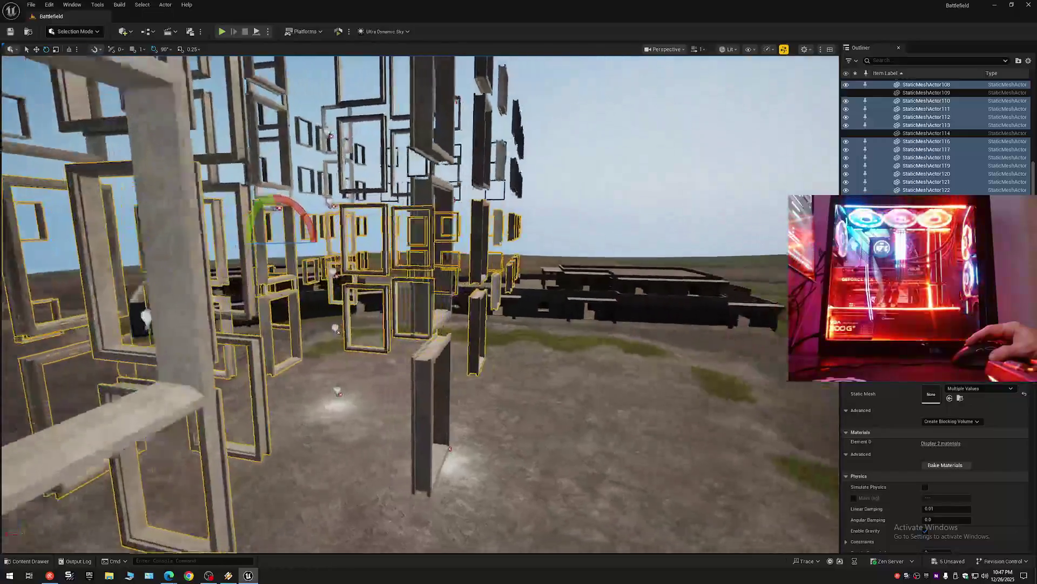
key(d)
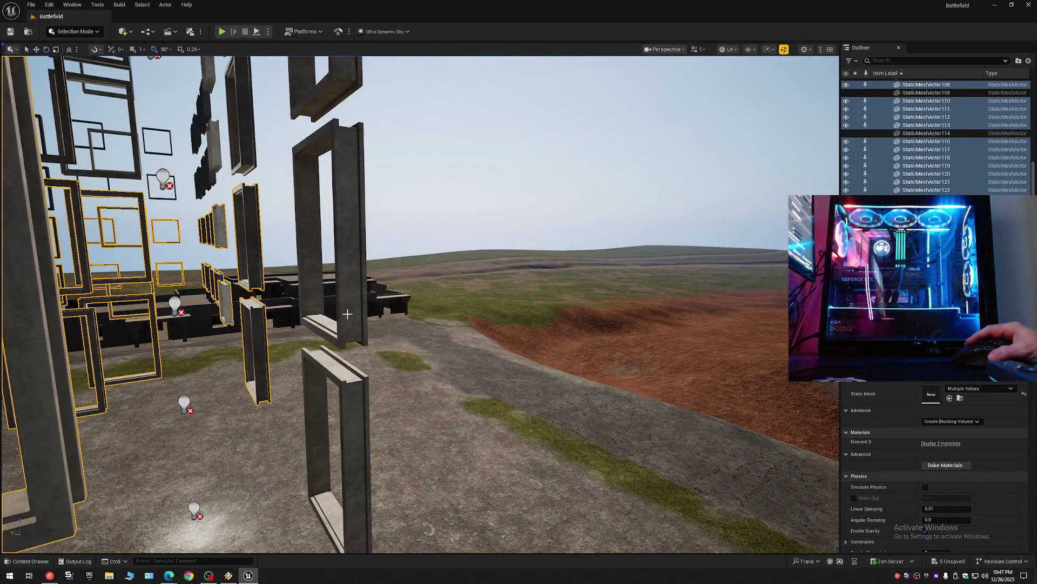
ctrl+click(347, 314)
ctrl+click(350, 374)
key(s)
Step: Add ten more window frames over the buildings to the selection
key(w)
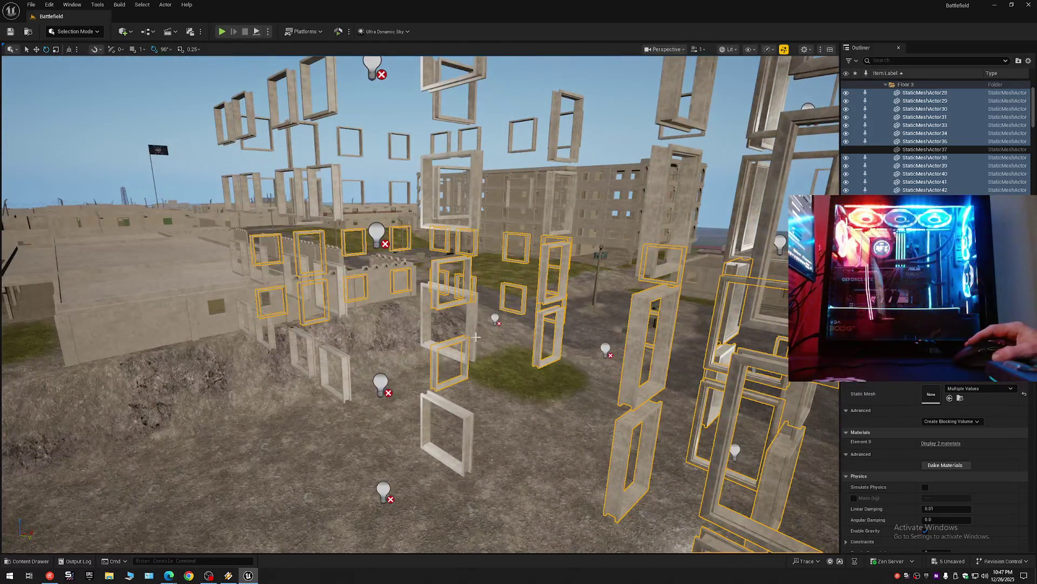
ctrl+click(467, 384)
ctrl+click(430, 422)
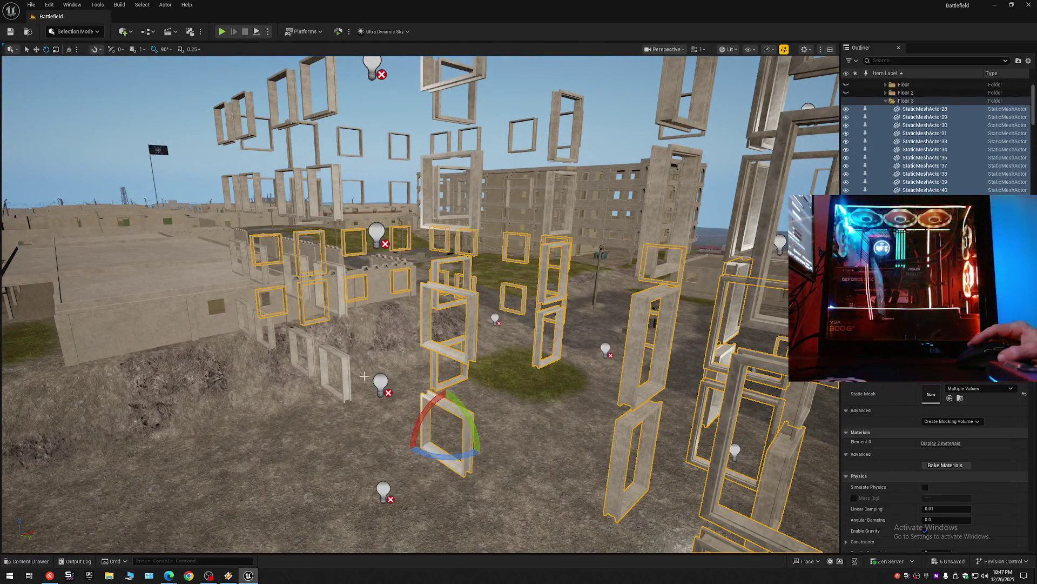
ctrl+click(315, 343)
ctrl+click(299, 336)
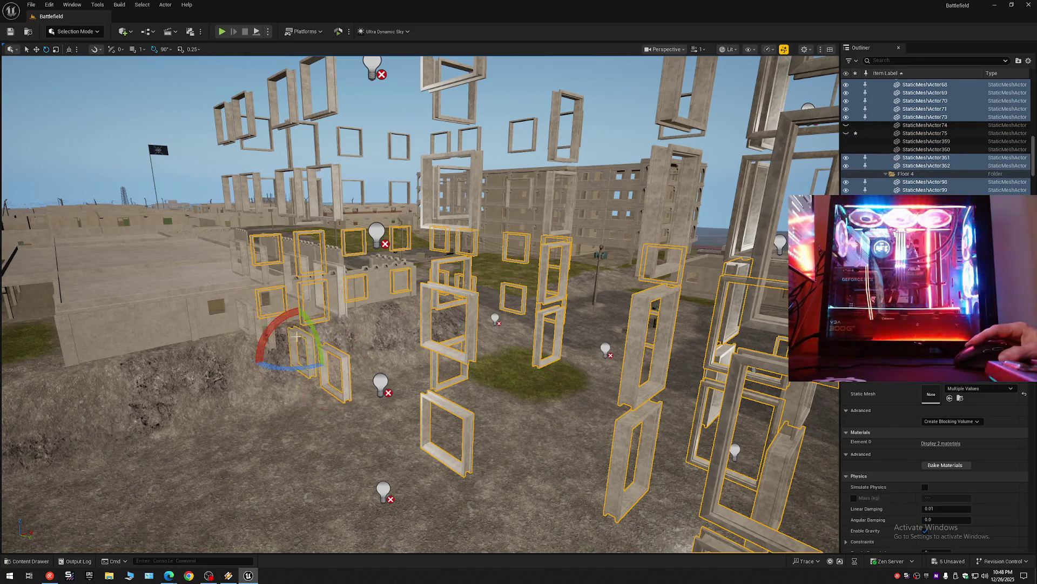
ctrl+click(259, 318)
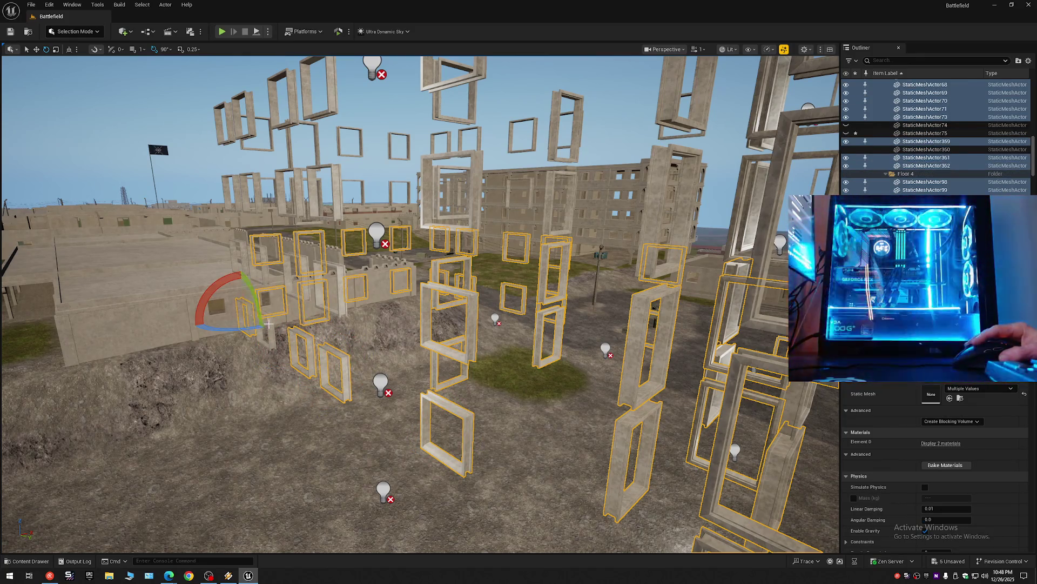
ctrl+click(268, 323)
ctrl+click(242, 257)
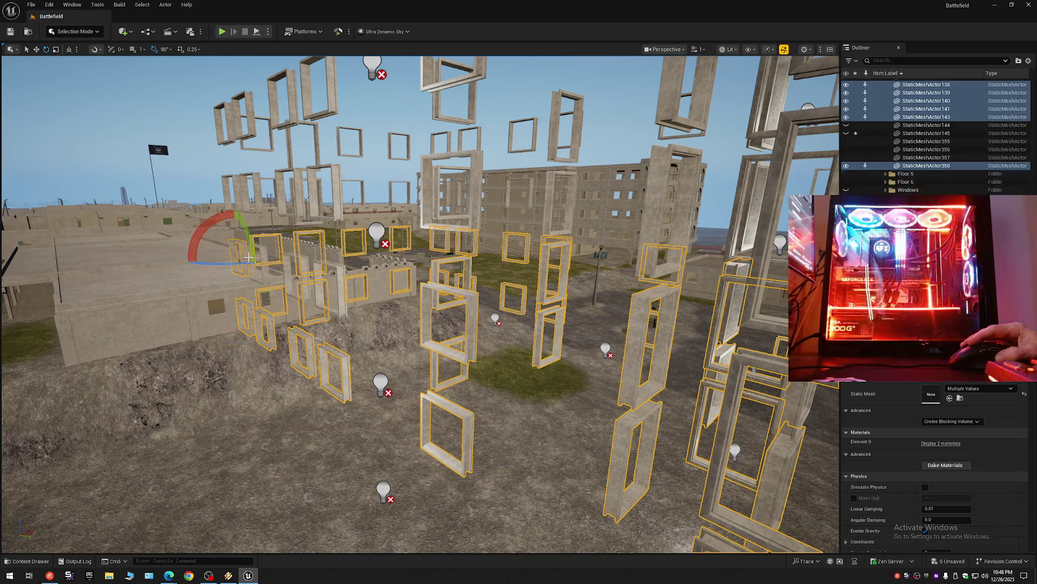
ctrl+click(276, 264)
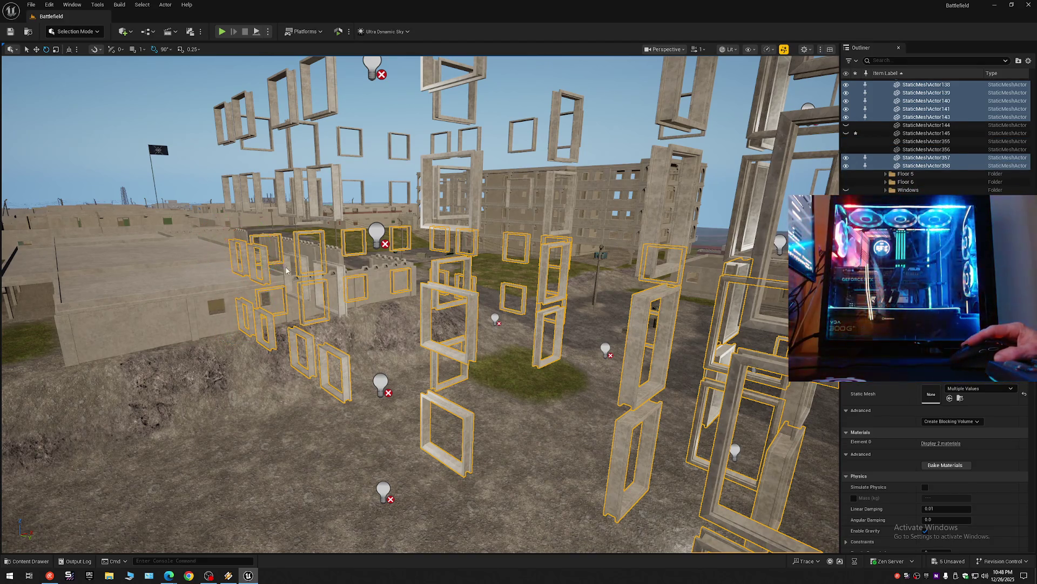
ctrl+click(286, 269)
ctrl+click(340, 278)
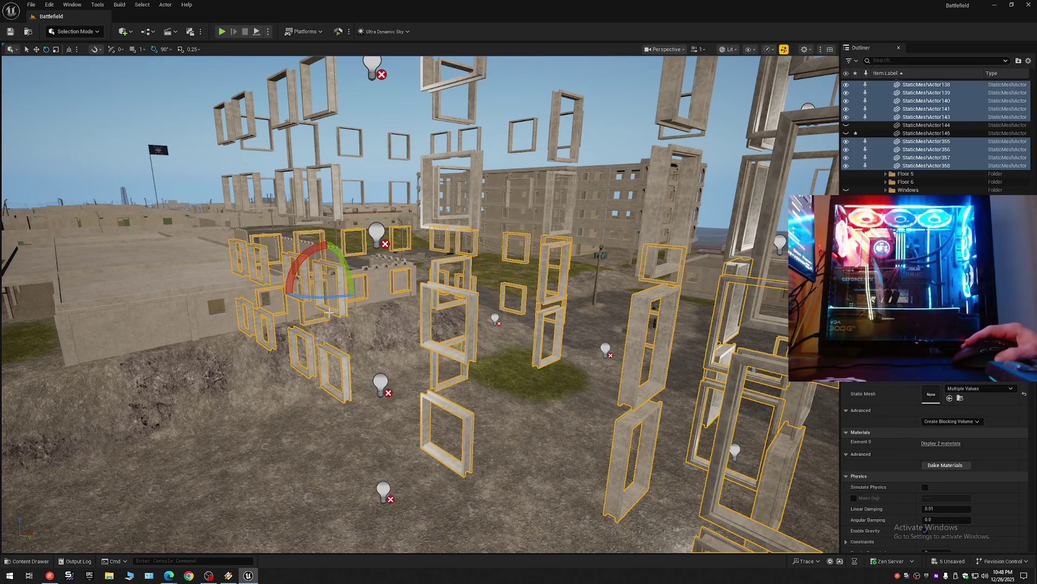
Step: Undo the accidental move of the frames and fly in among them for a close look
drag(390, 332, 389, 332)
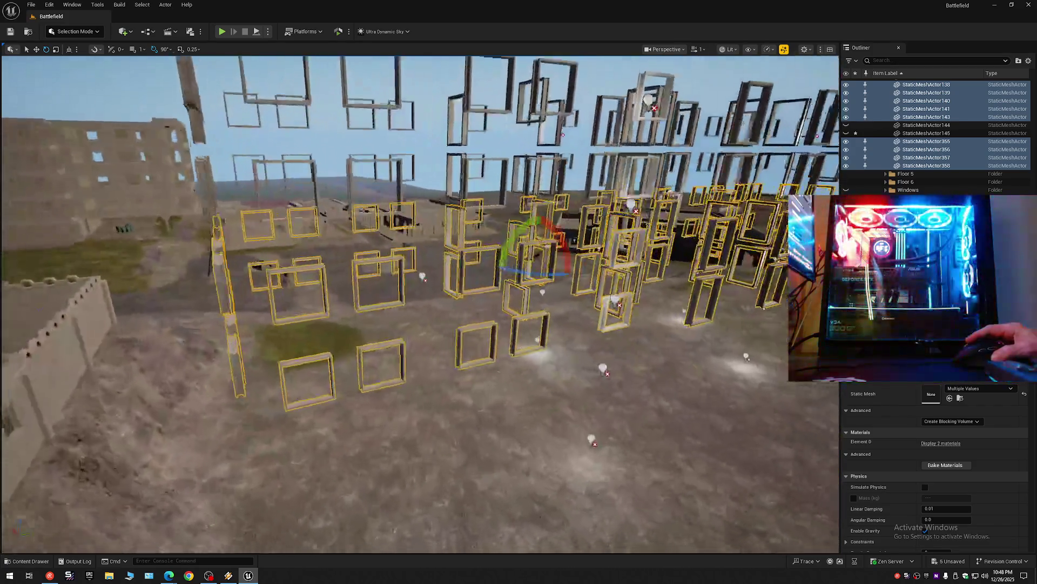
mouse_move(495, 92)
mouse_down()
mouse_move(302, 70)
mouse_move(510, 164)
mouse_up()
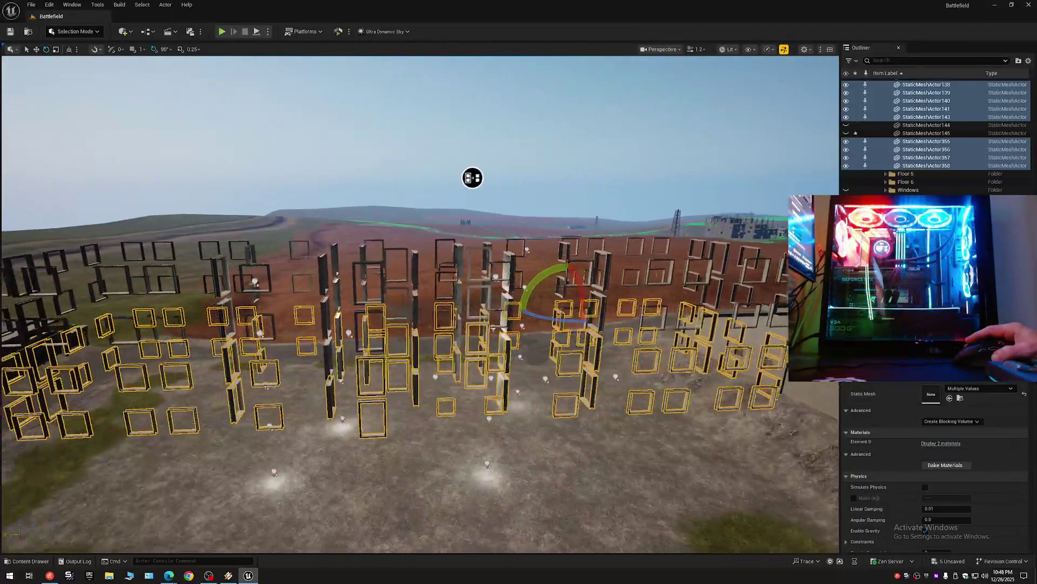
mouse_move(473, 177)
mouse_down()
mouse_move(332, 126)
mouse_move(551, 84)
mouse_move(551, 73)
mouse_up()
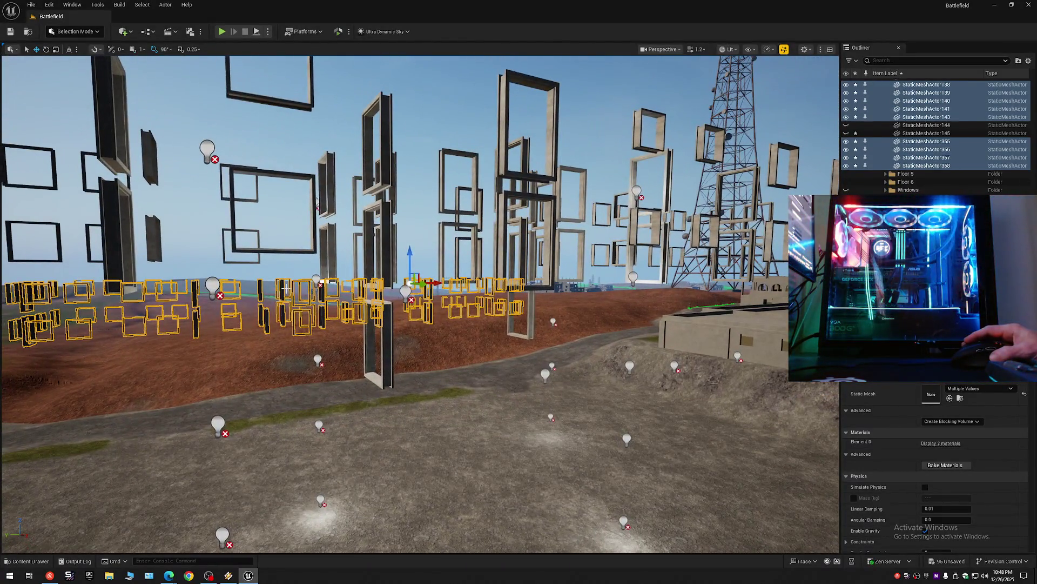
key(ctrl+z)
drag(286, 290, 287, 291)
key(w)
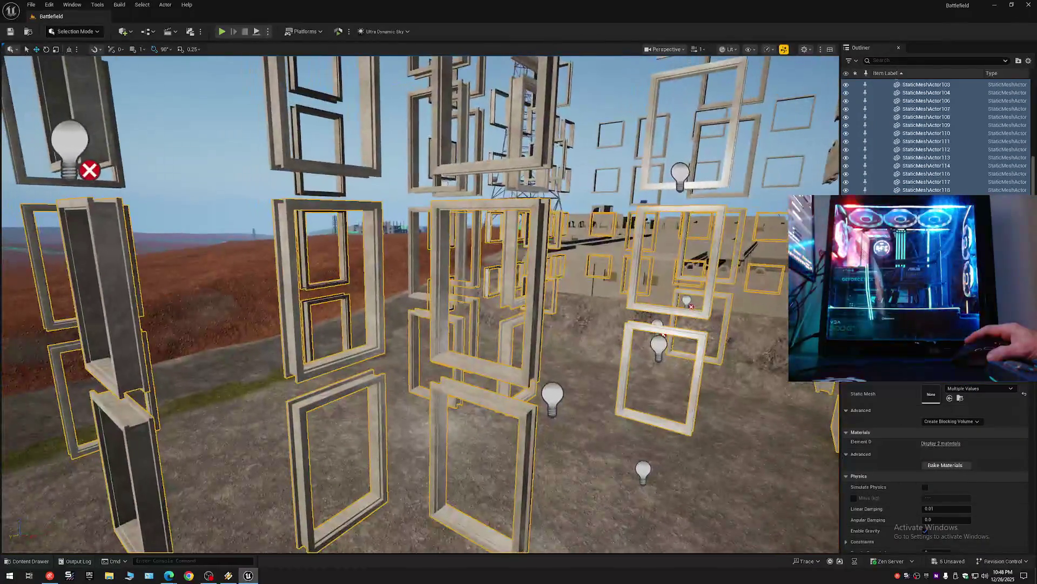
key(w)
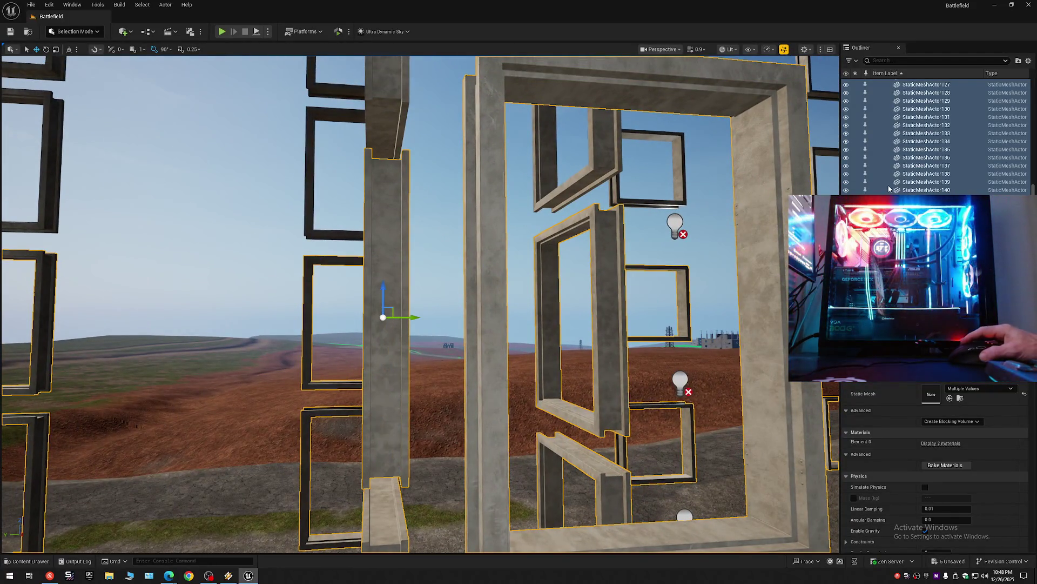
Step: Add the middle and left wall frames near the first cluster to the frame selection
right_click(889, 188)
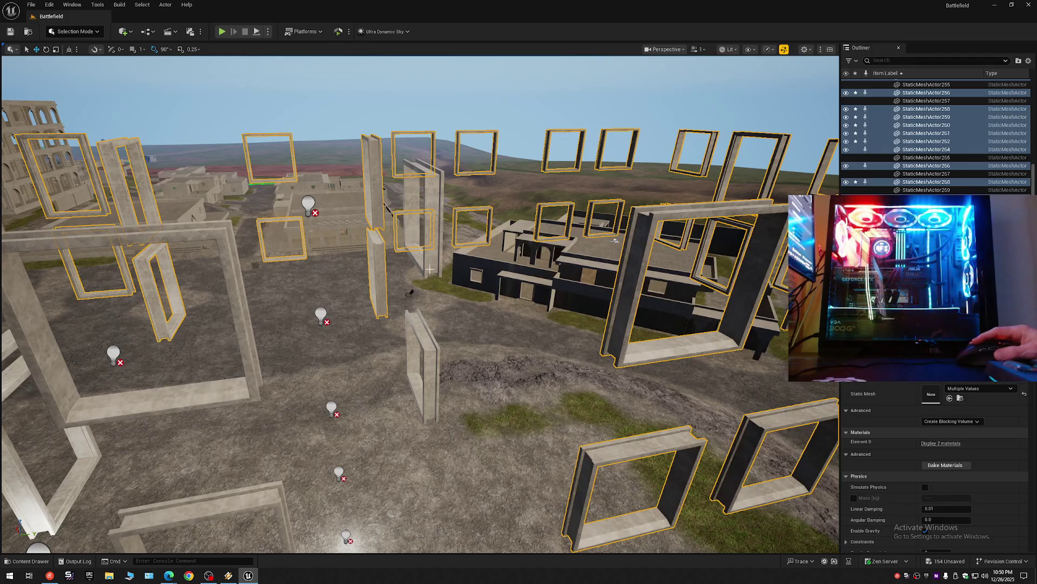
ctrl+click(424, 355)
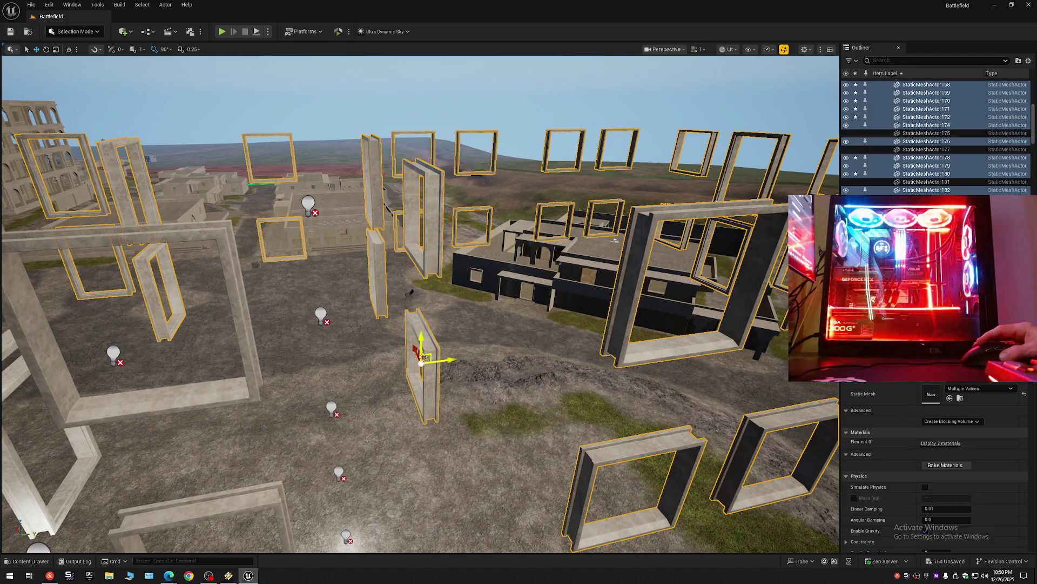
ctrl+click(219, 391)
drag(405, 446, 415, 55)
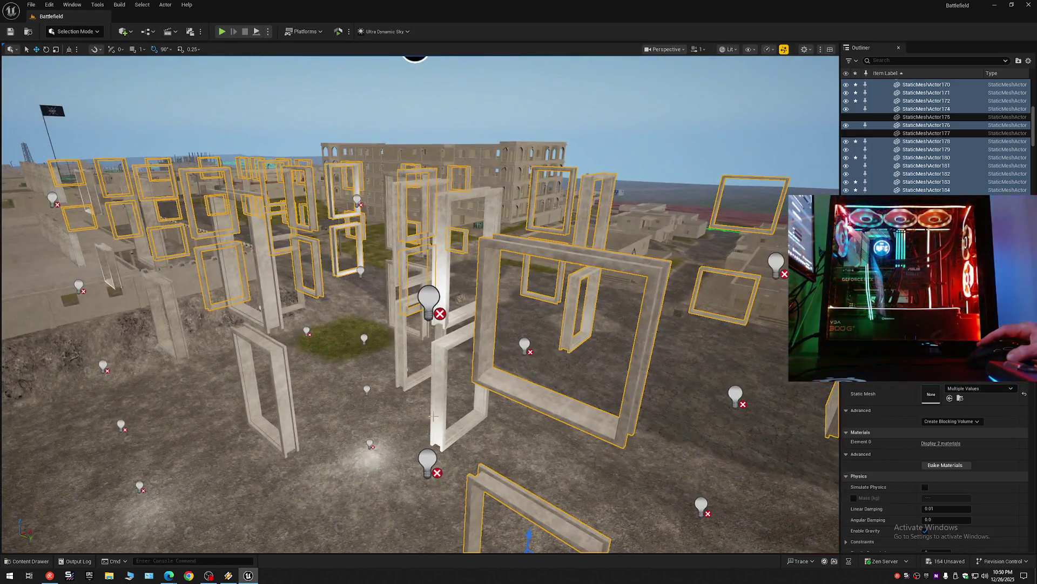
ctrl+click(448, 375)
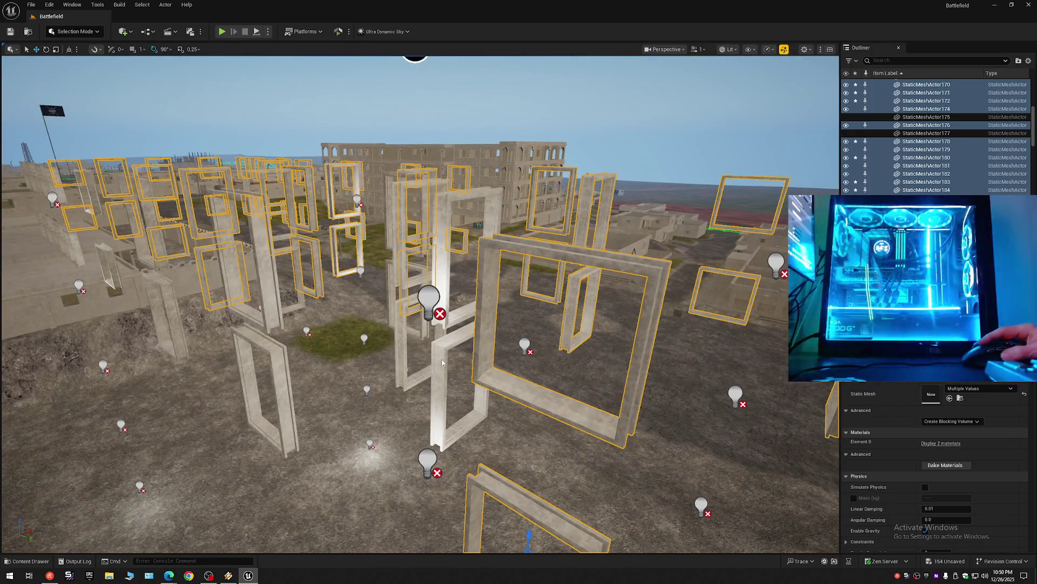
ctrl+click(284, 367)
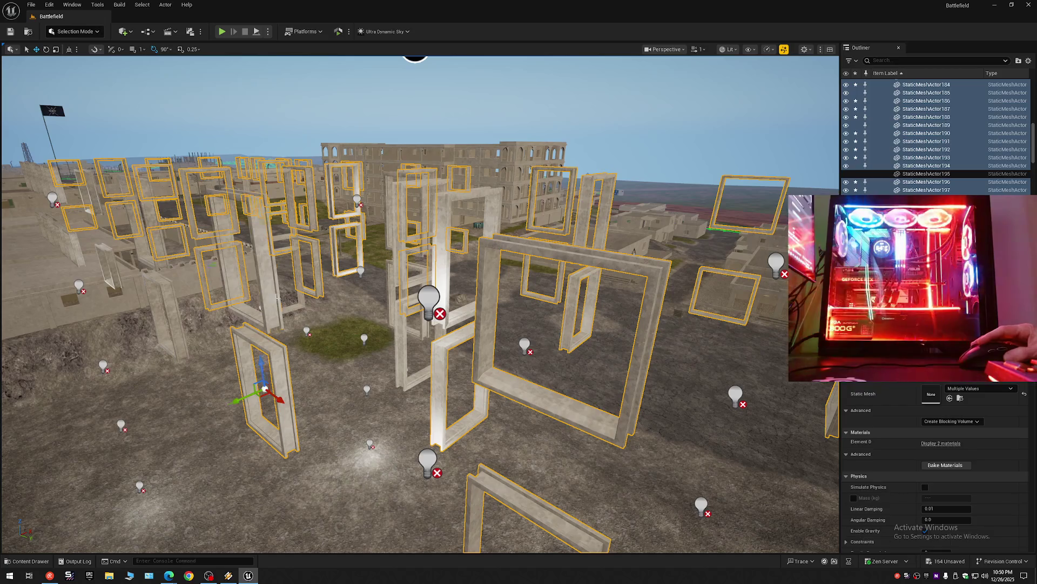
Step: Add the tall centre frame, the long slanted wall and nearby frames in another part of the field
mouse_move(415, 55)
mouse_down()
mouse_move(333, 130)
mouse_move(136, 65)
mouse_move(197, 77)
mouse_move(203, 52)
mouse_up()
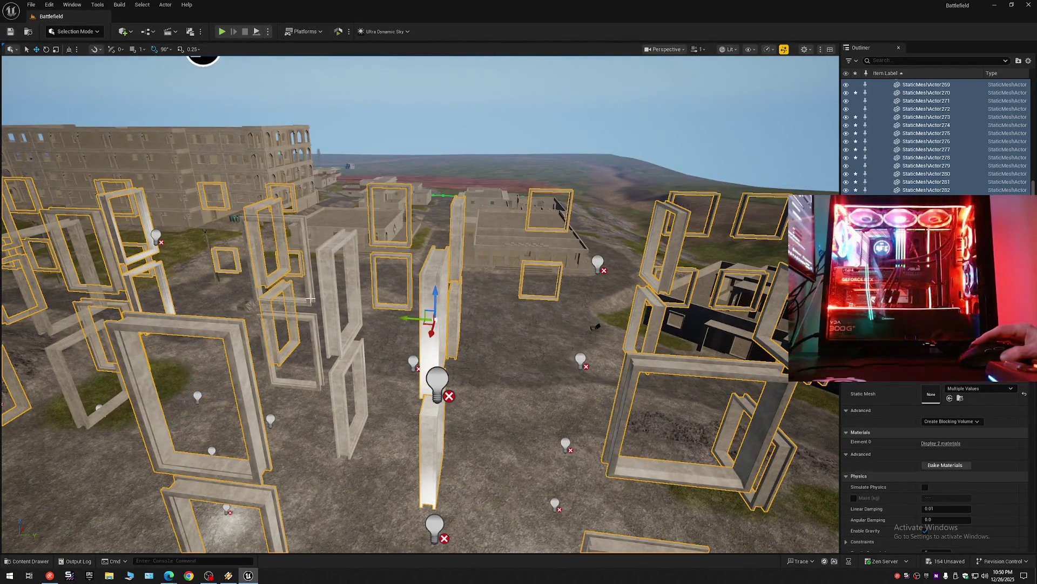
ctrl+click(341, 280)
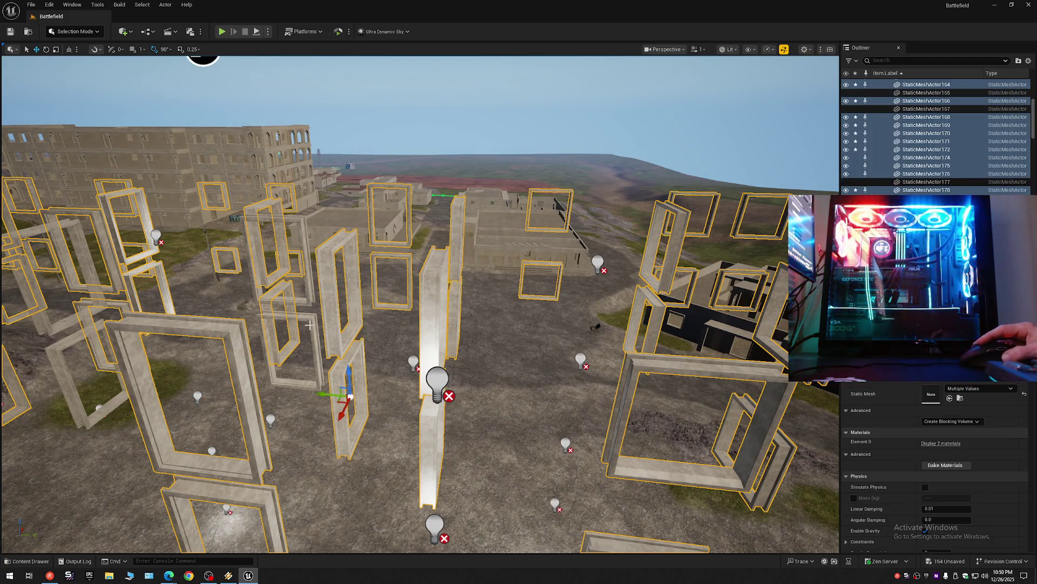
ctrl+click(308, 293)
mouse_move(308, 292)
mouse_down()
mouse_move(344, 70)
mouse_move(416, 74)
mouse_move(422, 89)
mouse_up()
ctrl+click(329, 390)
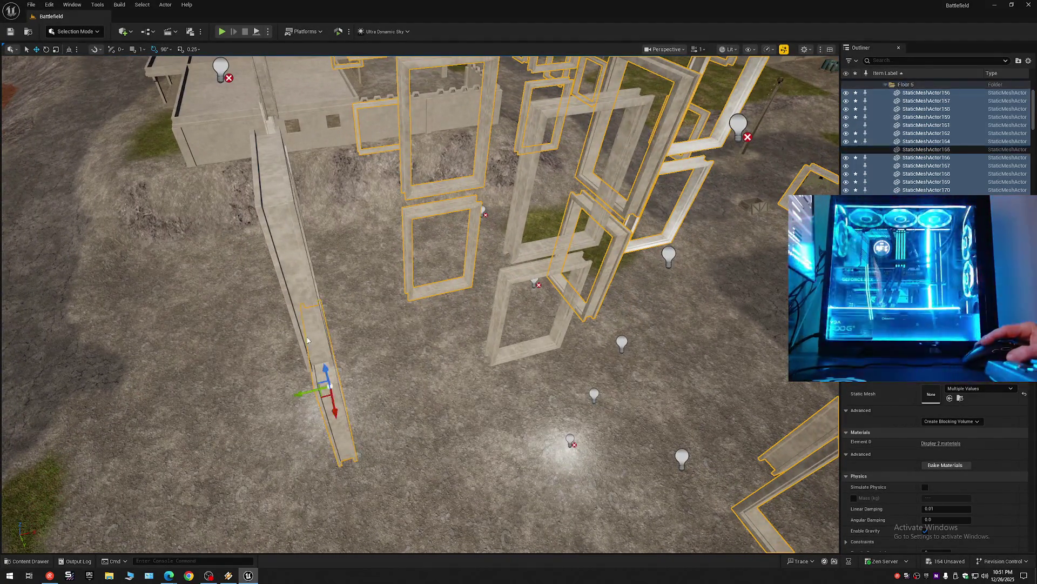
ctrl+click(503, 290)
ctrl+click(512, 245)
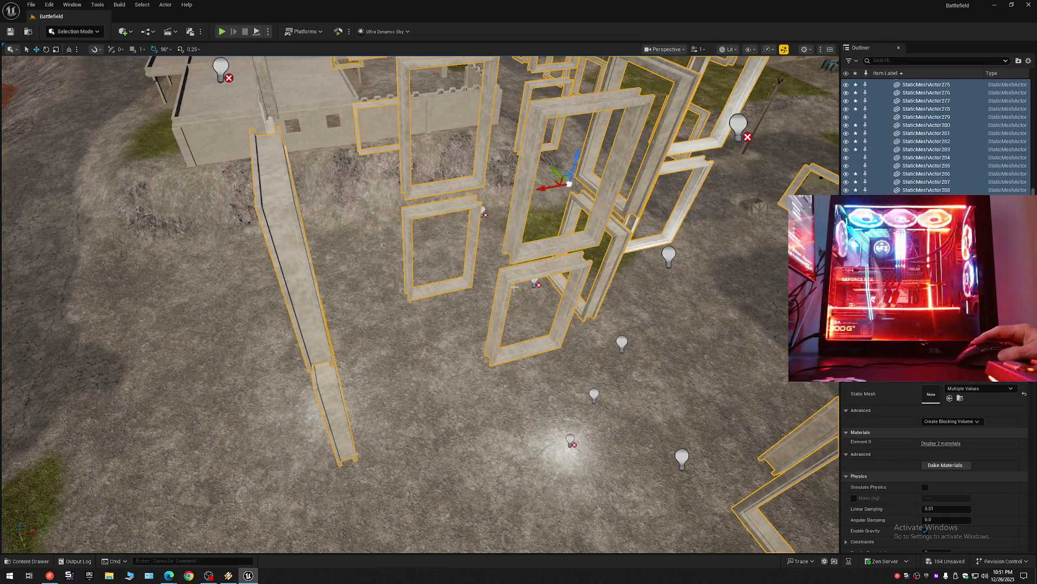
mouse_move(521, 309)
mouse_down()
mouse_move(640, 290)
mouse_move(507, 312)
mouse_up()
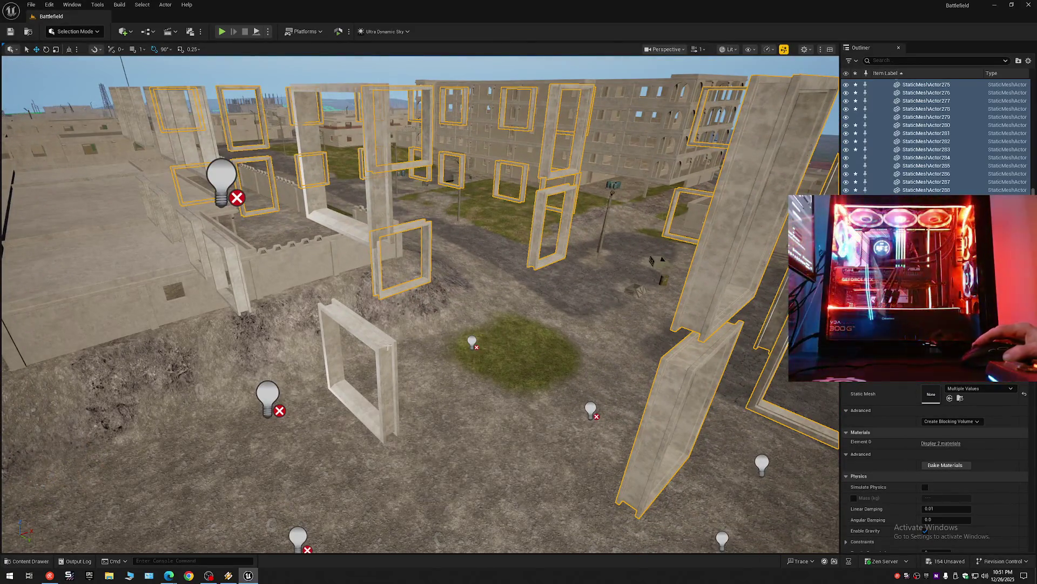
Step: Add the lower and upper wall frames and those by the building edge to the selection
ctrl+click(328, 308)
ctrl+click(385, 211)
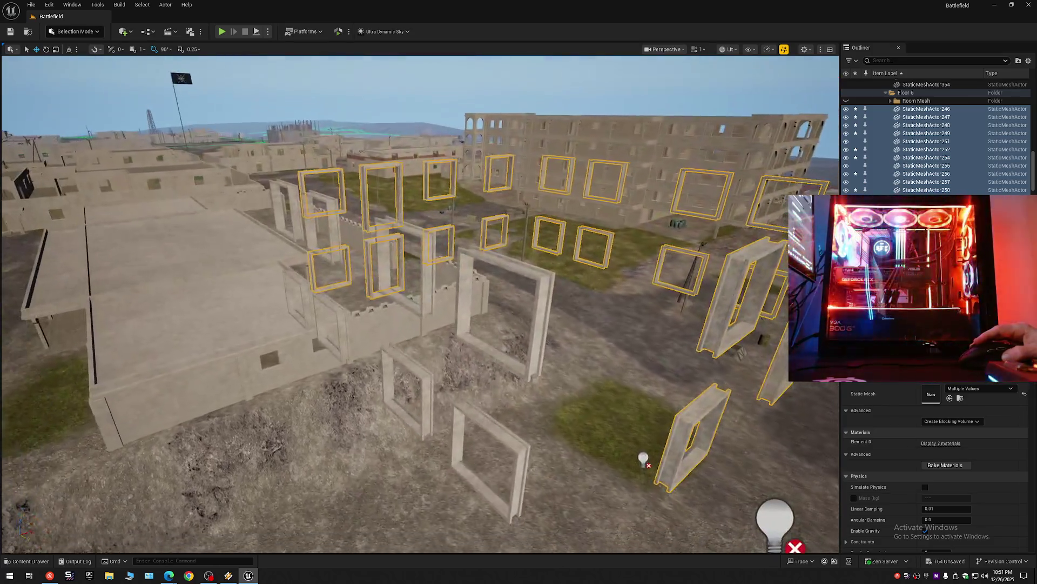
drag(385, 211, 311, 272)
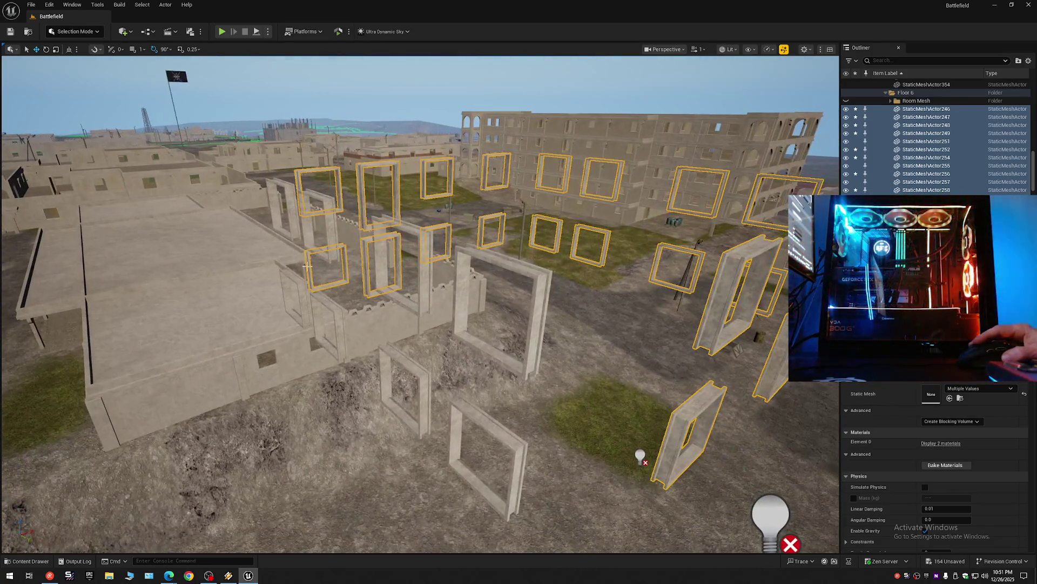
ctrl+click(305, 219)
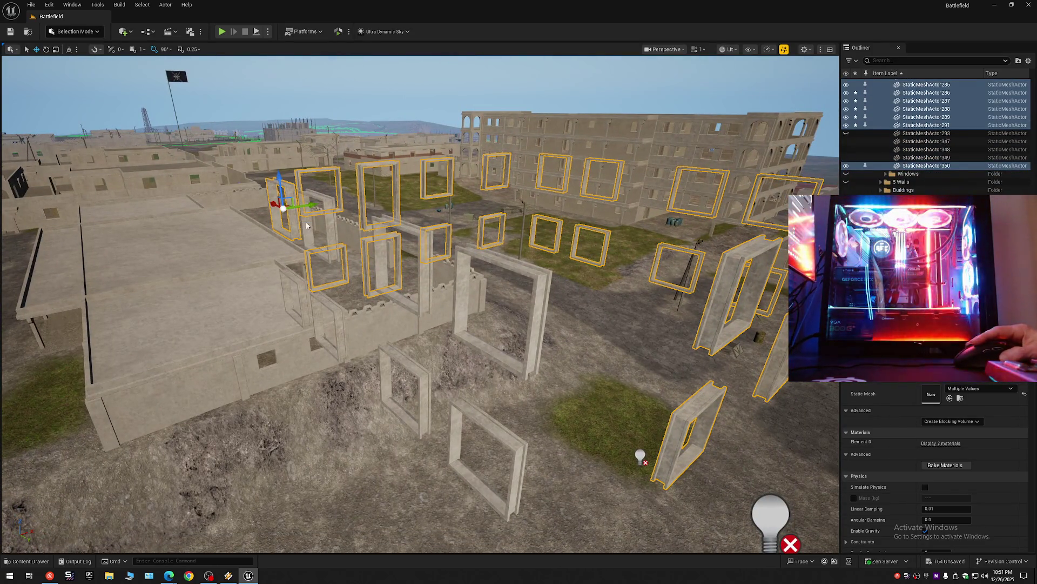
ctrl+click(397, 257)
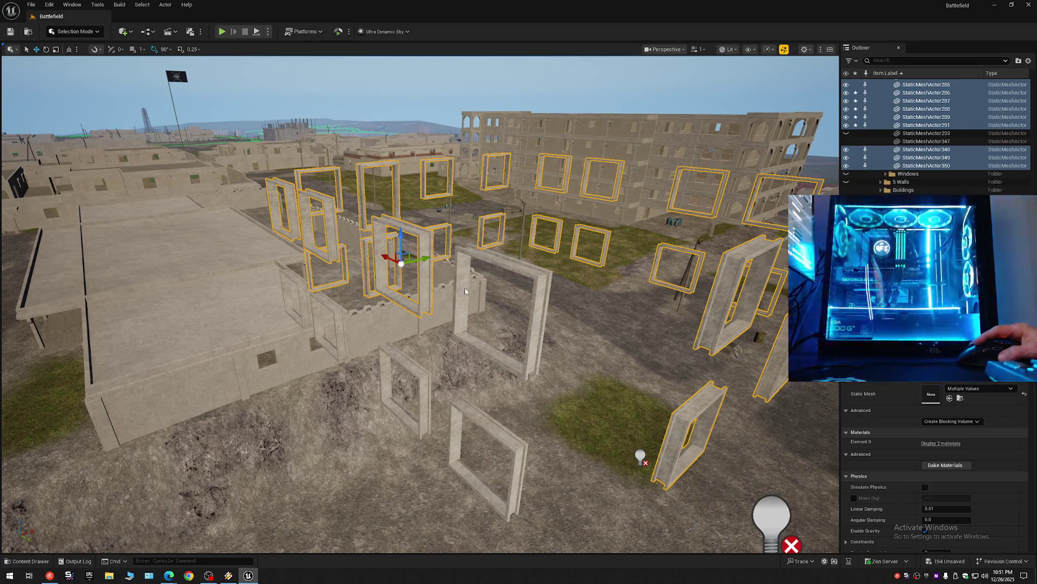
ctrl+click(461, 287)
Step: Add the remaining foreground ground-level frames and view the whole selection from above
ctrl+click(301, 286)
ctrl+click(328, 324)
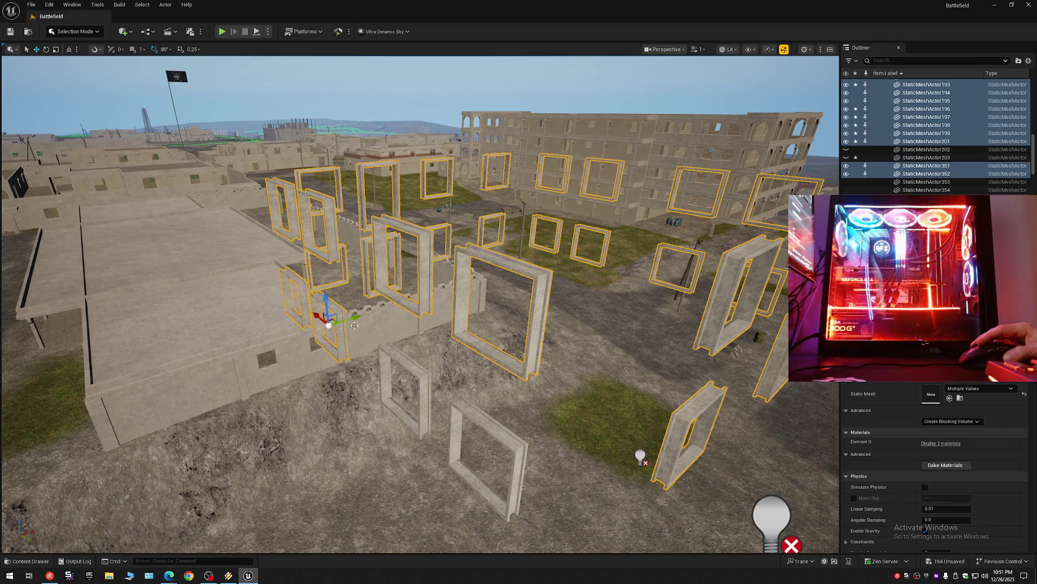
ctrl+click(414, 382)
ctrl+click(463, 409)
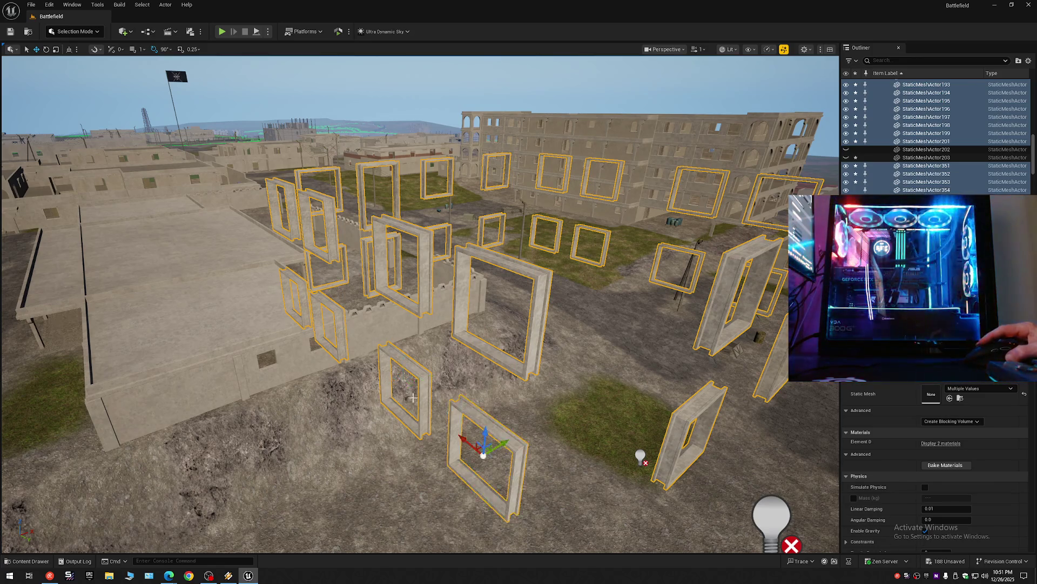
scroll(464, 410, up, 3)
mouse_move(463, 409)
mouse_down()
mouse_move(353, 124)
mouse_move(210, 94)
mouse_move(601, 170)
mouse_move(475, 168)
mouse_move(492, 137)
mouse_up()
key(ctrl+z)
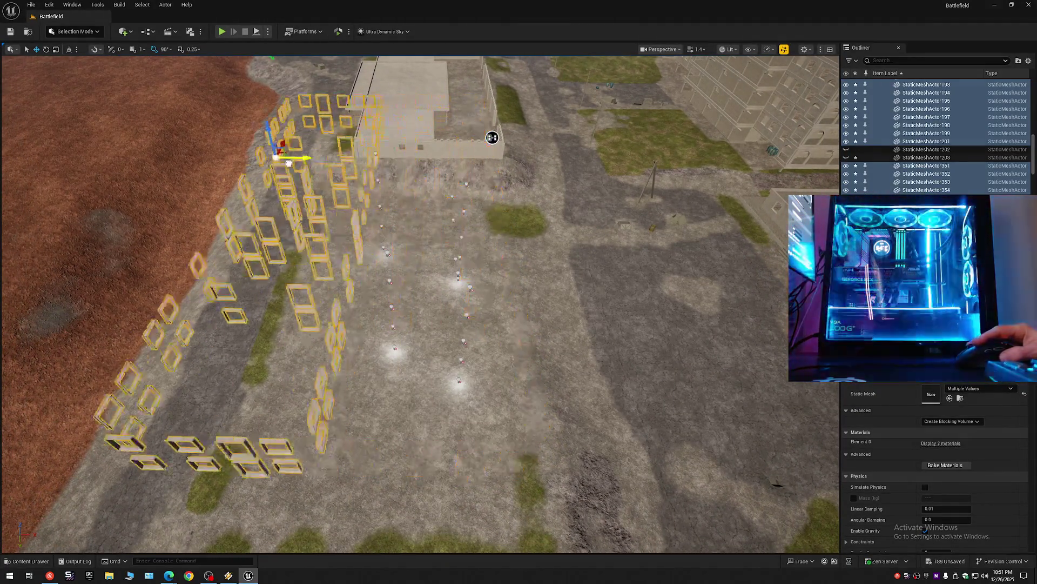
Step: Undo the accidental frame move and file the selected frames into the Windows folder
key(ctrl+z)
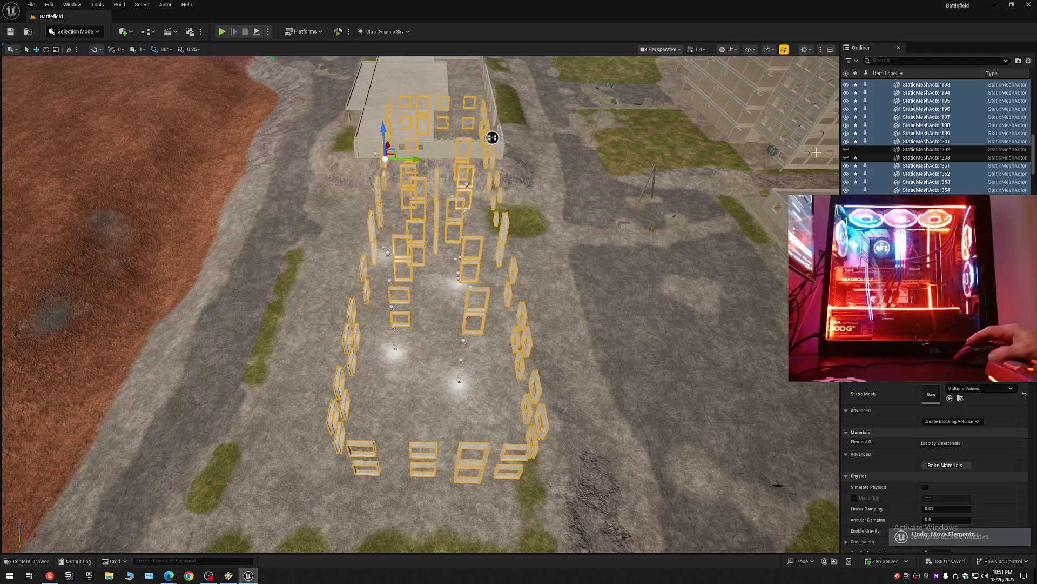
right_click(902, 190)
mouse_move(910, 493)
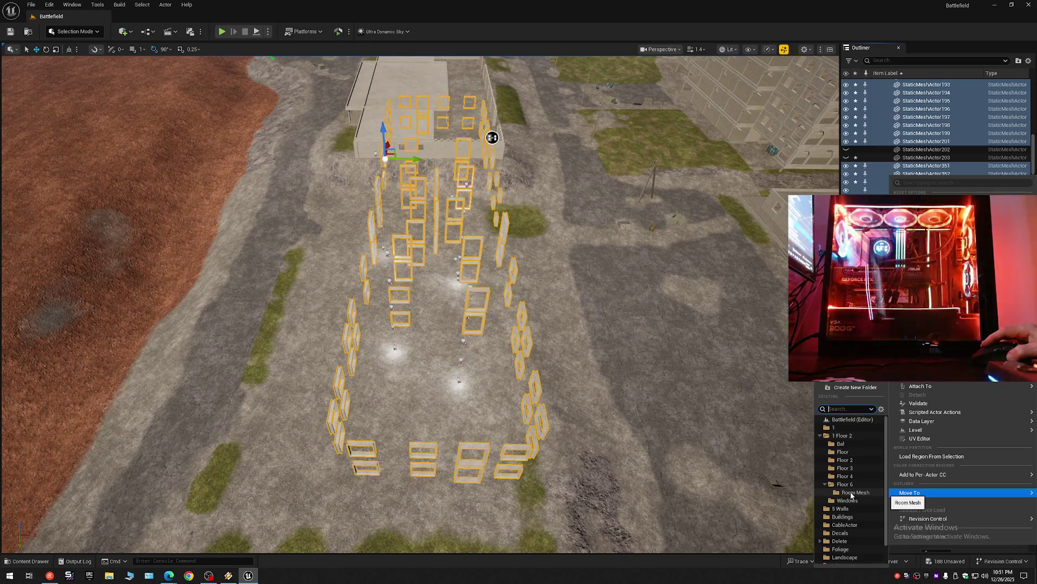
click(860, 493)
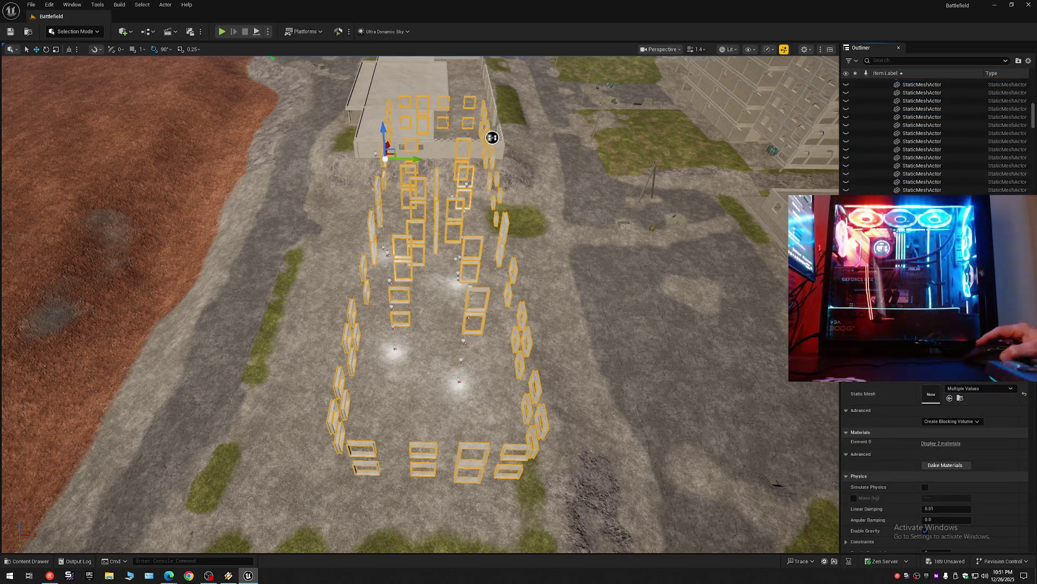
click(1025, 66)
Step: Expand the 1 Floor 2 folder and hide the Windows folder from the viewport
click(941, 100)
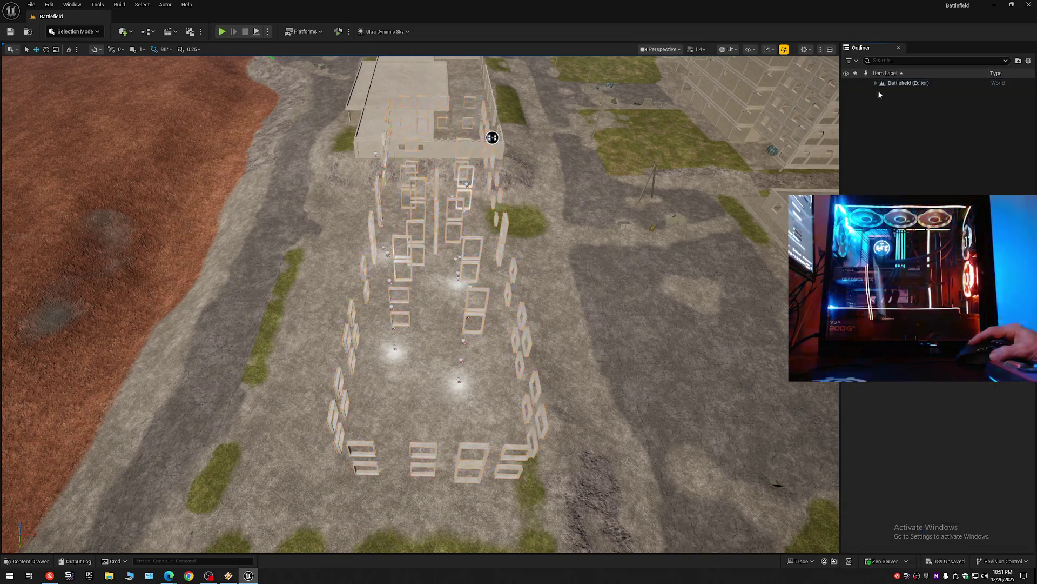
click(873, 83)
click(881, 99)
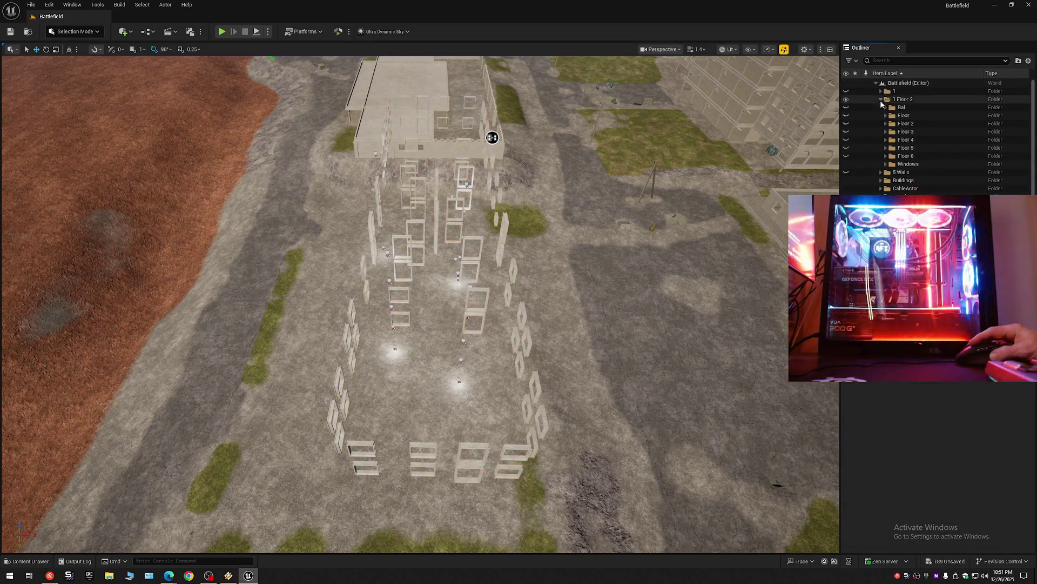
click(846, 164)
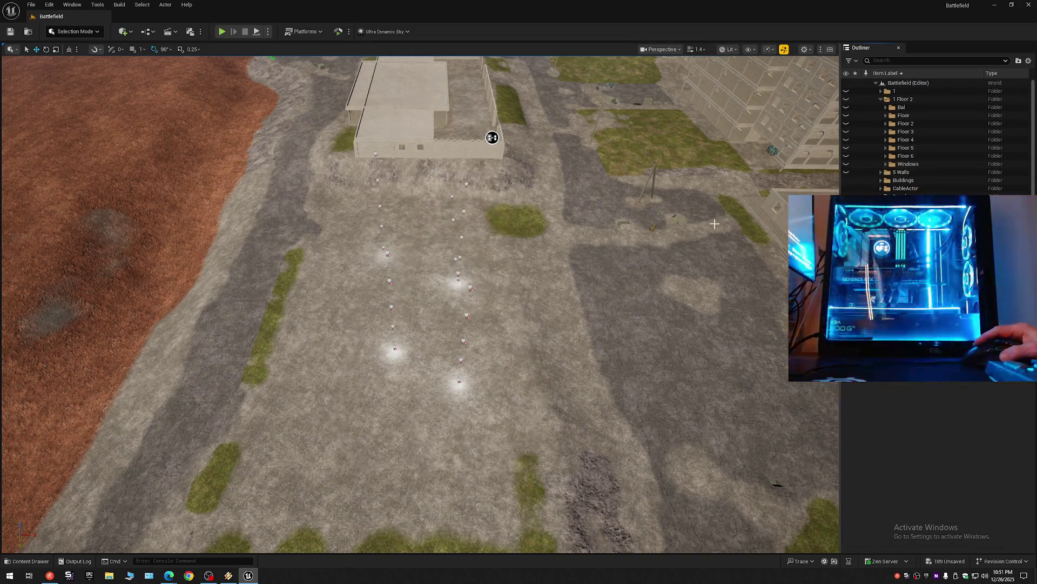
mouse_move(513, 239)
mouse_down()
mouse_move(654, 157)
mouse_move(431, 214)
mouse_move(638, 192)
mouse_up()
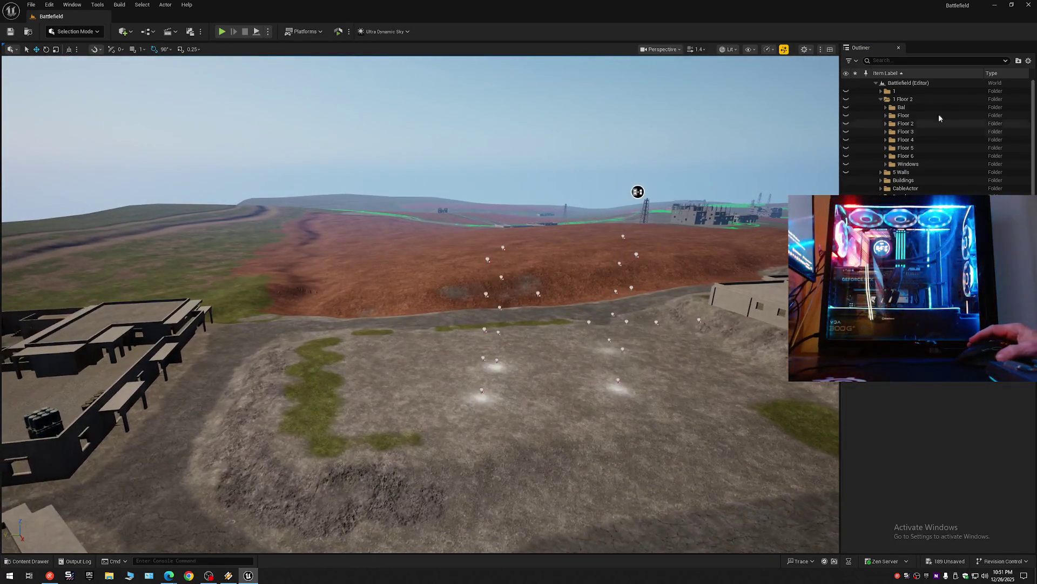
Step: Collapse the Outliner folder hierarchy and save the current level changes
click(1028, 60)
click(972, 101)
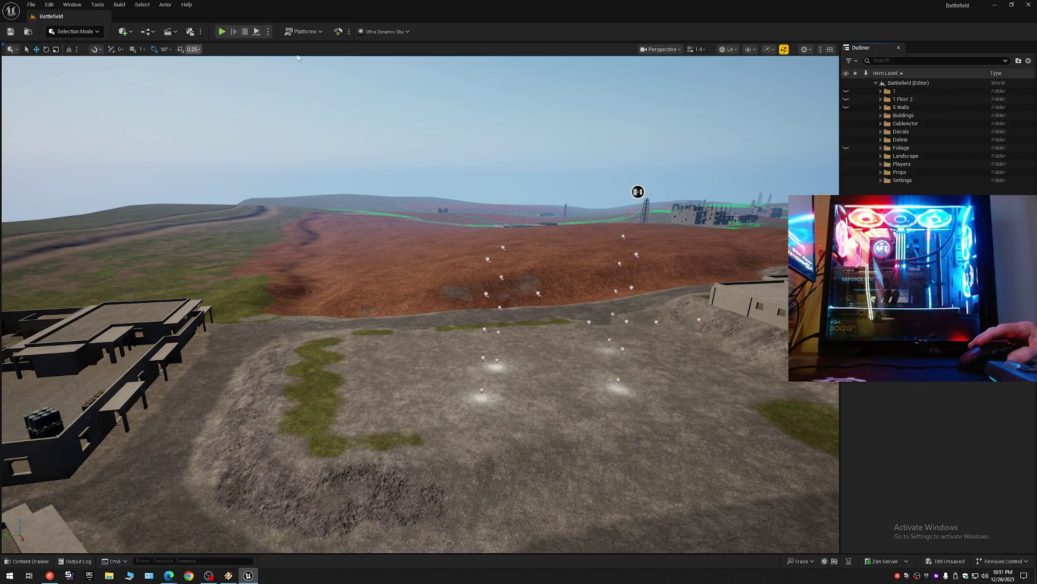
click(10, 32)
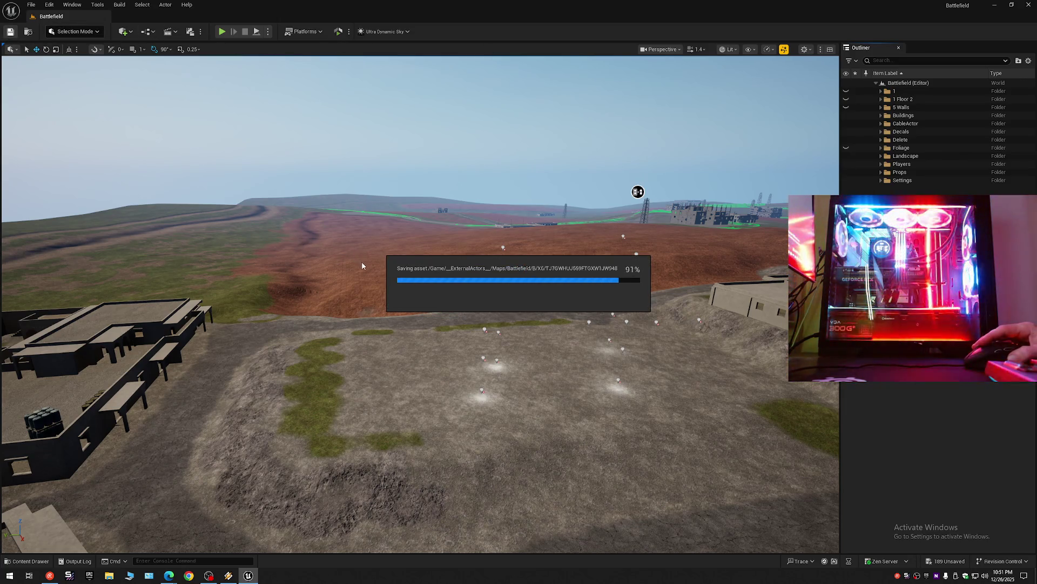
drag(361, 261, 435, 405)
mouse_move(419, 325)
mouse_down()
mouse_move(421, 244)
mouse_move(381, 244)
mouse_up()
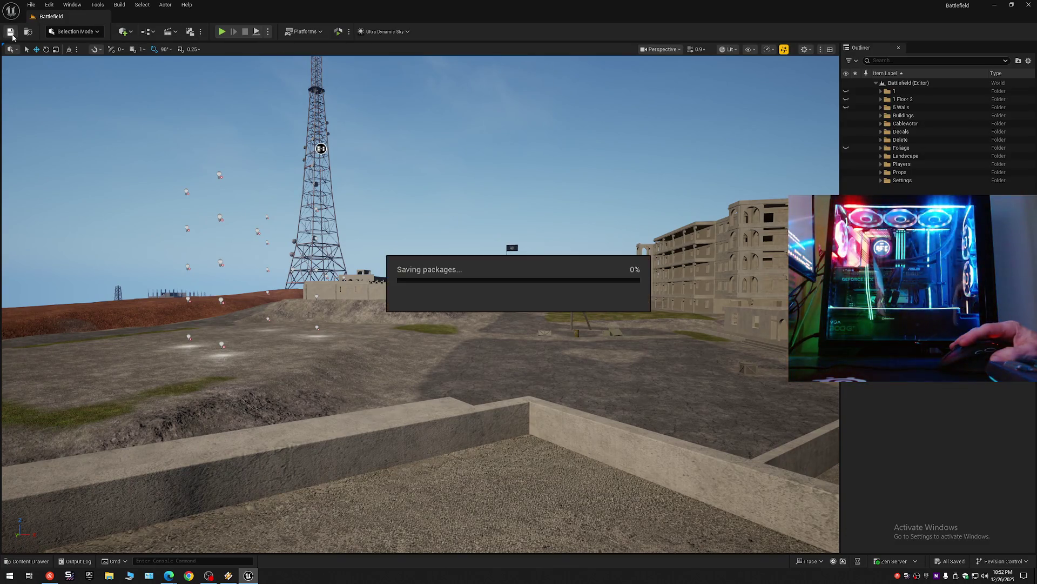
Step: Save the level as Battlefield via Save Current Level As, overwriting the existing asset
click(31, 5)
click(60, 104)
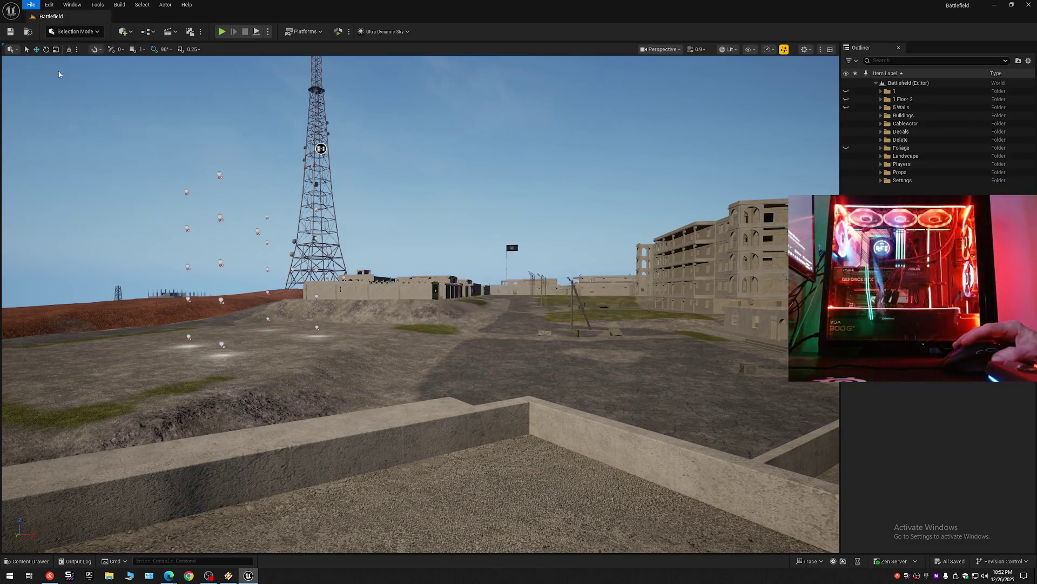
click(31, 5)
click(49, 104)
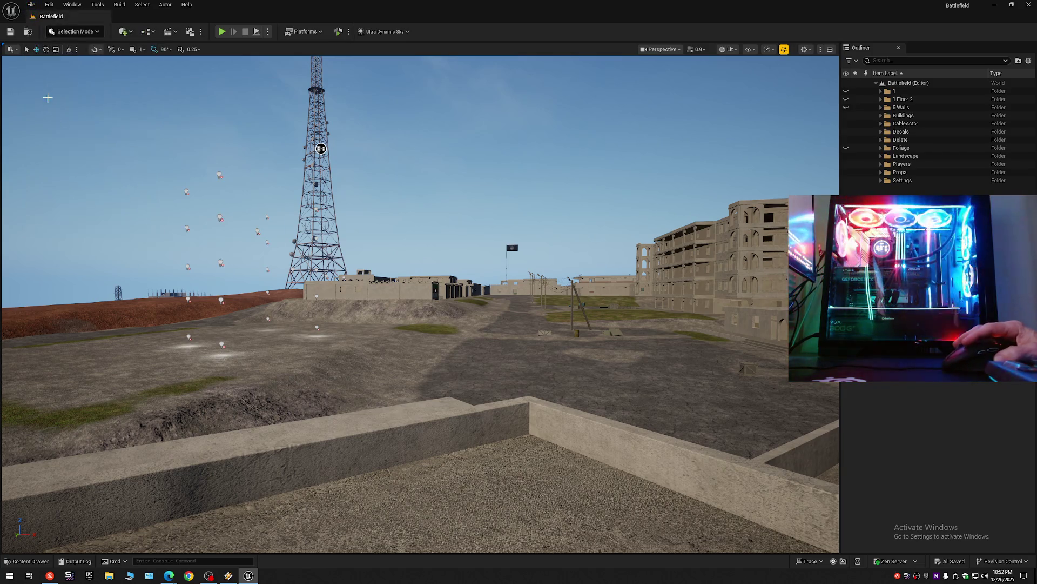
click(30, 5)
click(48, 108)
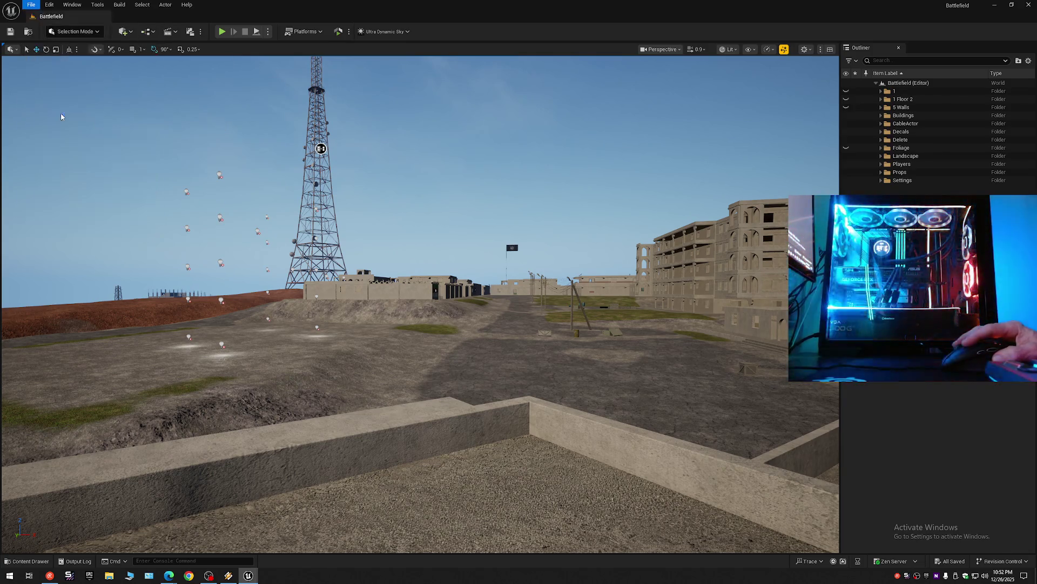
double_click(470, 227)
click(537, 297)
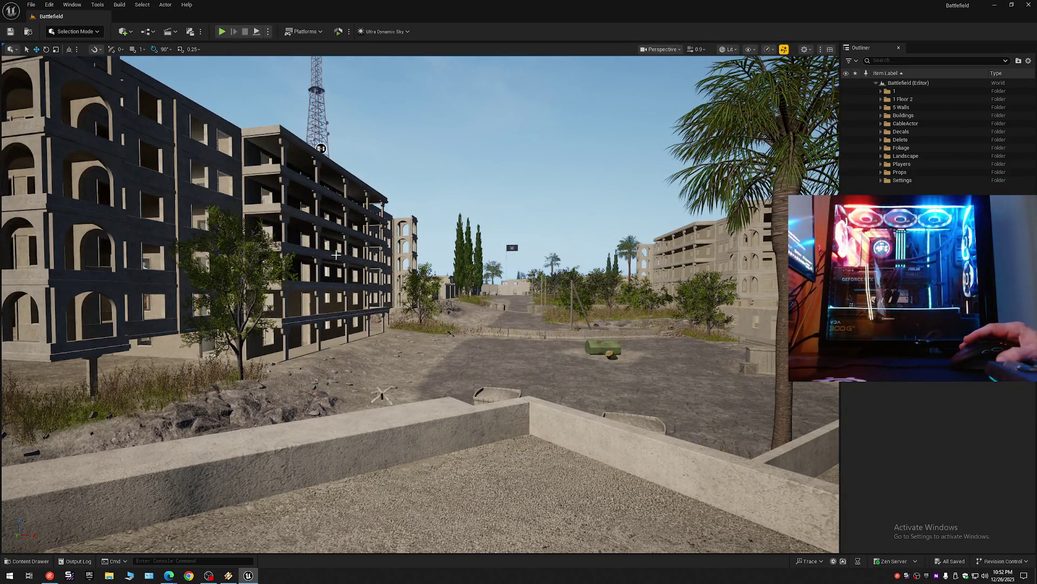
Step: Fly across the map to the dark apartment block and through its colonnade walkways
drag(419, 324, 381, 292)
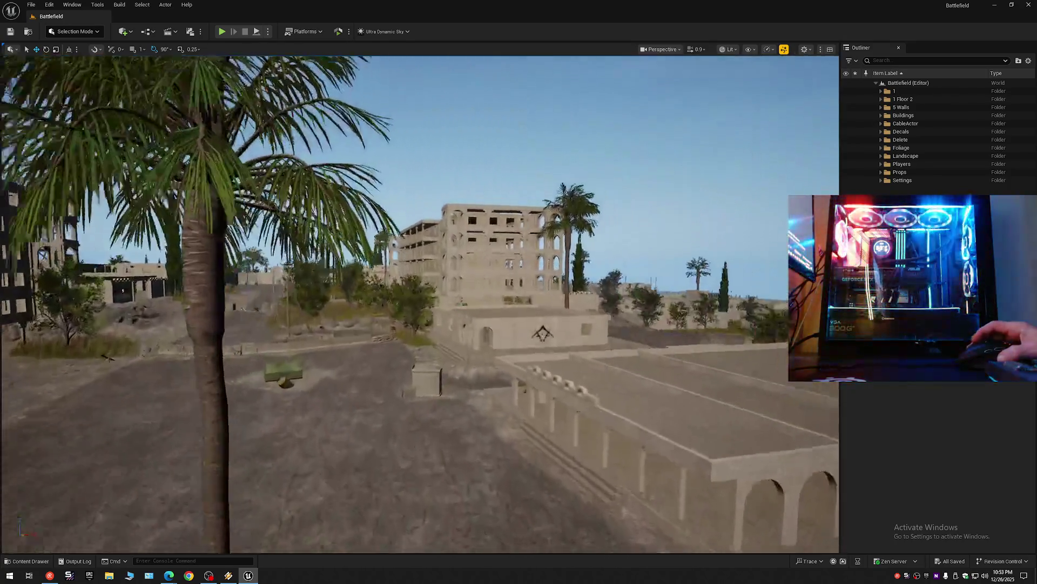
drag(494, 208, 493, 208)
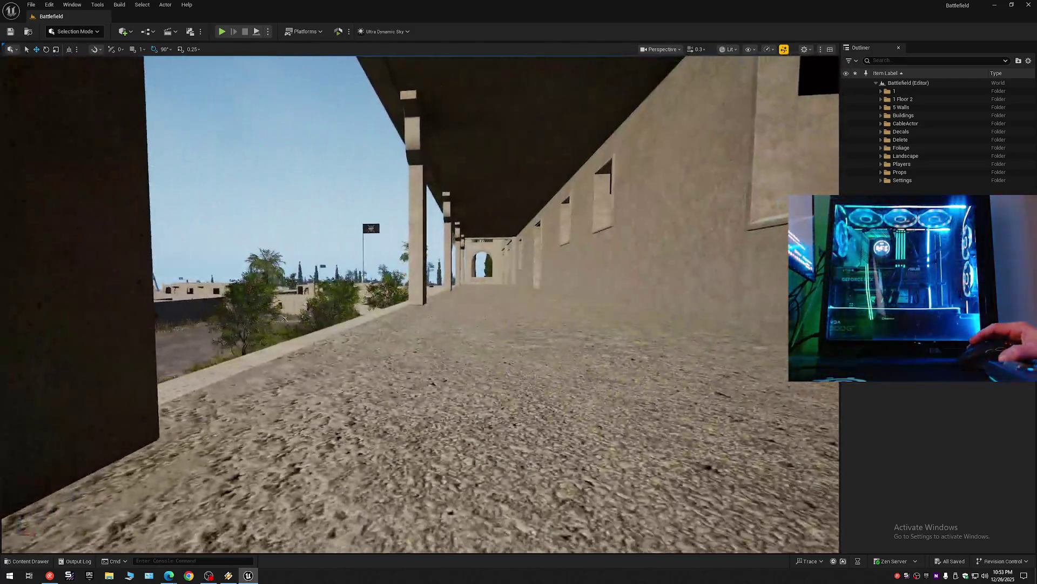
drag(493, 207, 493, 208)
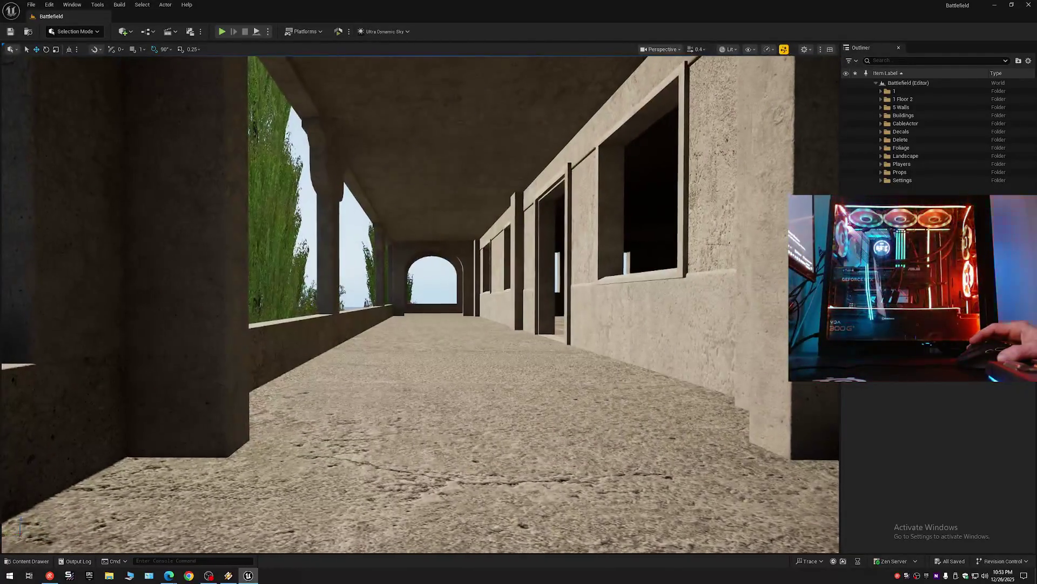
drag(494, 207, 494, 207)
drag(320, 241, 320, 241)
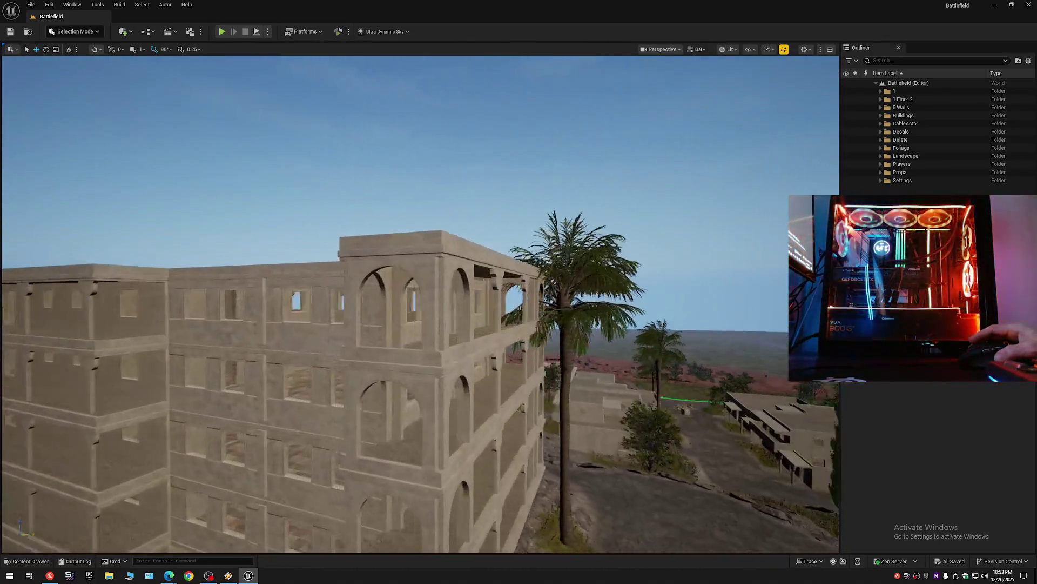
drag(321, 240, 320, 240)
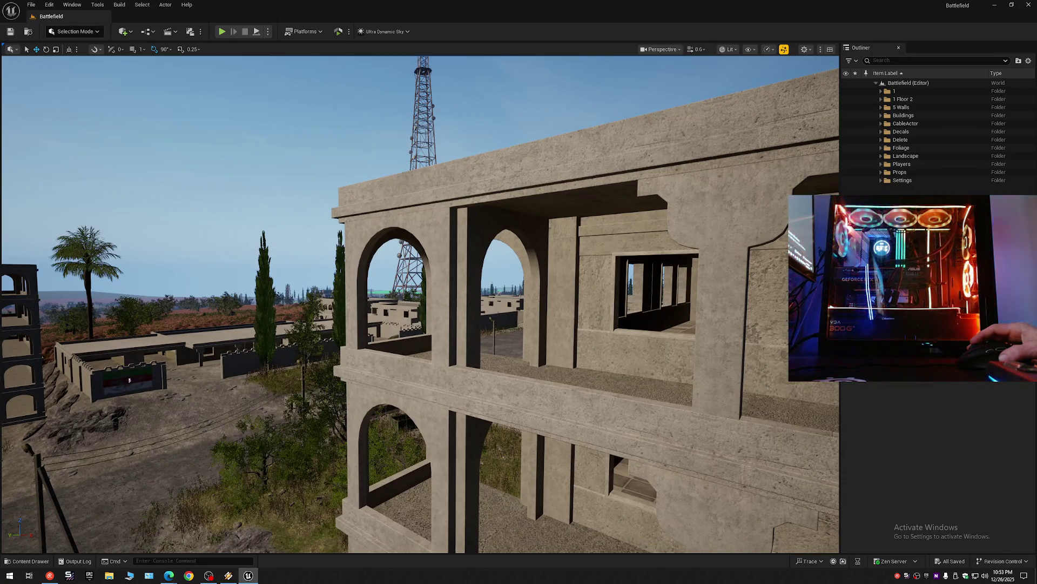
drag(321, 241, 321, 241)
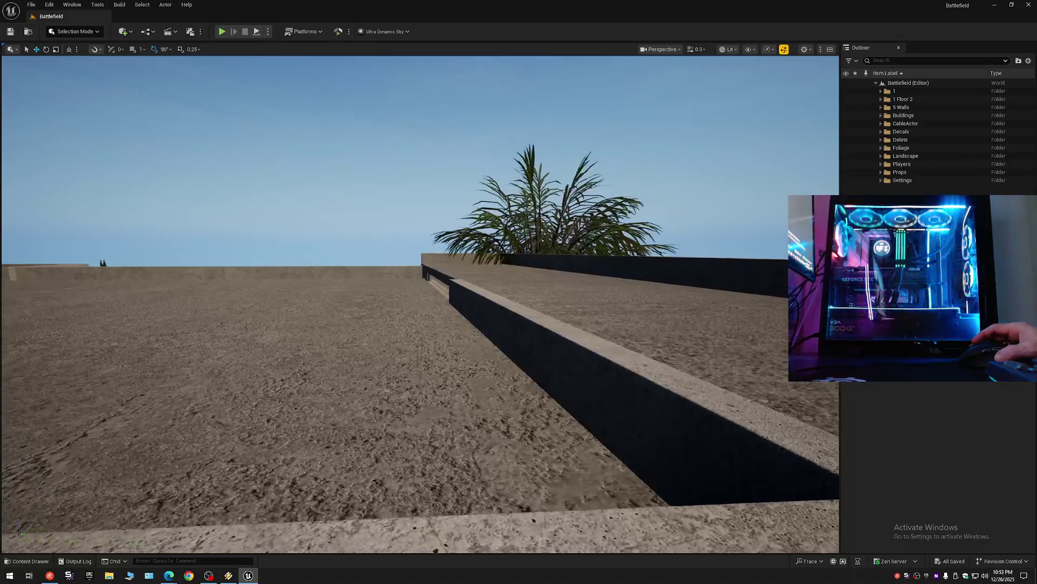
drag(320, 240, 320, 241)
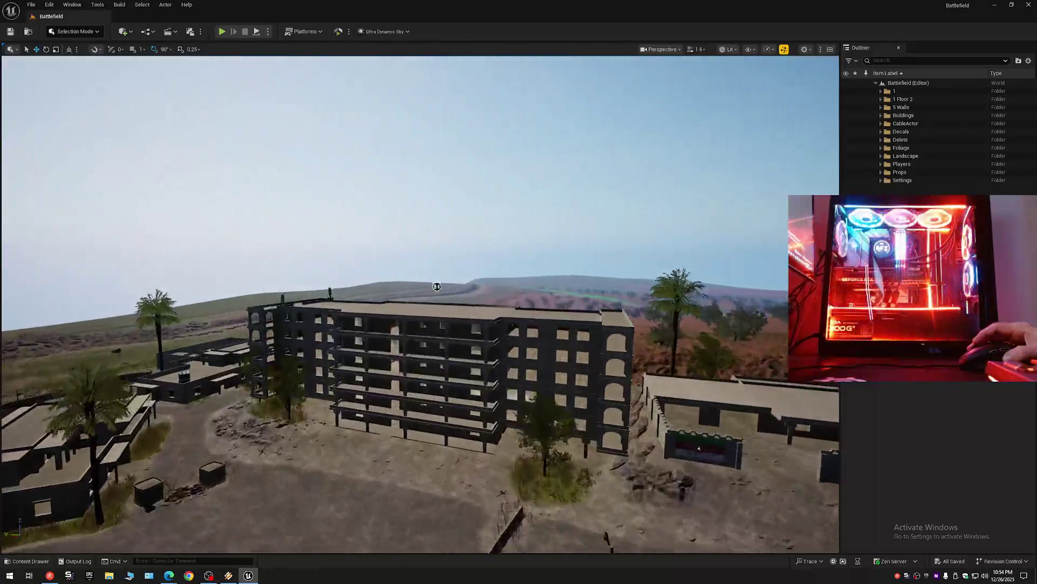
Step: Fly over the rooftop to the arched wall and into the tiled room beside the window openings
drag(436, 284, 416, 334)
drag(386, 478, 340, 487)
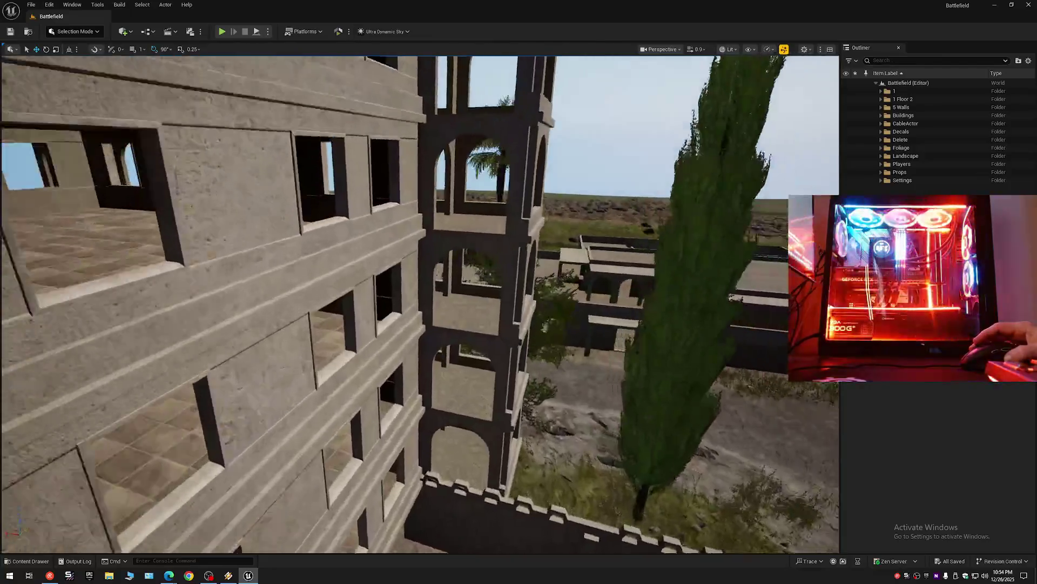
mouse_move(422, 324)
mouse_down()
mouse_move(438, 308)
mouse_move(389, 357)
mouse_move(381, 300)
mouse_move(429, 324)
mouse_up()
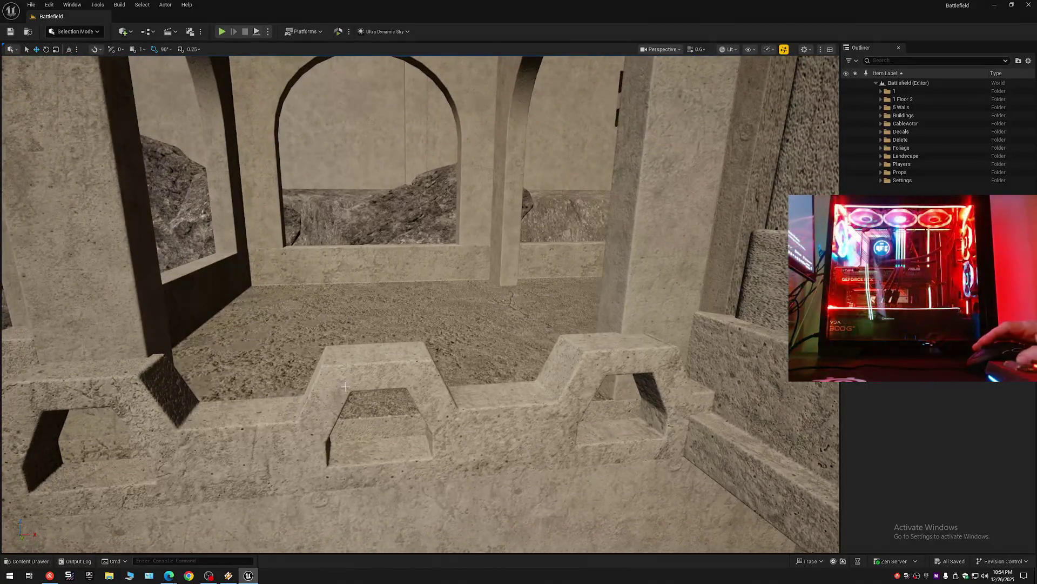
drag(392, 387, 349, 374)
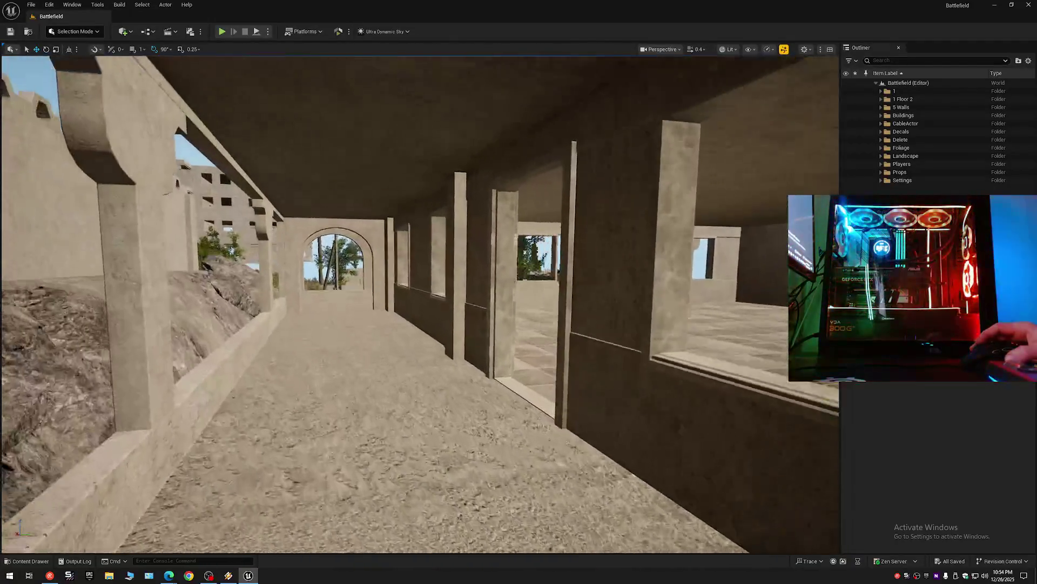
drag(405, 324, 470, 324)
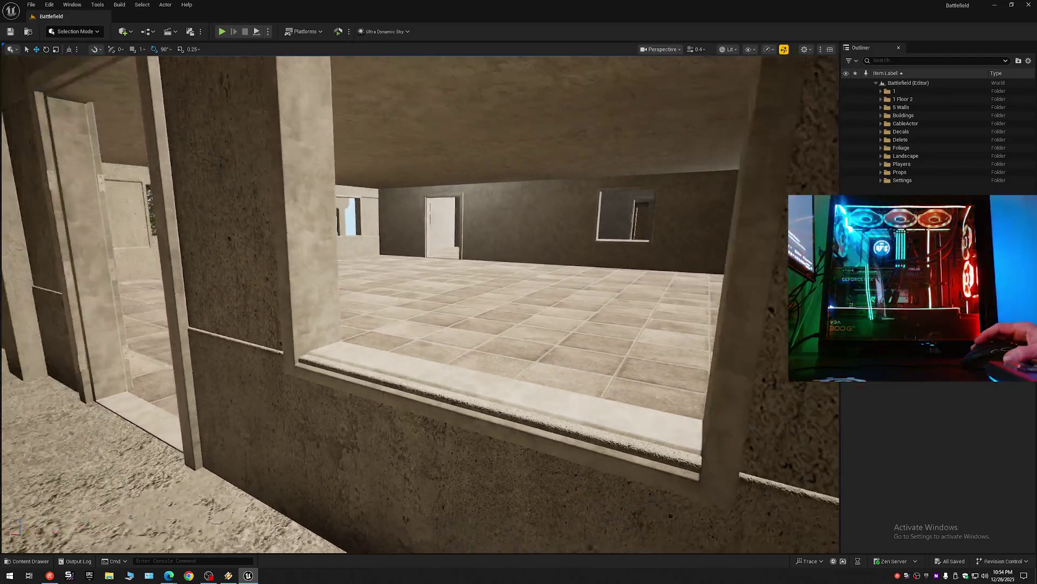
drag(422, 325, 389, 324)
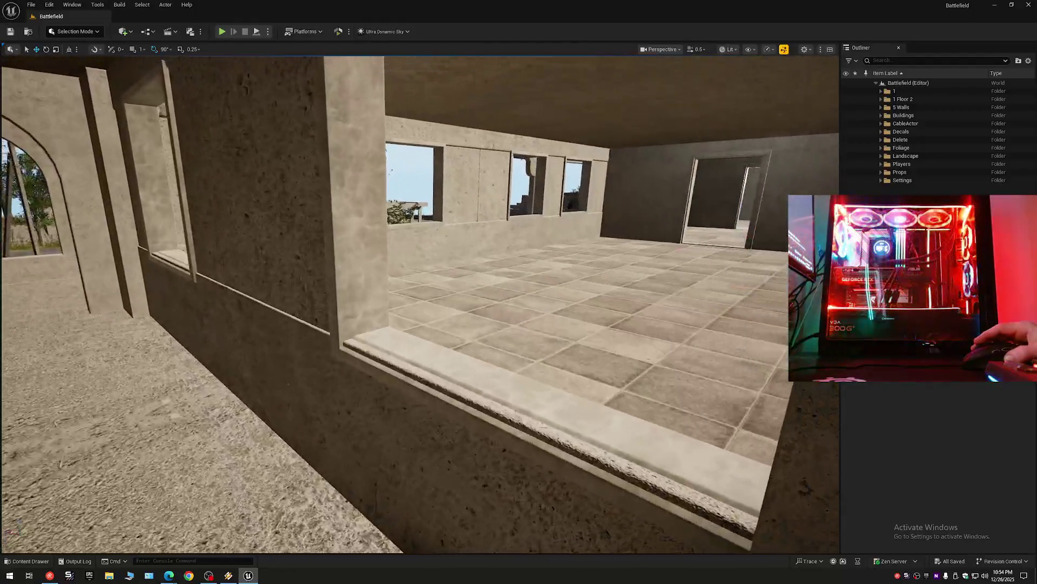
mouse_move(422, 324)
mouse_down()
mouse_move(373, 324)
mouse_move(437, 325)
mouse_move(421, 324)
mouse_move(433, 324)
mouse_move(422, 308)
mouse_move(381, 308)
mouse_move(402, 301)
mouse_move(368, 305)
mouse_move(373, 291)
mouse_up()
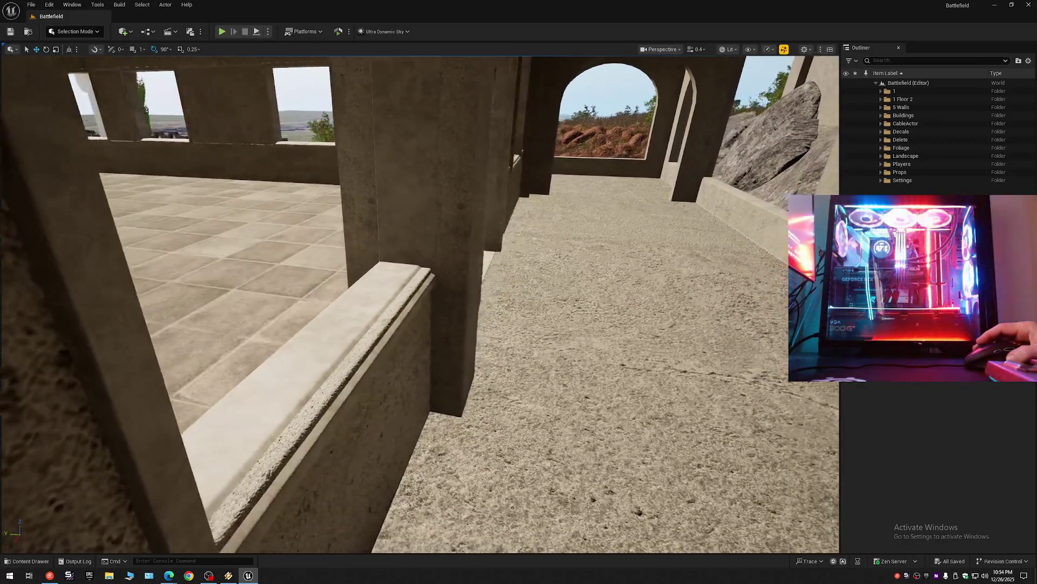
Step: Select the window frame, check its fit from both sides and undo the accidental nudge
click(363, 366)
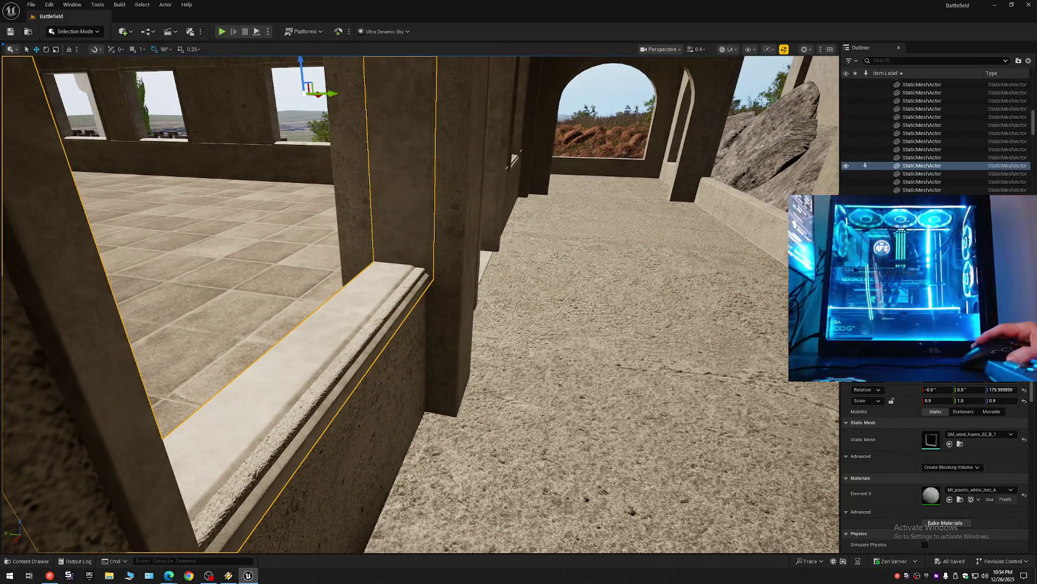
drag(363, 367, 363, 345)
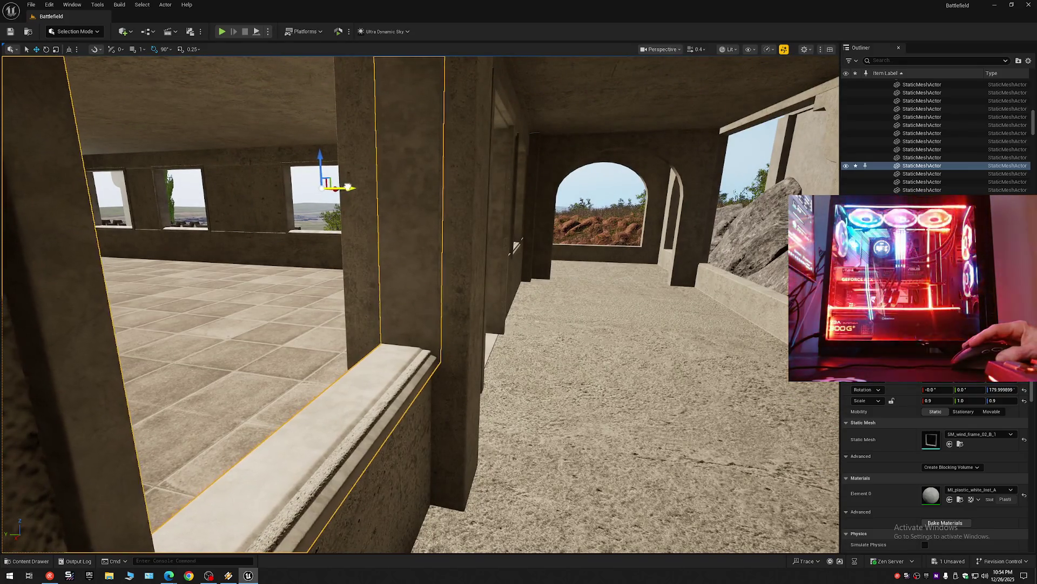
key(a)
key(d)
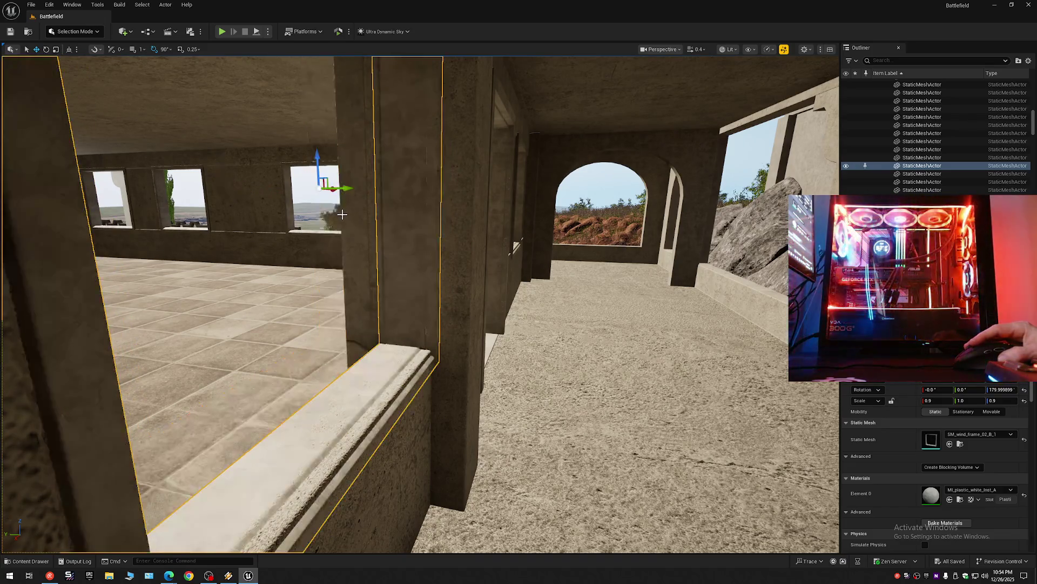
key(ctrl+z)
key(w)
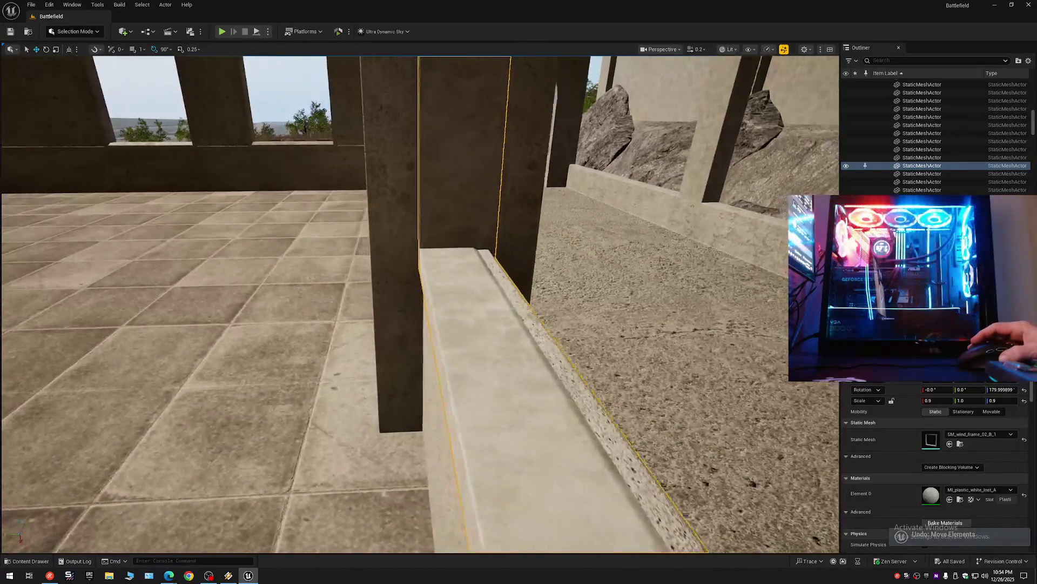
key(s)
Step: Fly through the room and out past the sill, then select the next frame StaticMeshActor364
key(w)
key(w)
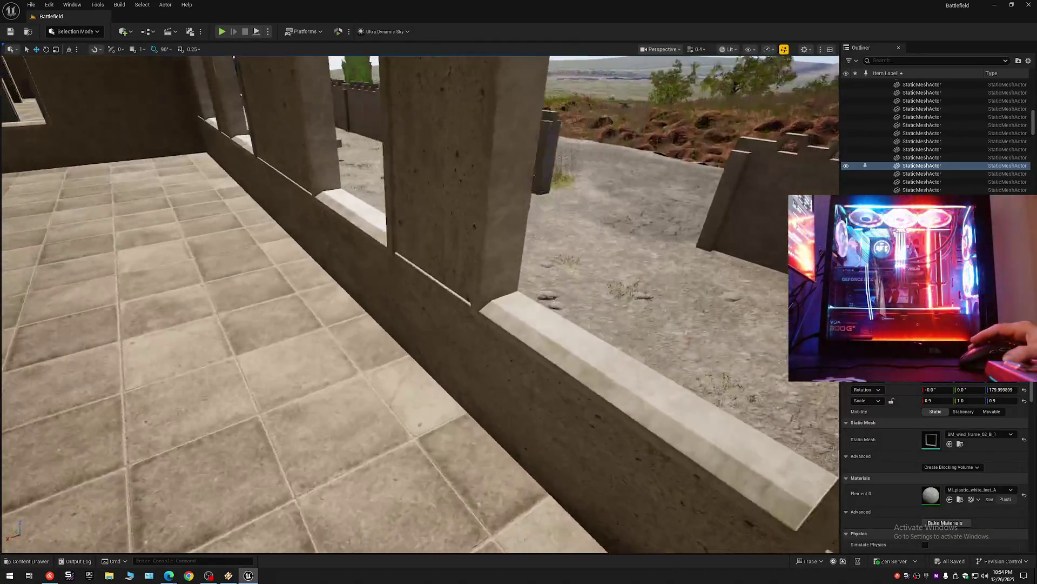
key(a)
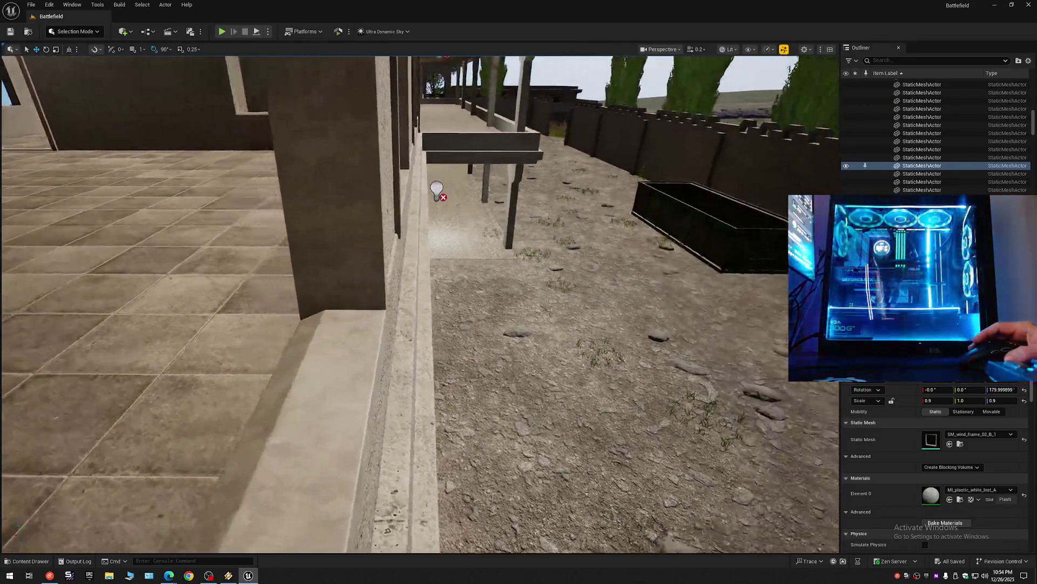
key(w)
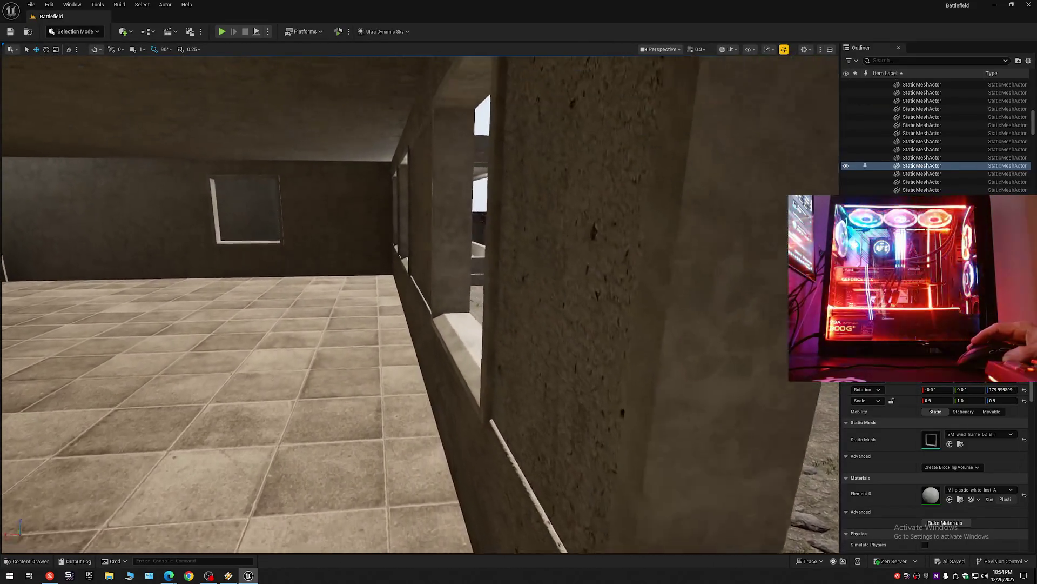
key(w)
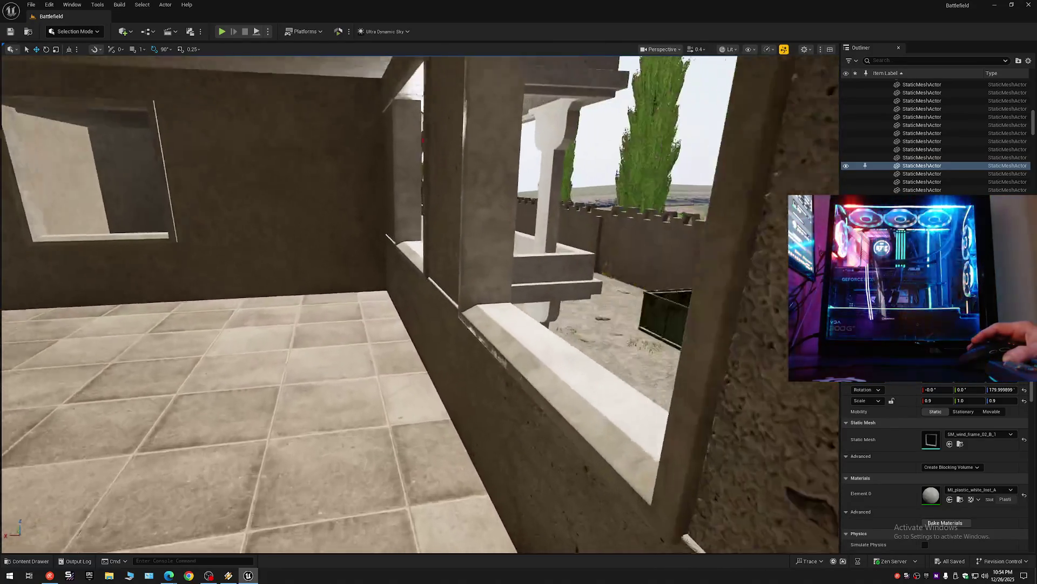
key(a)
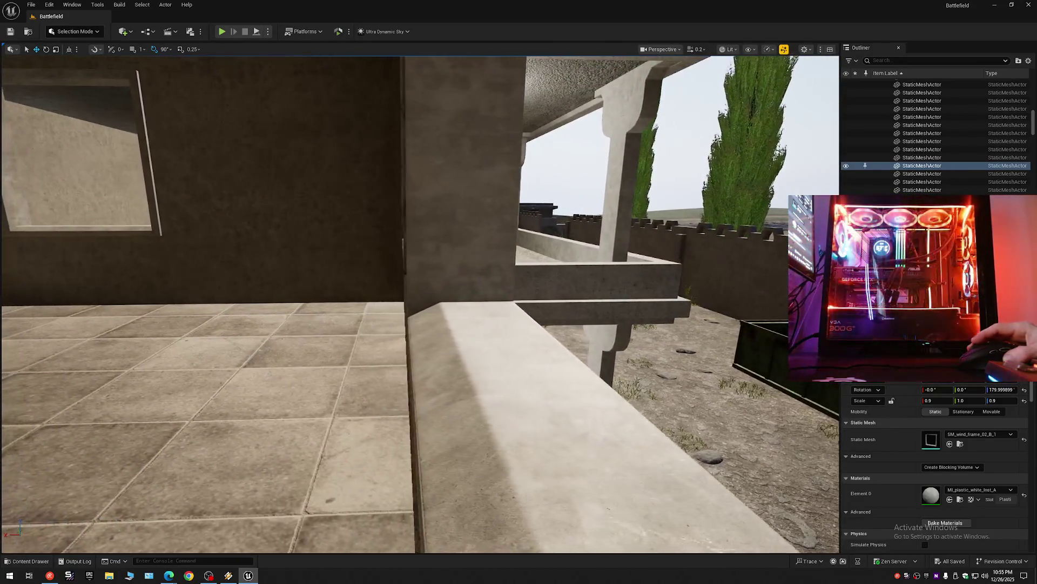
key(w)
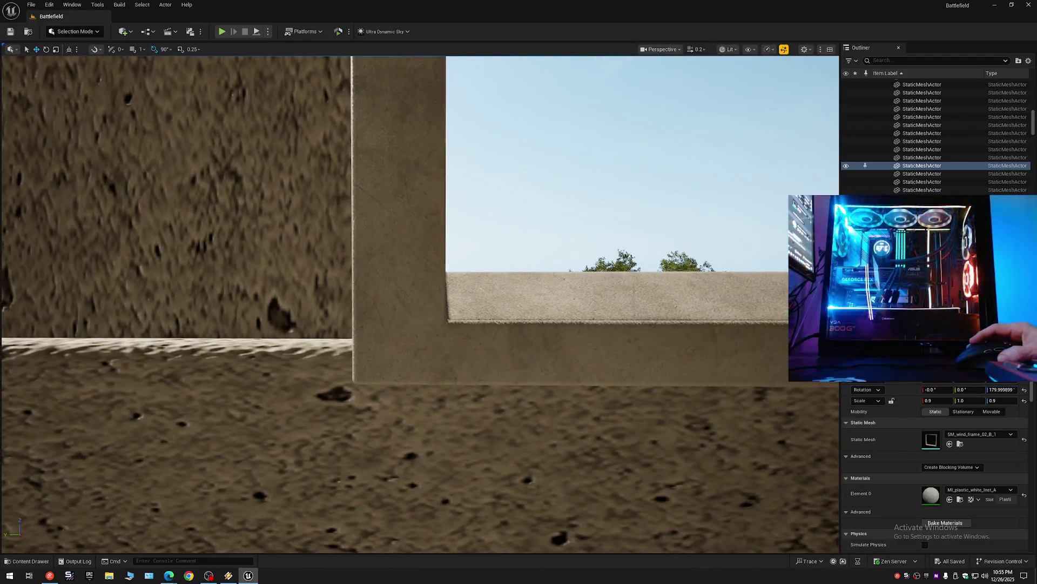
key(w)
click(459, 331)
key(w)
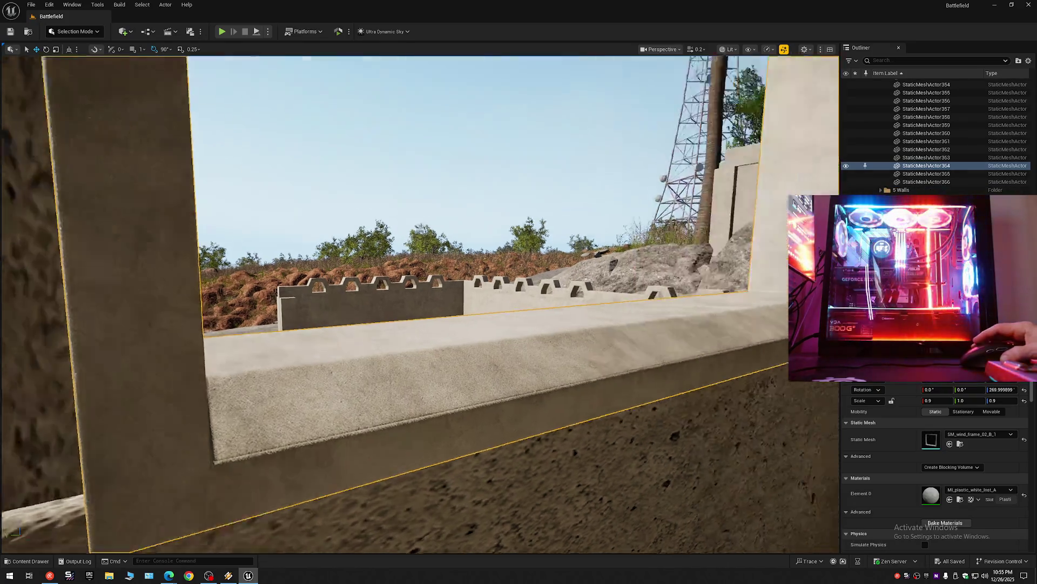
key(w)
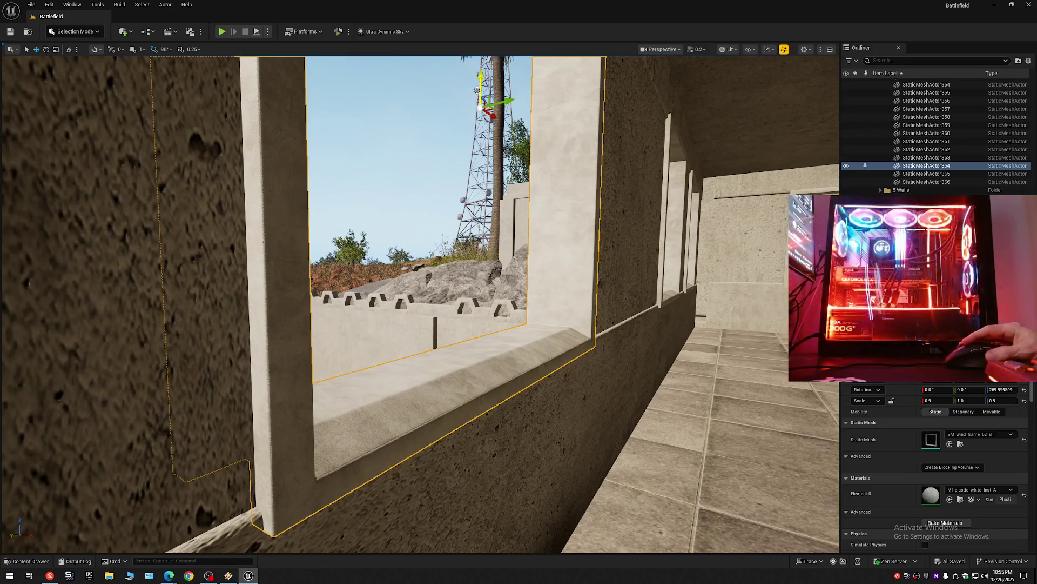
key(ctrl+z)
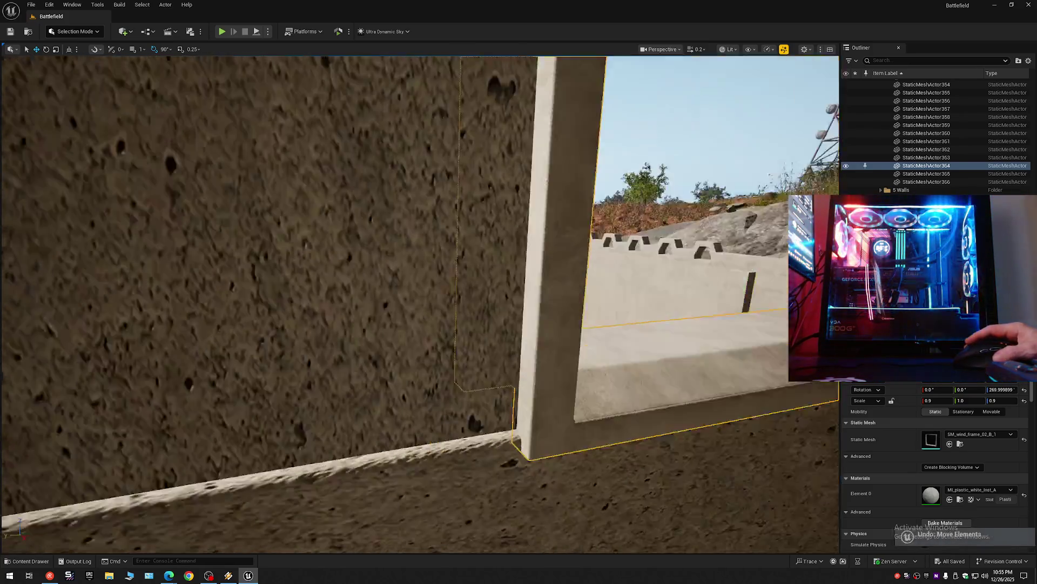
key(w)
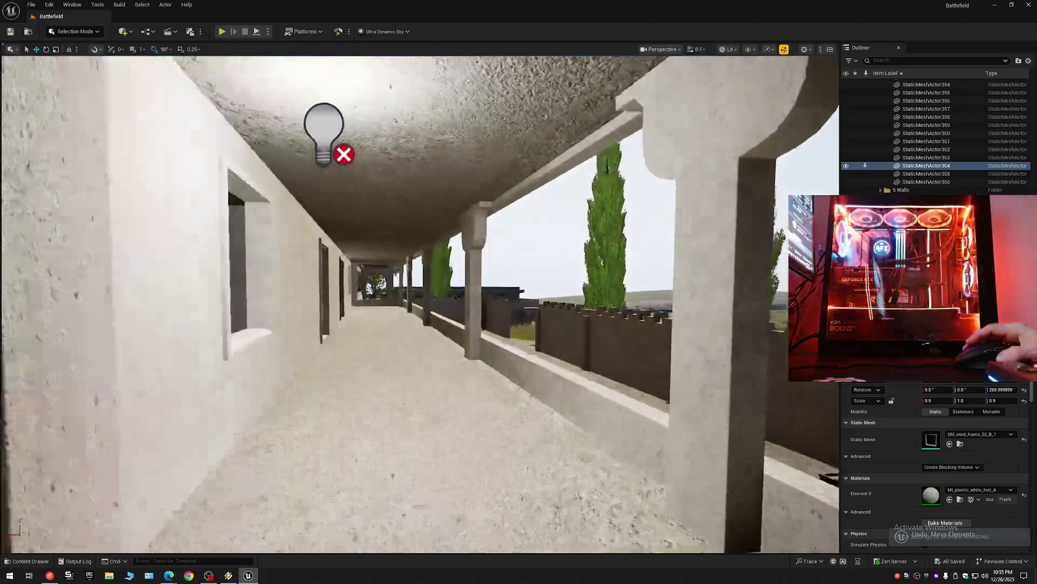
key(w)
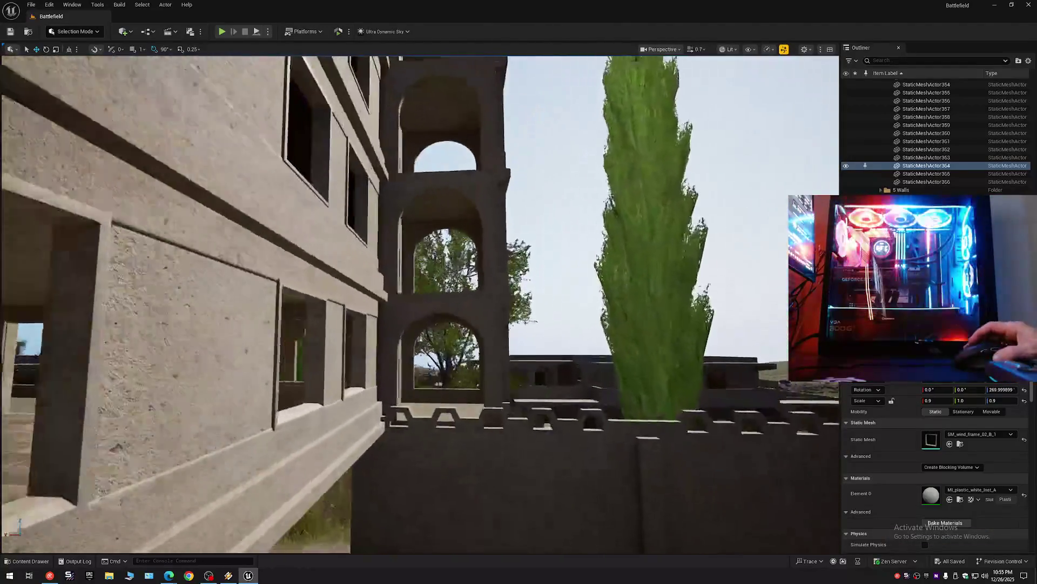
key(w)
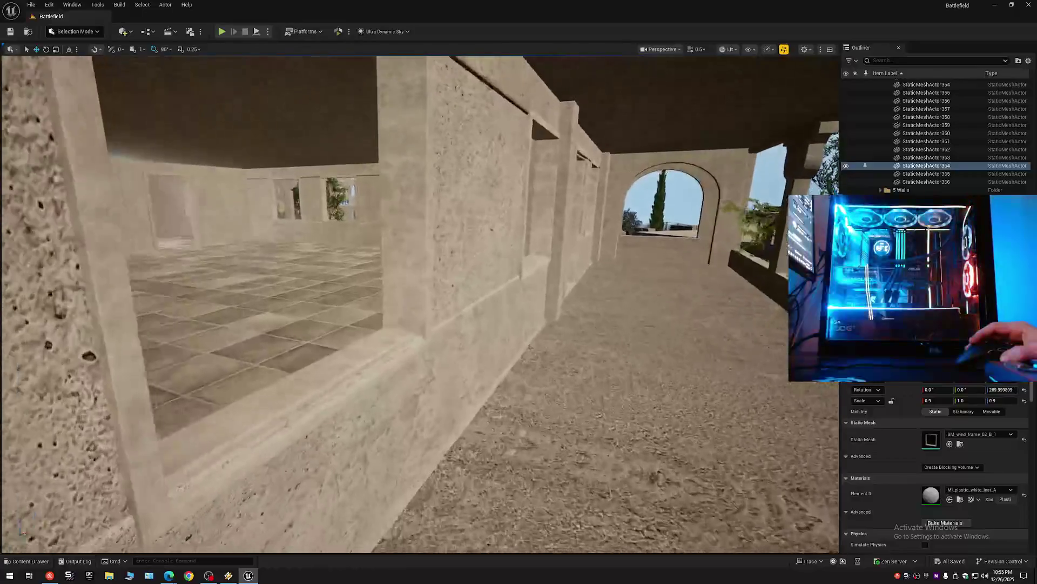
key(w)
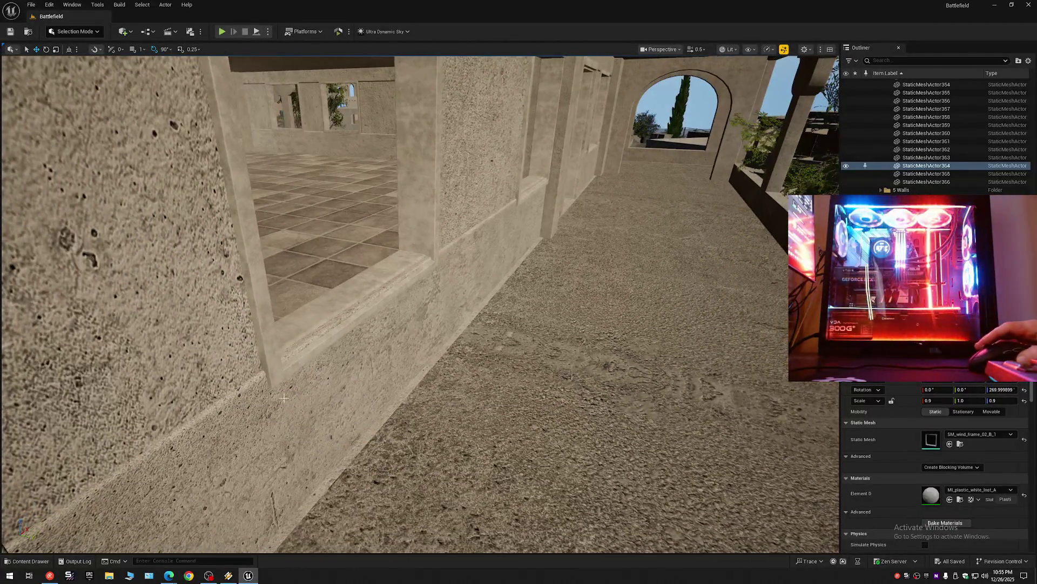
key(w)
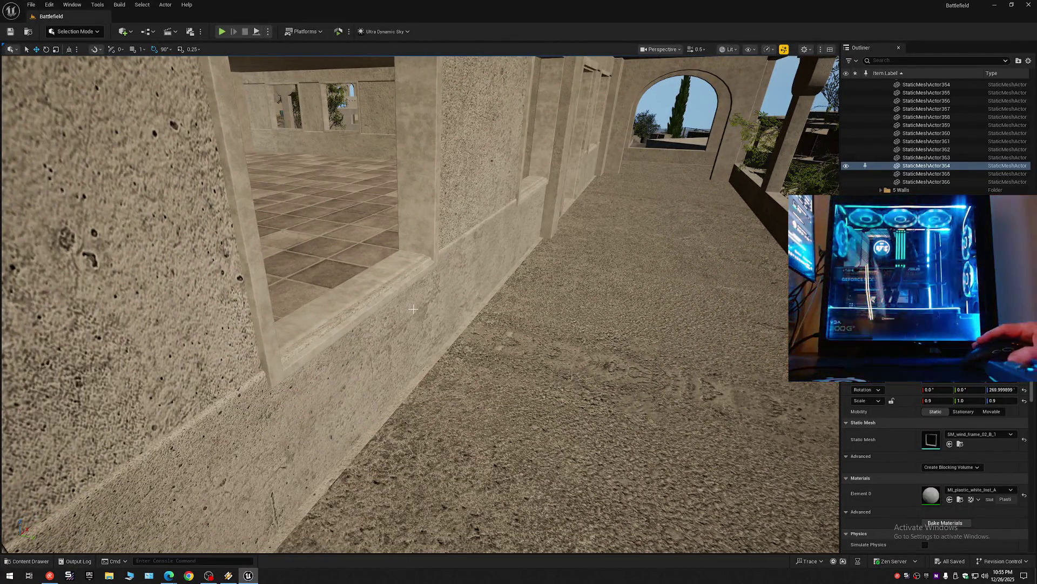
key(w)
key(w)
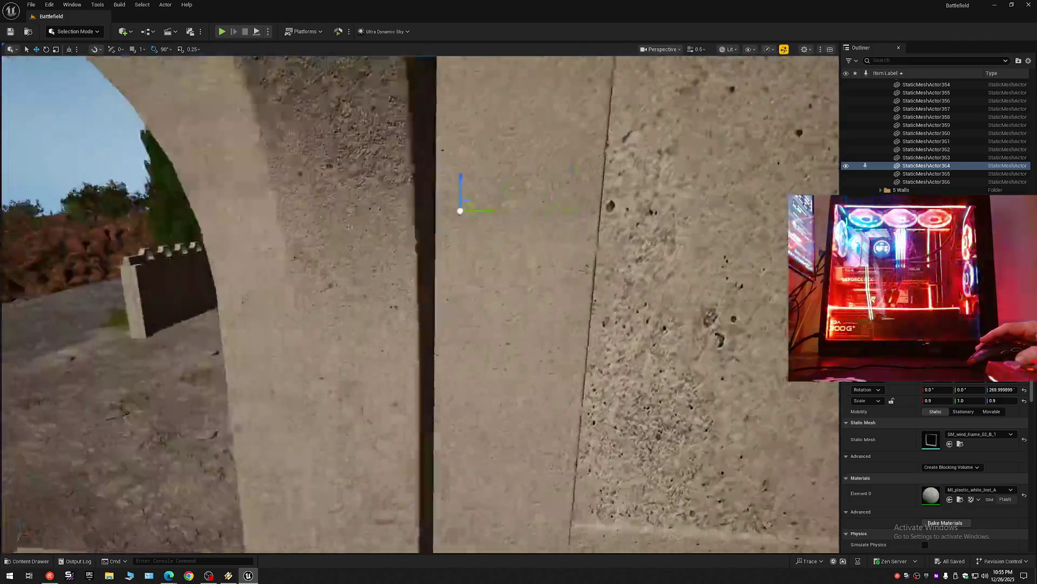
key(w)
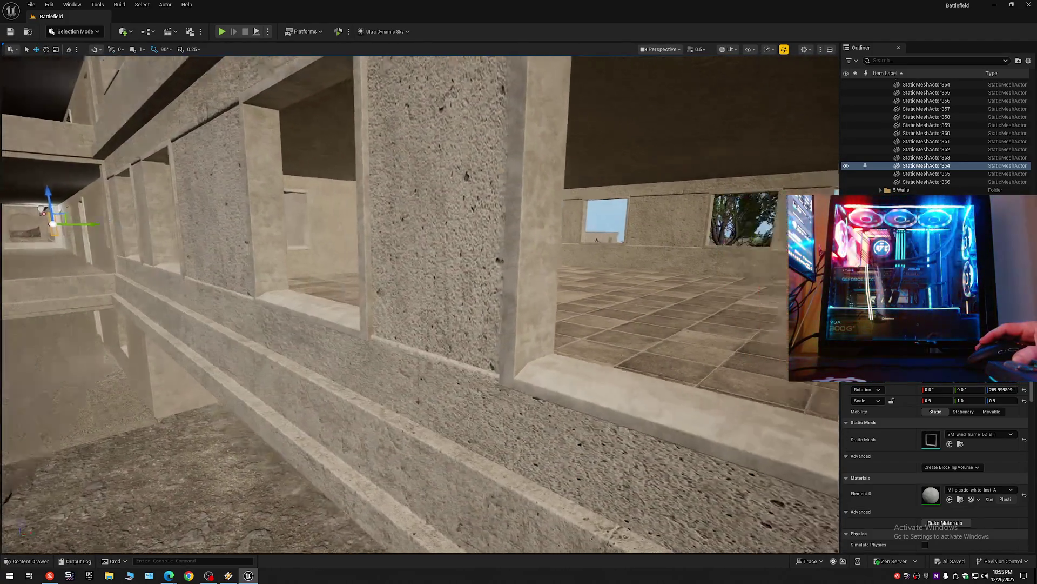
key(w)
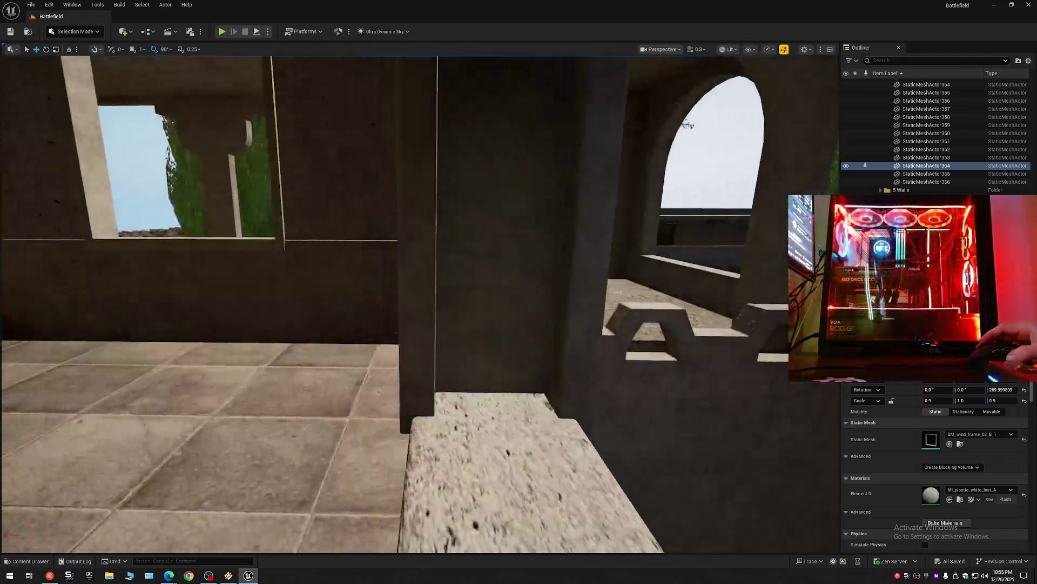
key(w)
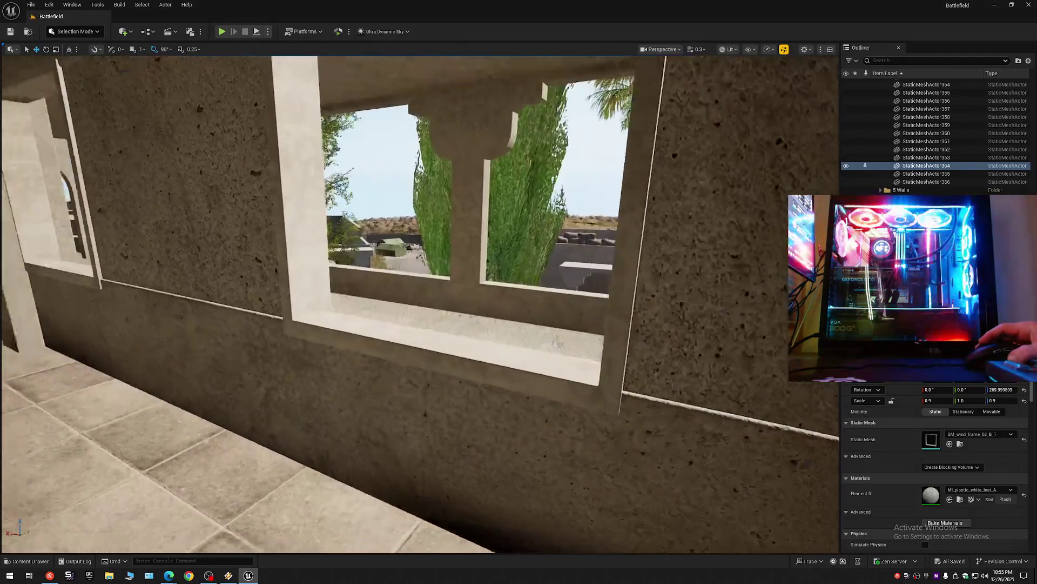
key(w)
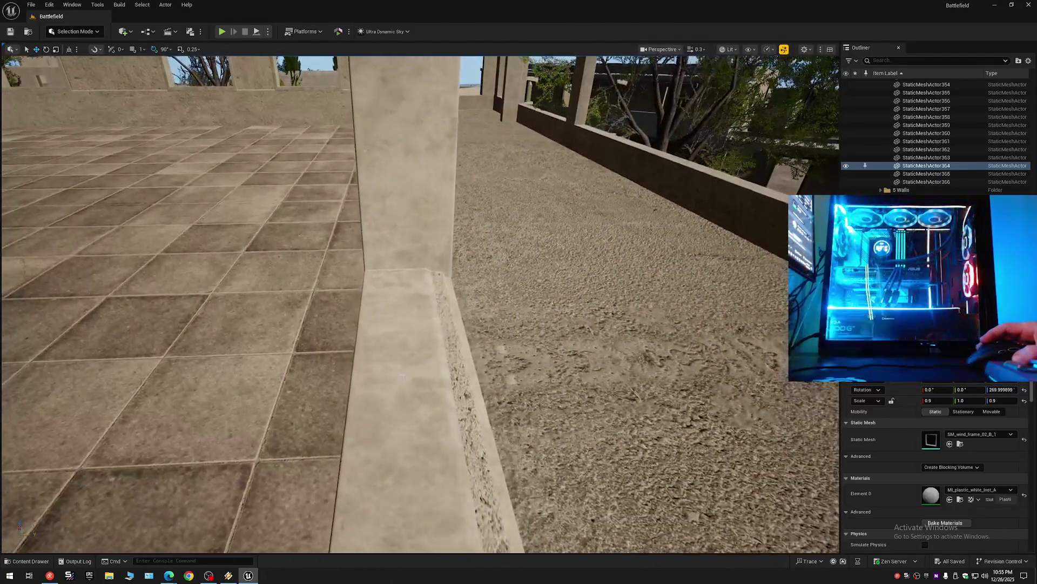
key(f)
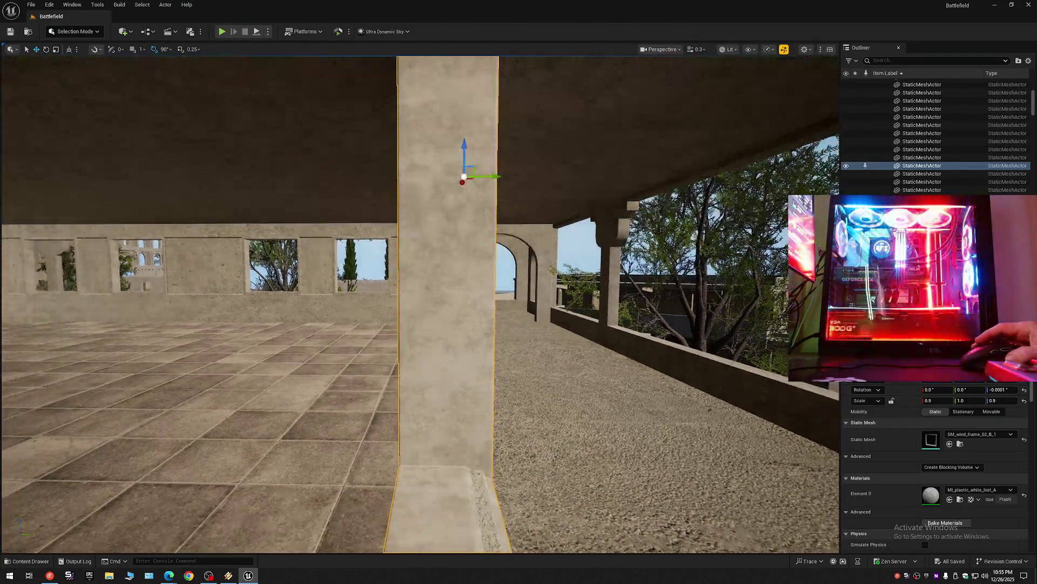
drag(450, 235, 453, 236)
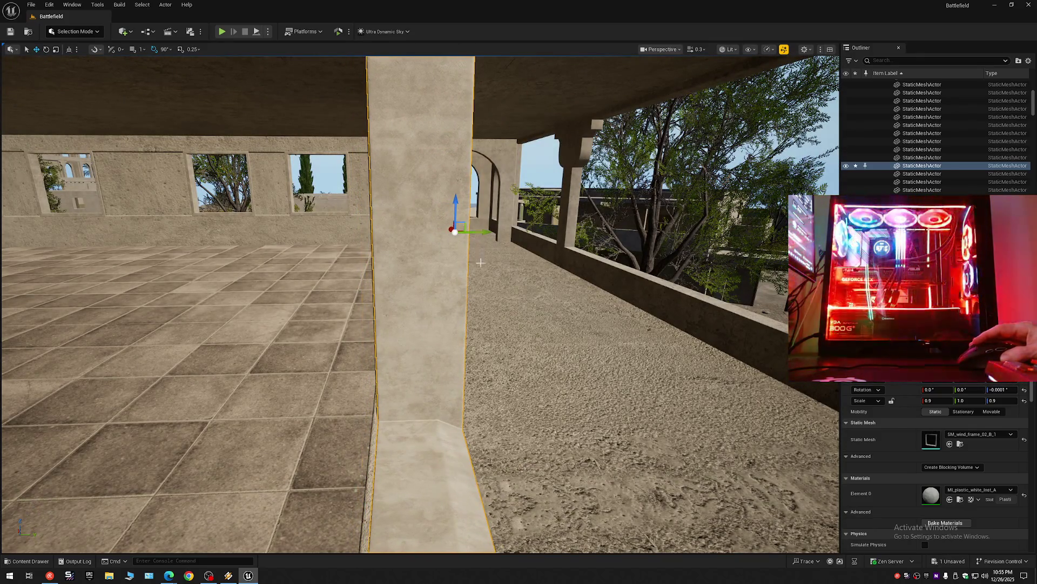
key(w)
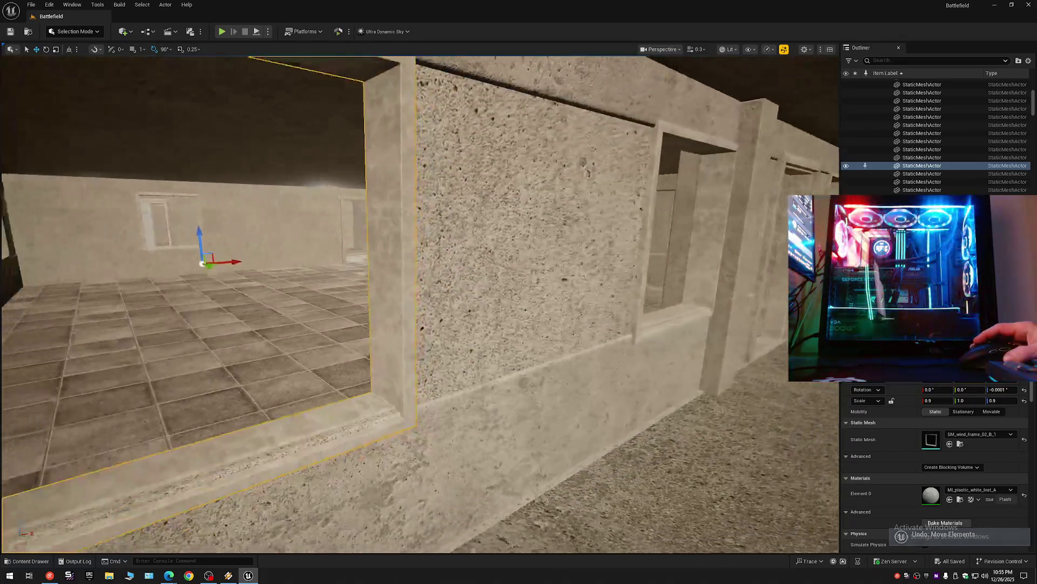
key(a)
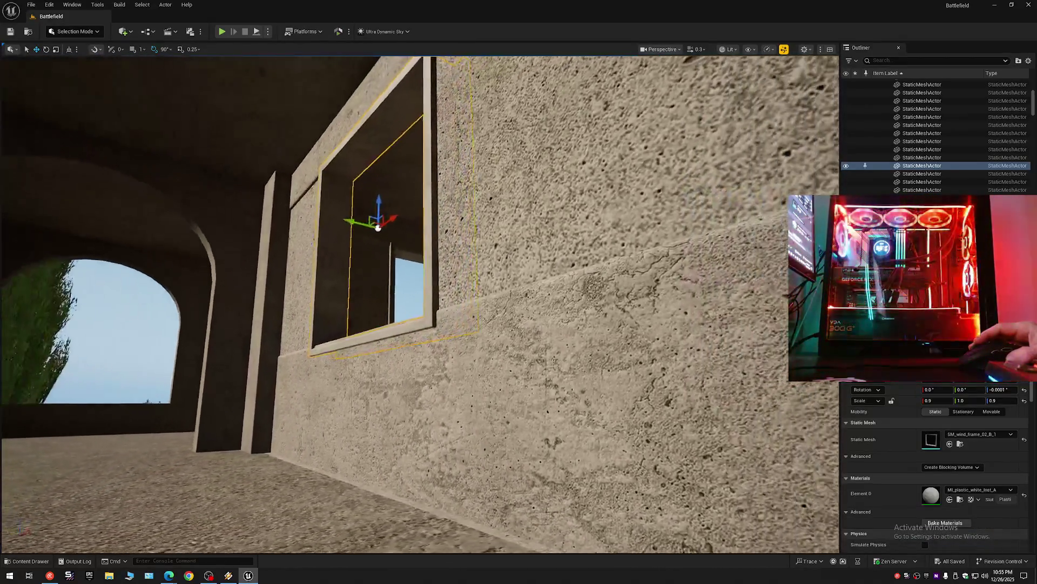
key(d)
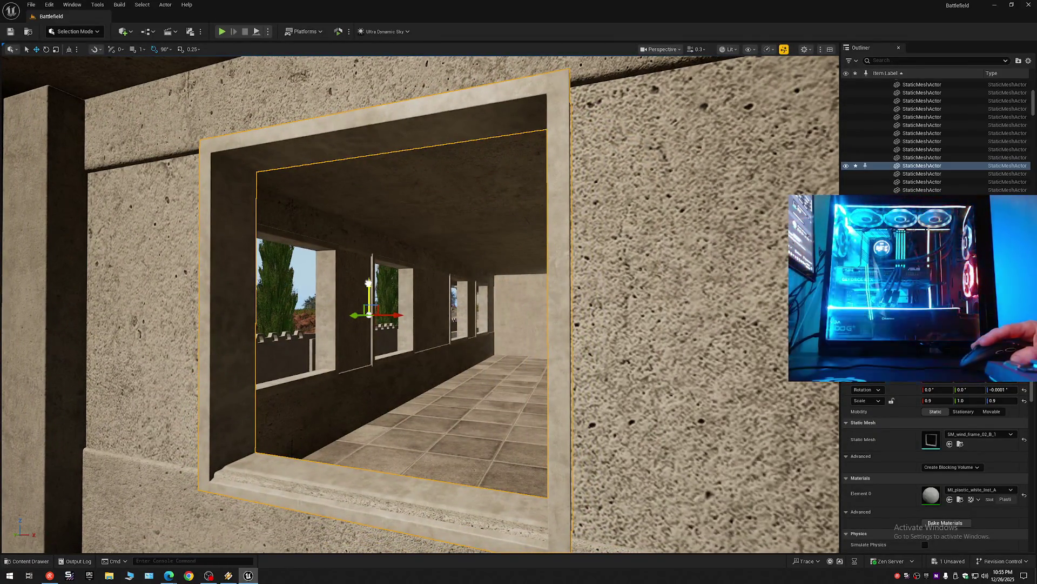
drag(369, 282, 370, 275)
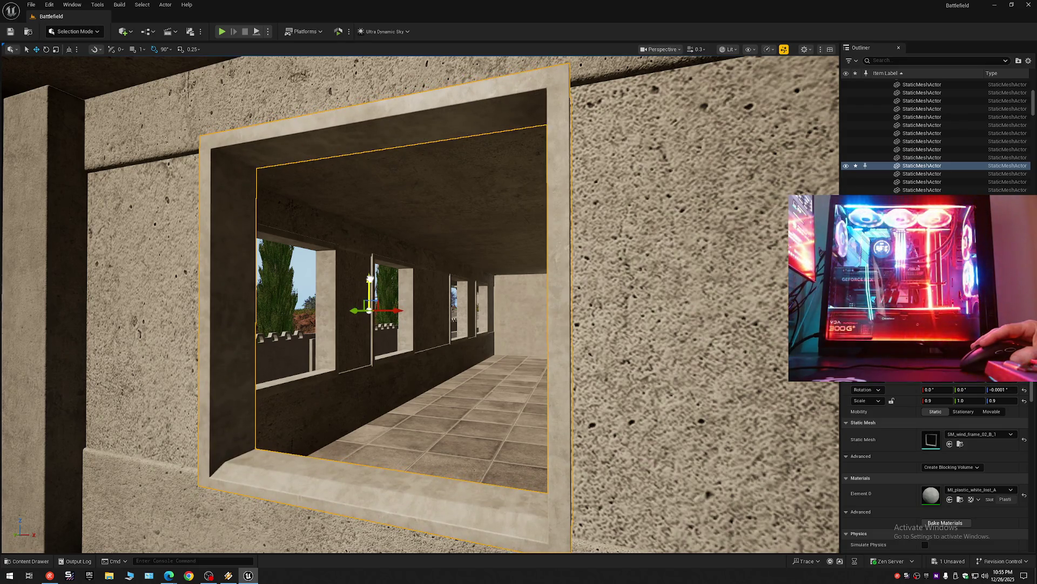
key(ctrl+z)
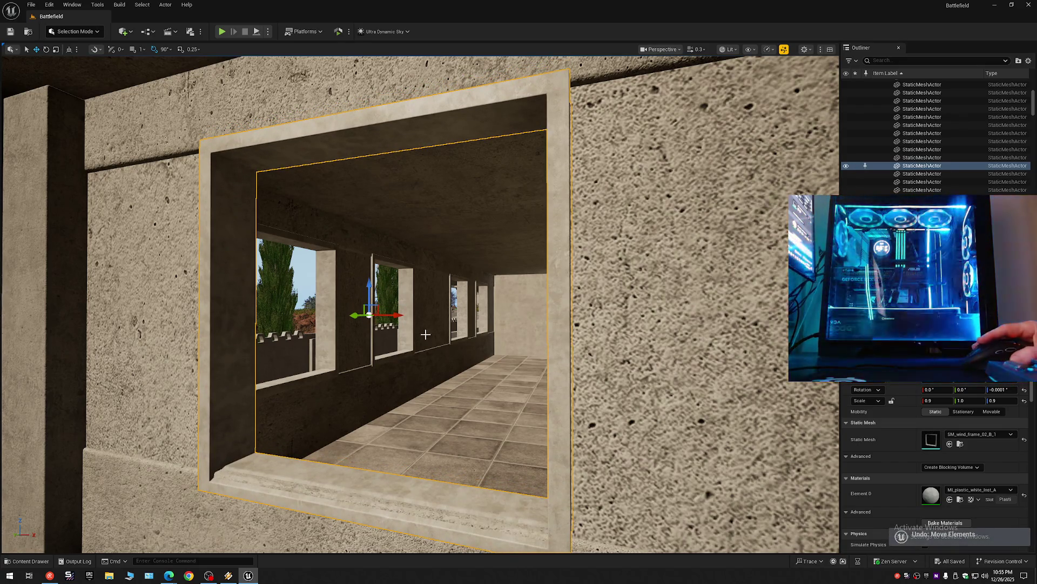
key(w)
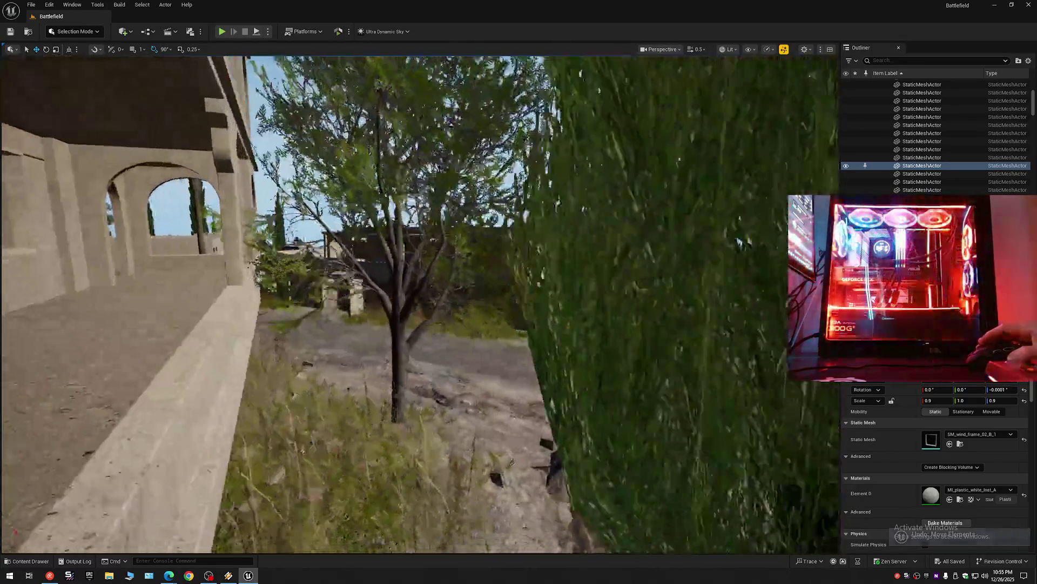
key(s)
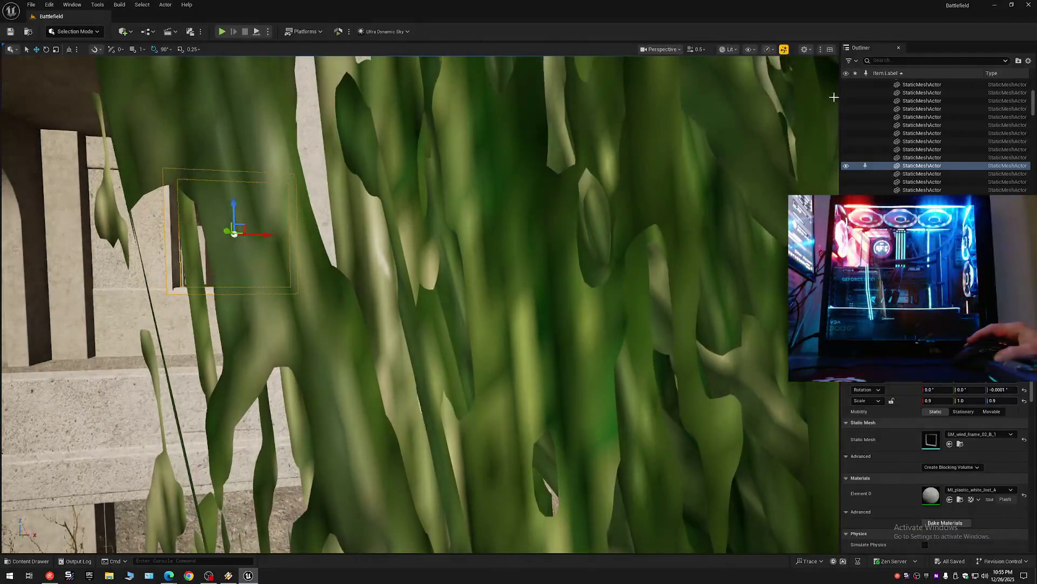
Step: Hide the Foliage folder and the Bal group under 1 Floor 2 in the Outliner
click(1028, 62)
click(891, 108)
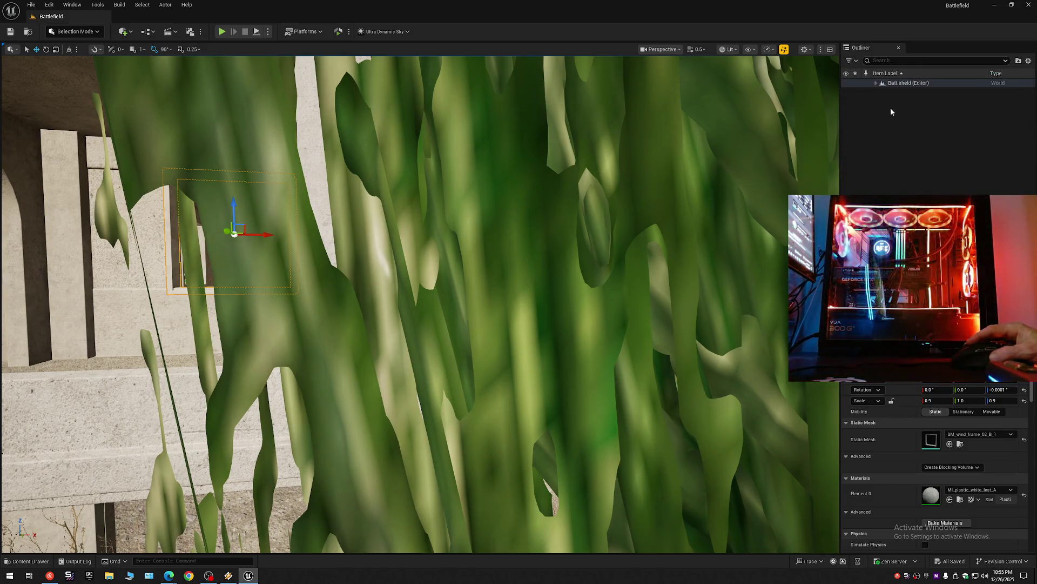
click(876, 83)
mouse_move(902, 156)
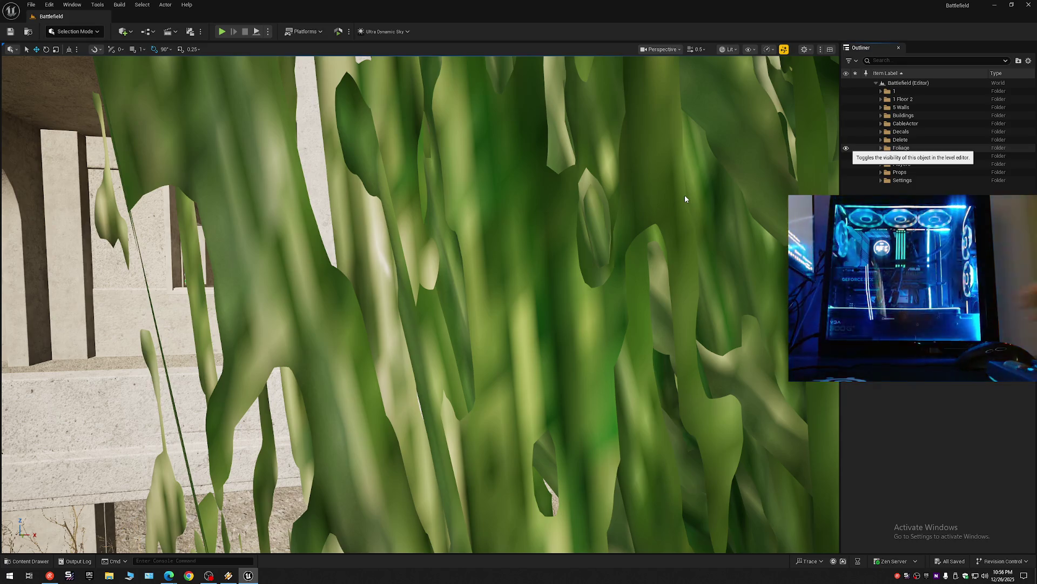
click(846, 148)
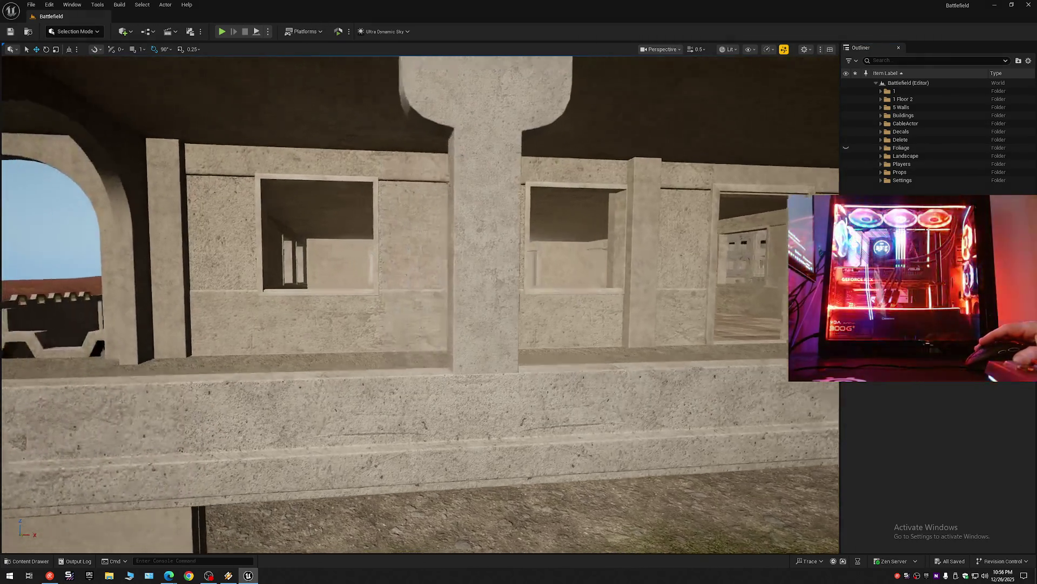
mouse_move(903, 99)
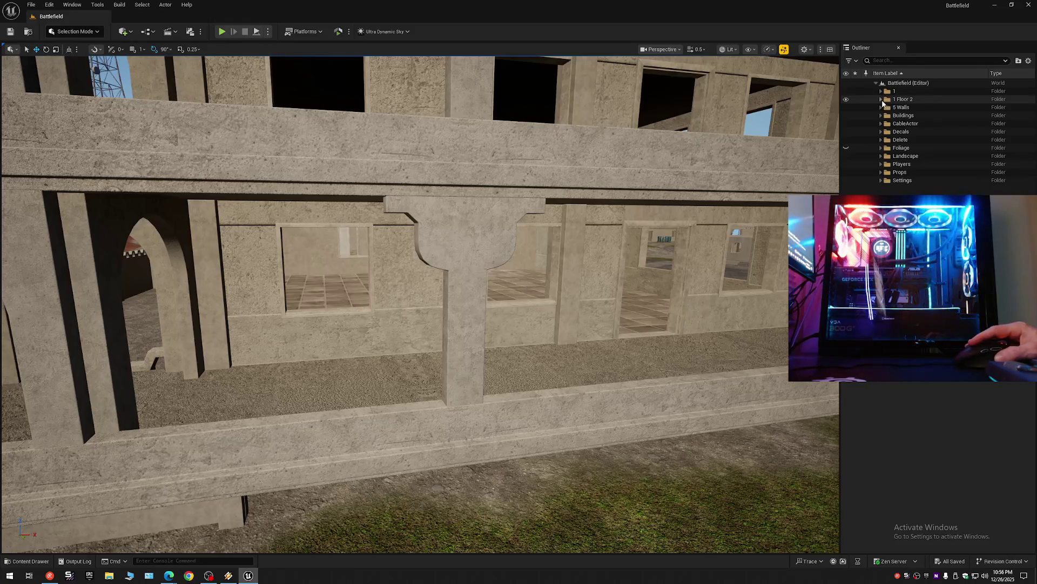
click(881, 98)
click(846, 107)
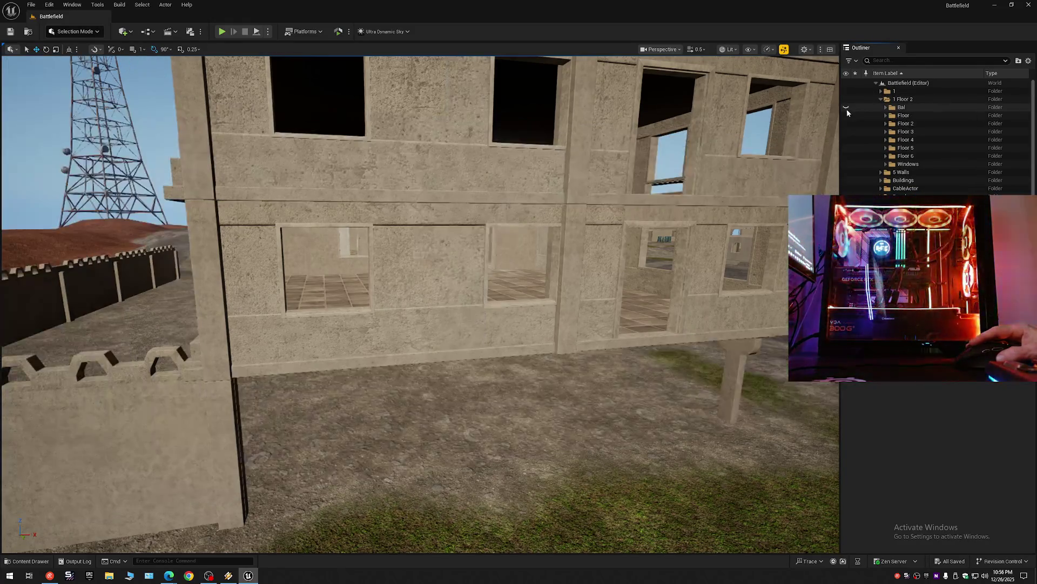
scroll(459, 355, up, 2)
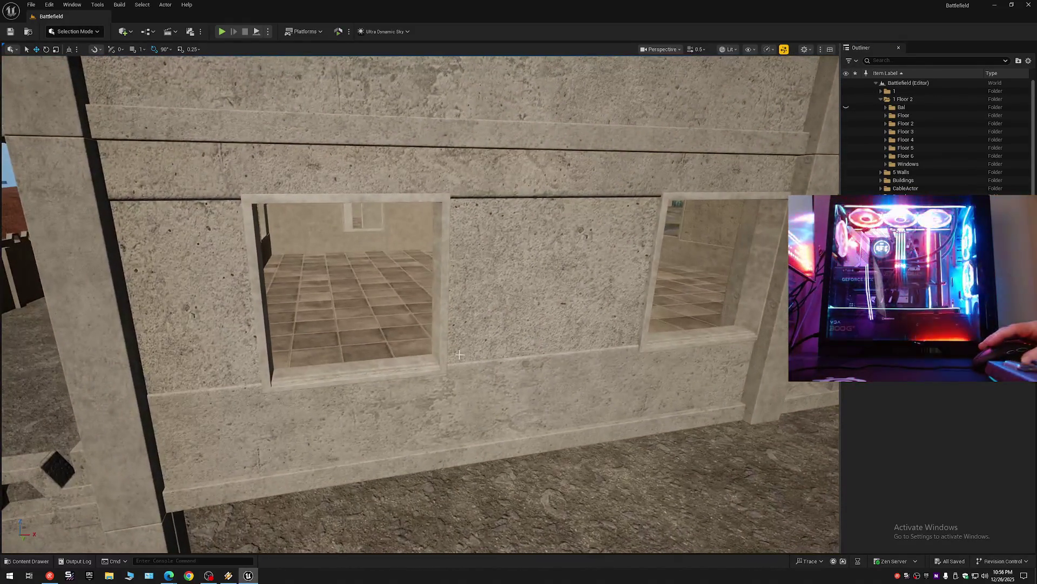
Step: Select the wall window frame and the upper-right frame StaticMeshActor275 on the facade
click(416, 359)
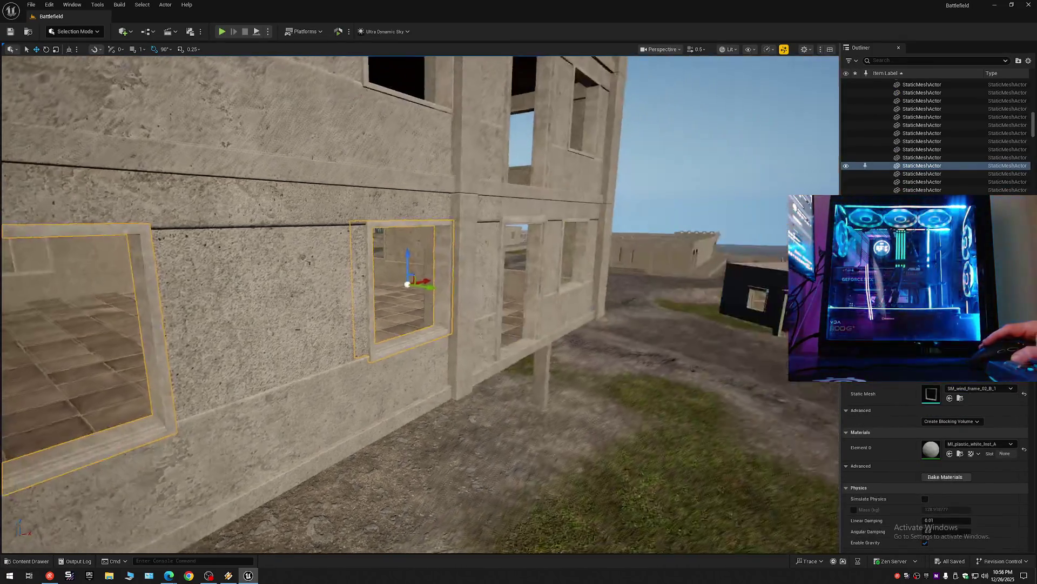
mouse_move(416, 360)
mouse_down()
mouse_move(450, 243)
mouse_move(688, 350)
mouse_up()
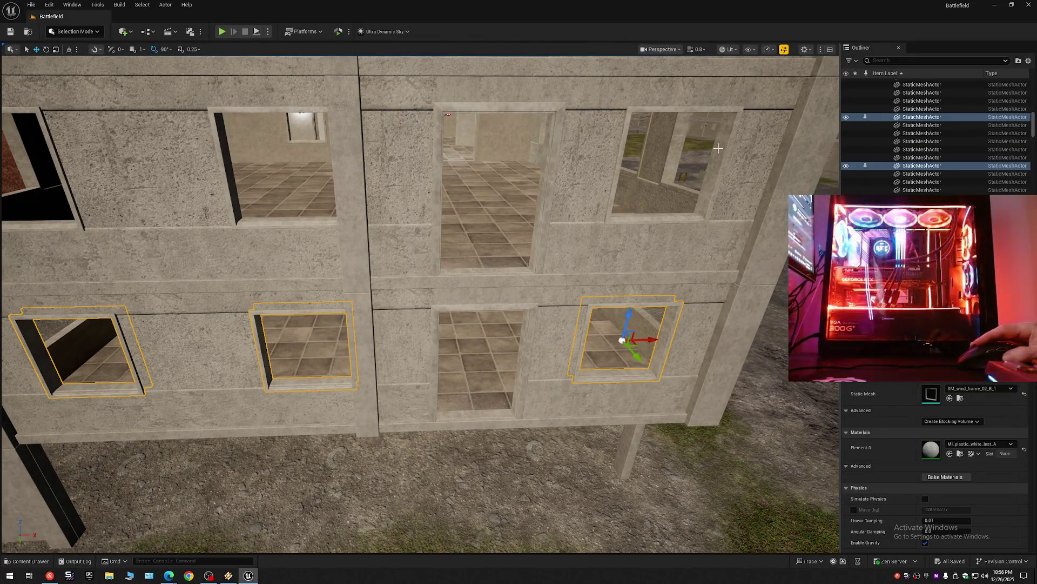
ctrl+click(690, 200)
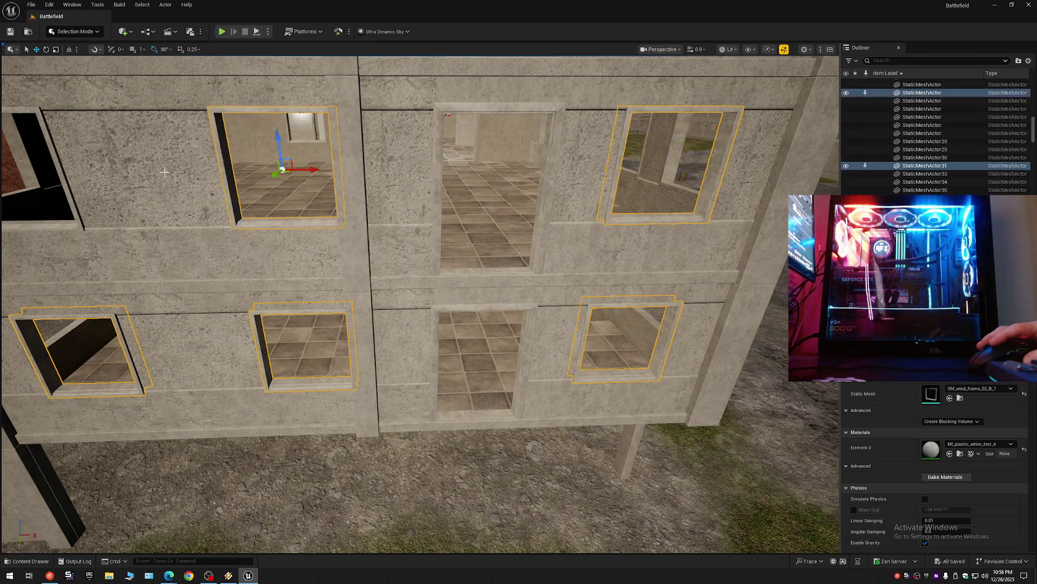
drag(64, 177, 63, 177)
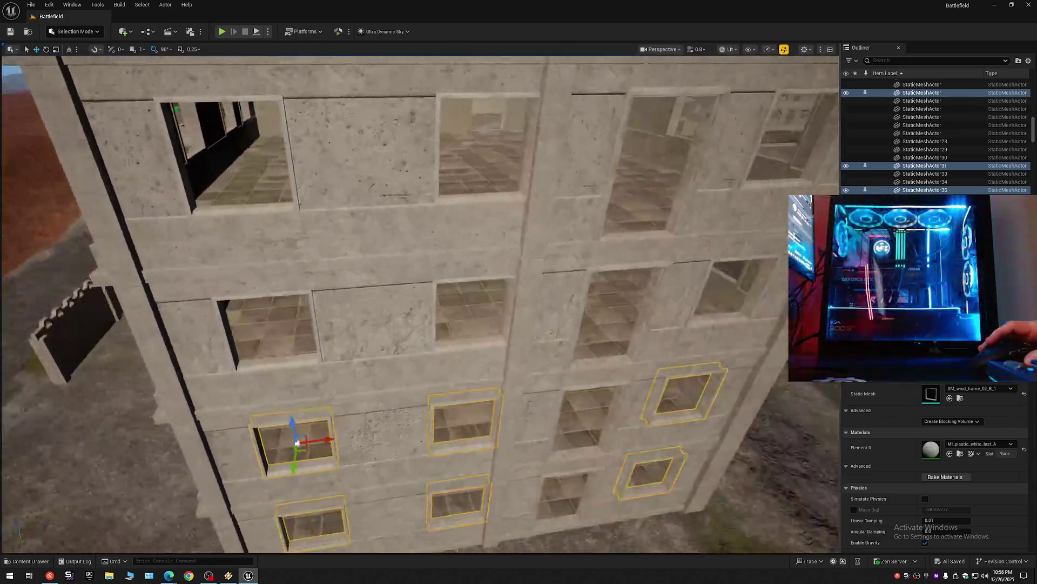
drag(209, 212, 210, 212)
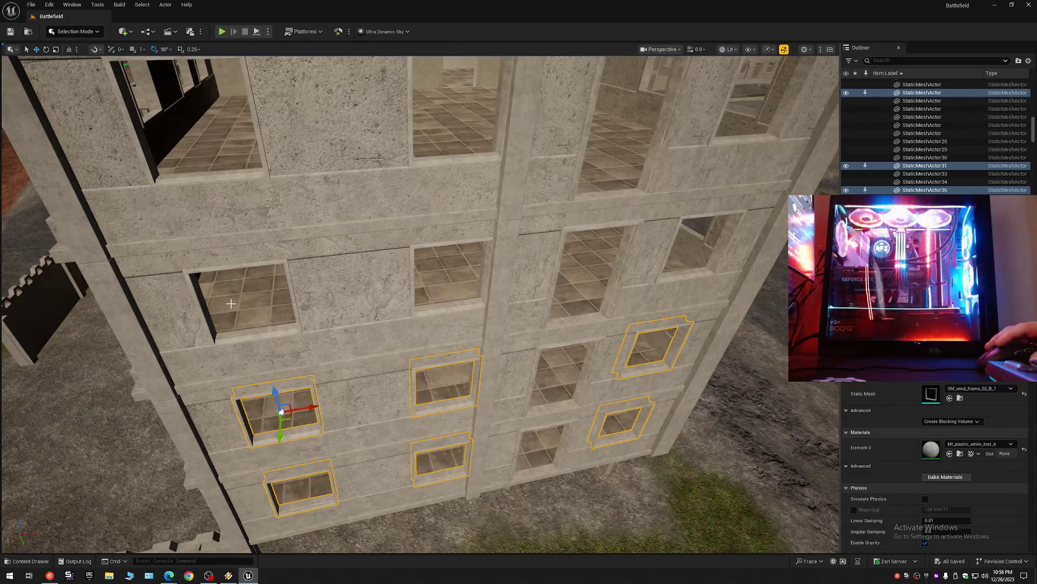
Step: Add the upper-left and further facade window frames, accidentally picking the top-floor room mesh
ctrl+click(198, 308)
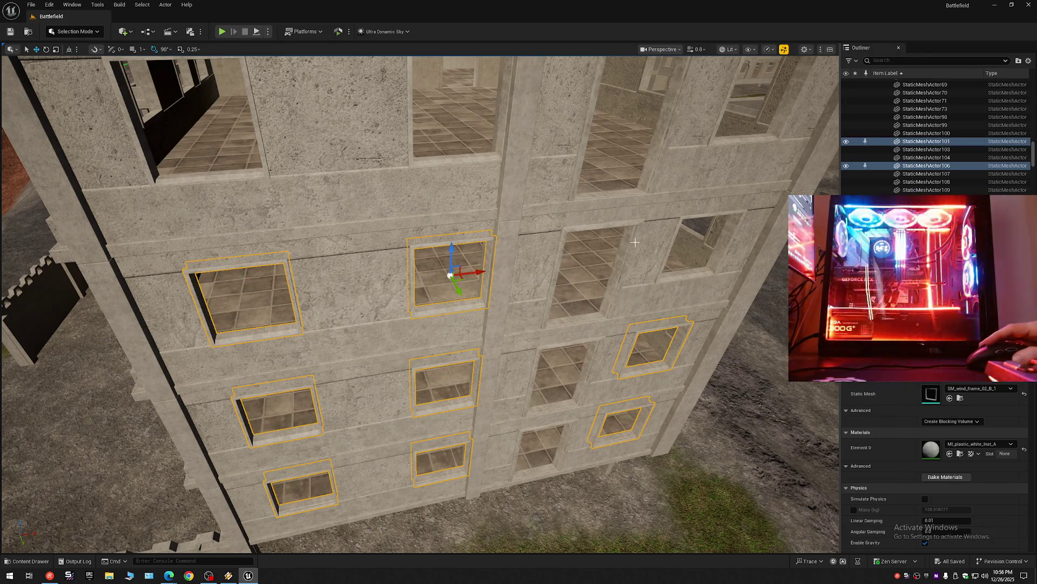
ctrl+click(725, 233)
drag(725, 233, 684, 270)
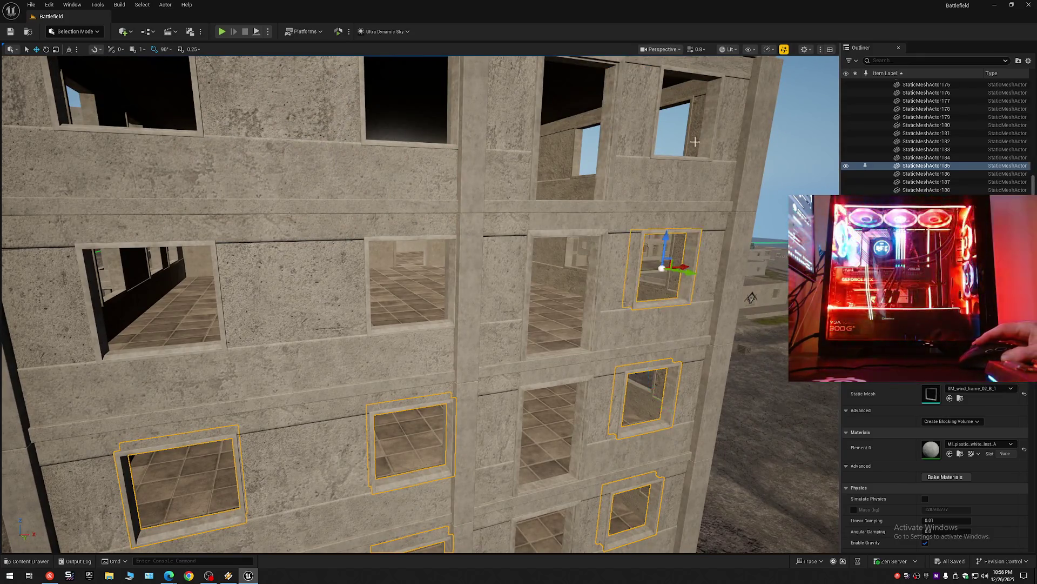
ctrl+click(710, 131)
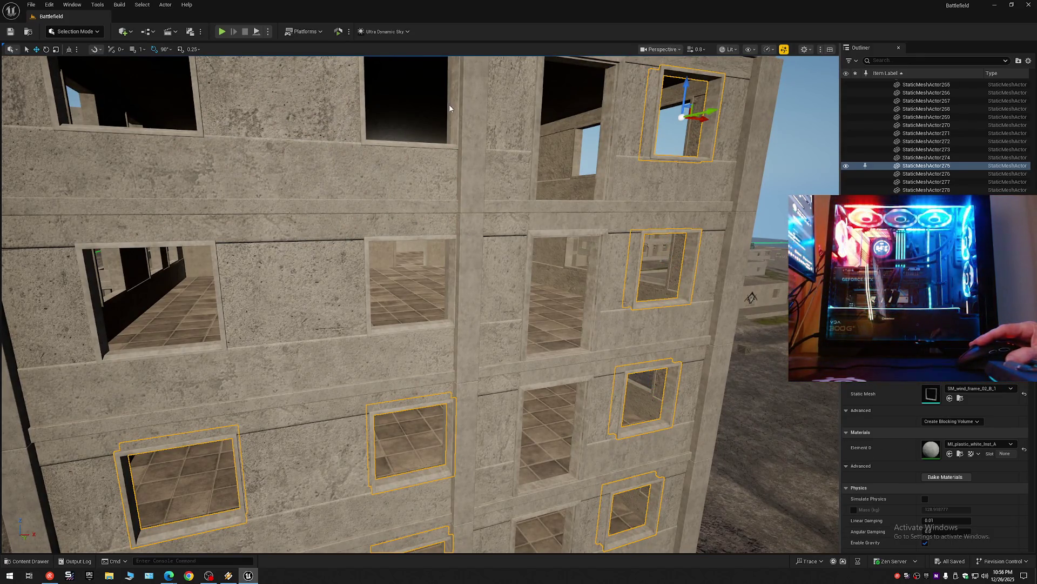
ctrl+click(397, 120)
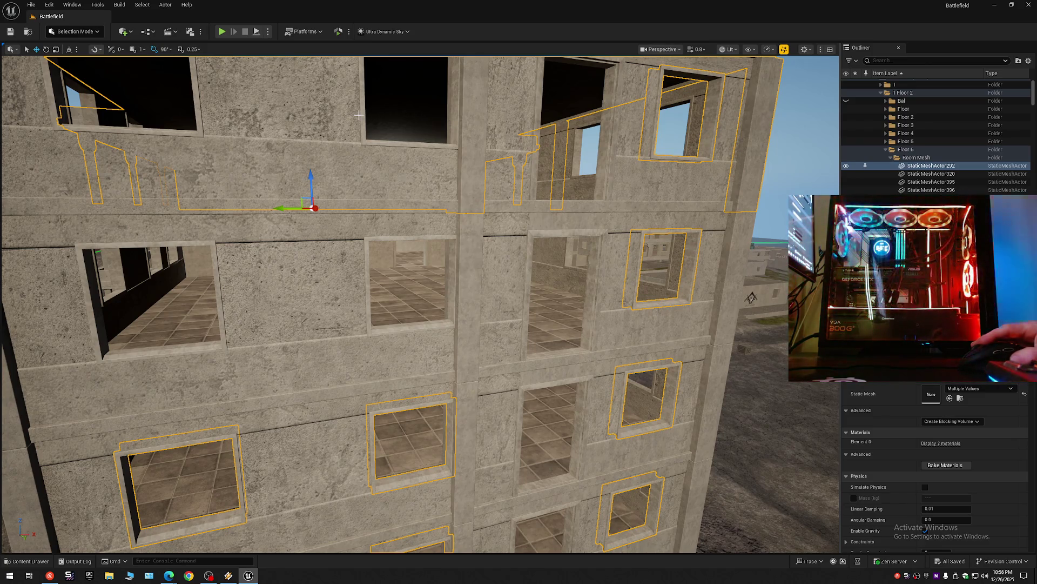
Step: Undo the room mesh pick, add the upper-left window frame and fly down the facade
key(ctrl+z)
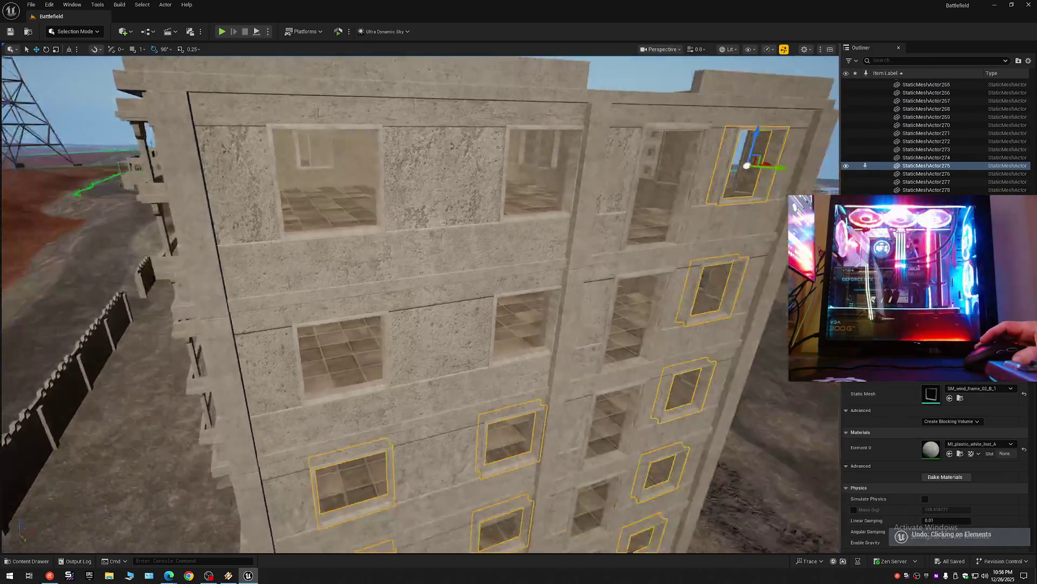
scroll(427, 175, up, 3)
ctrl+click(341, 262)
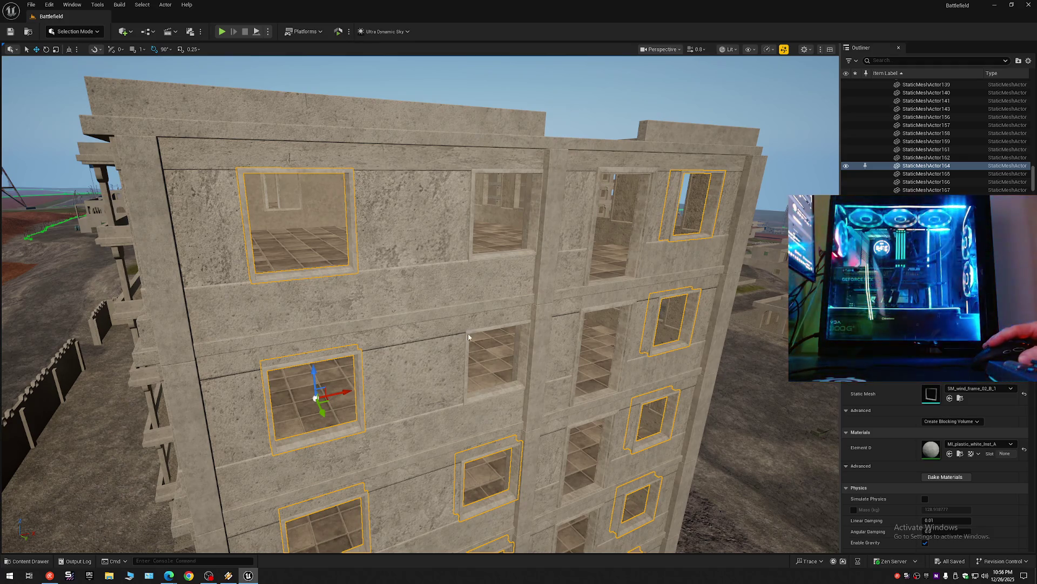
key(w)
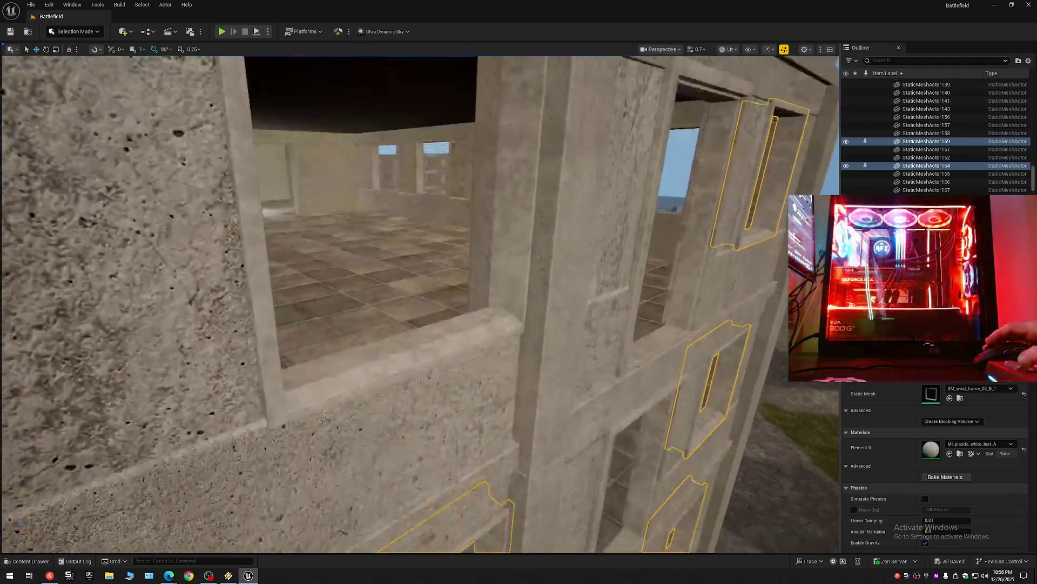
key(s)
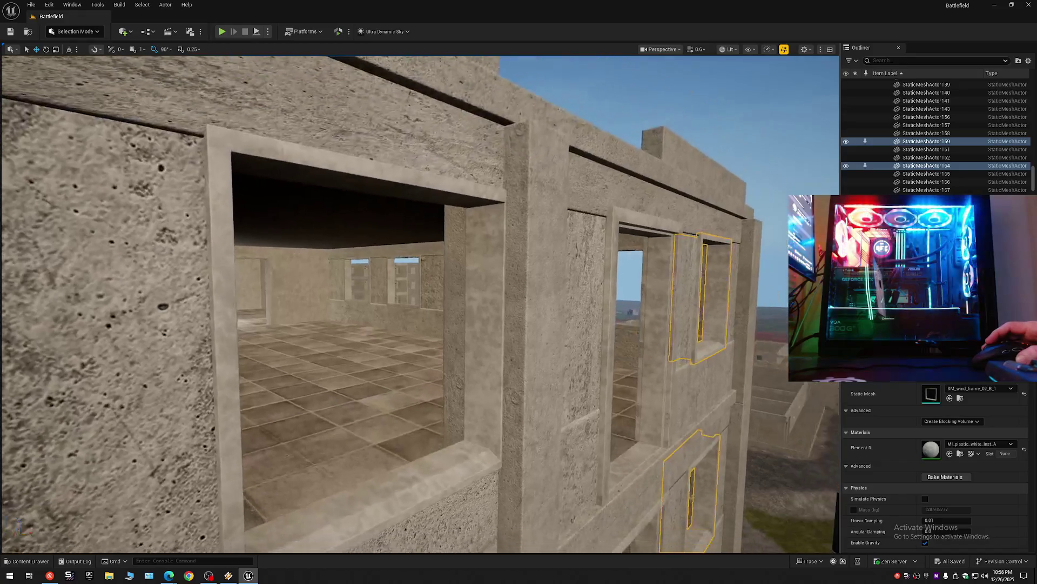
key(s)
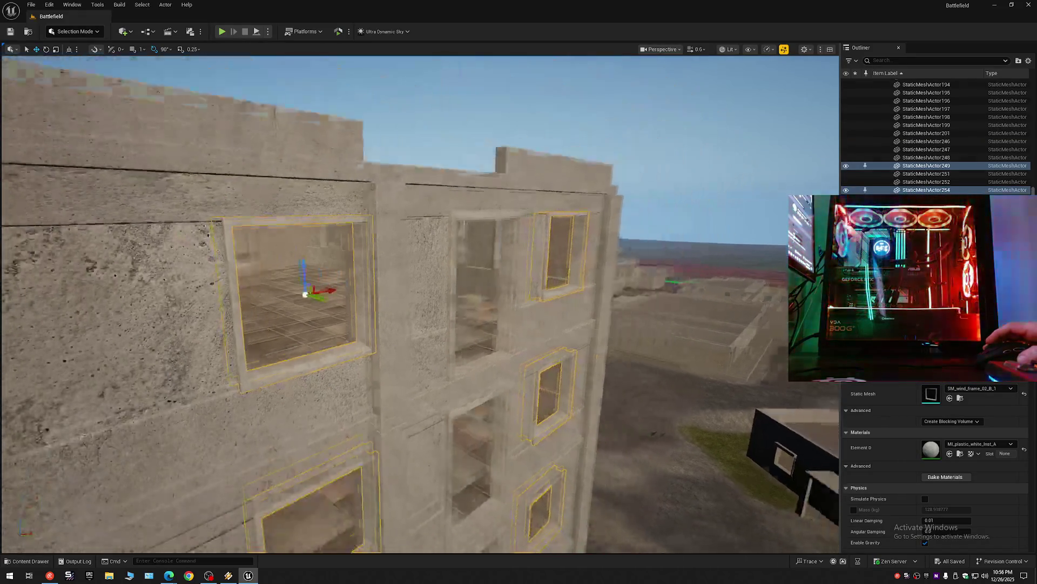
key(q)
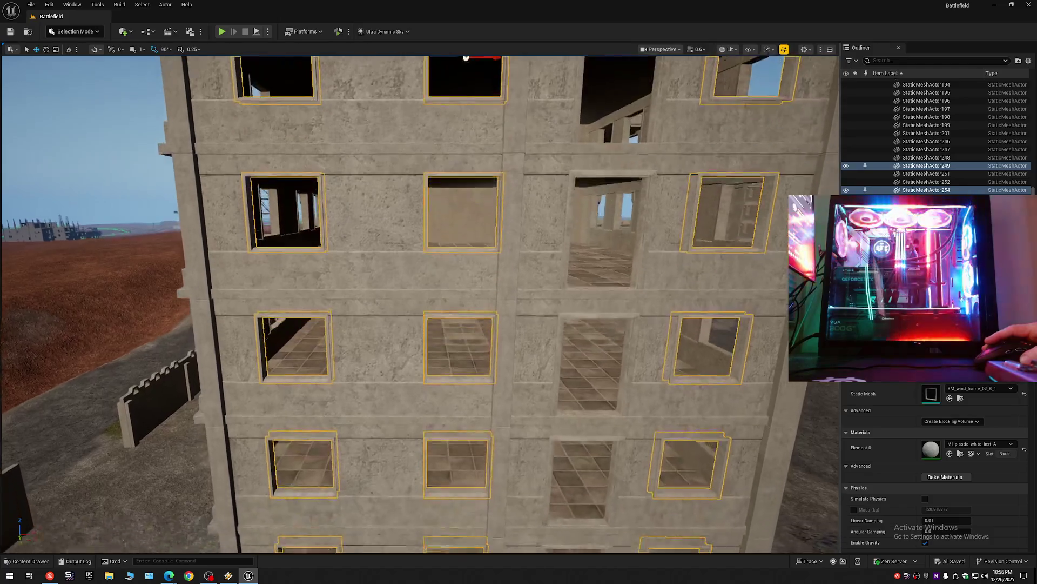
key(q)
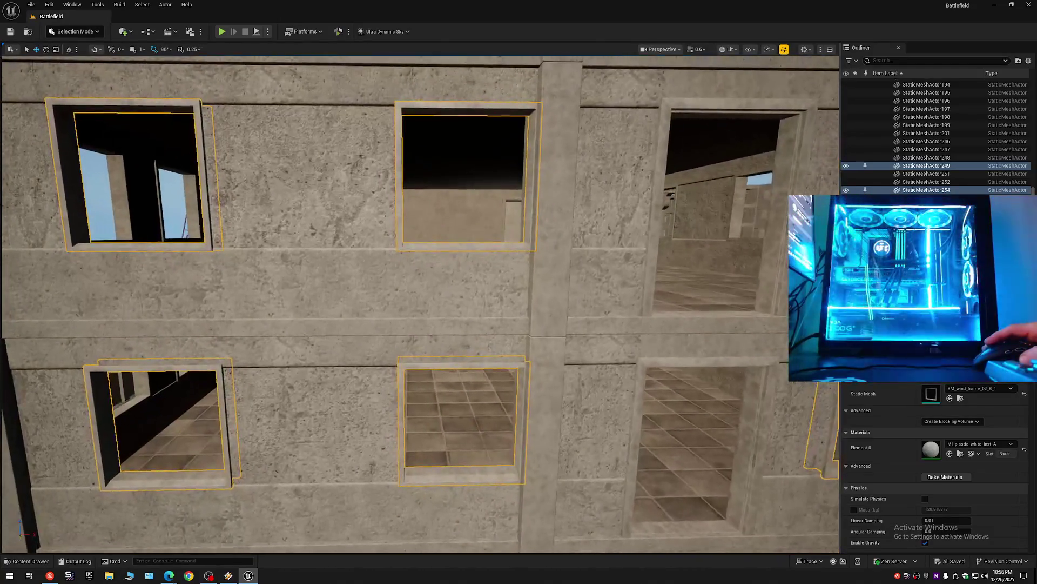
key(a)
key(d)
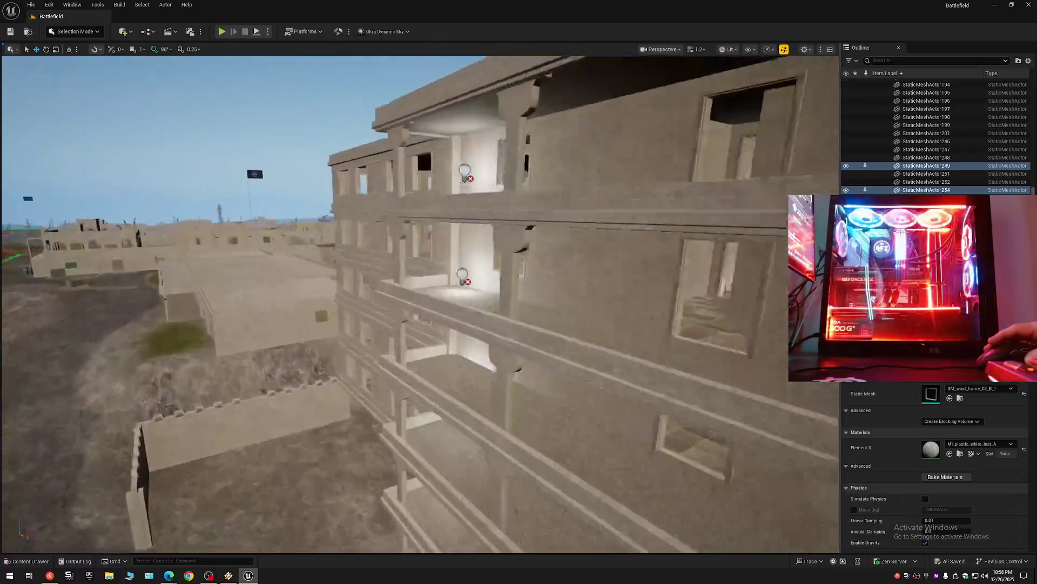
key(w)
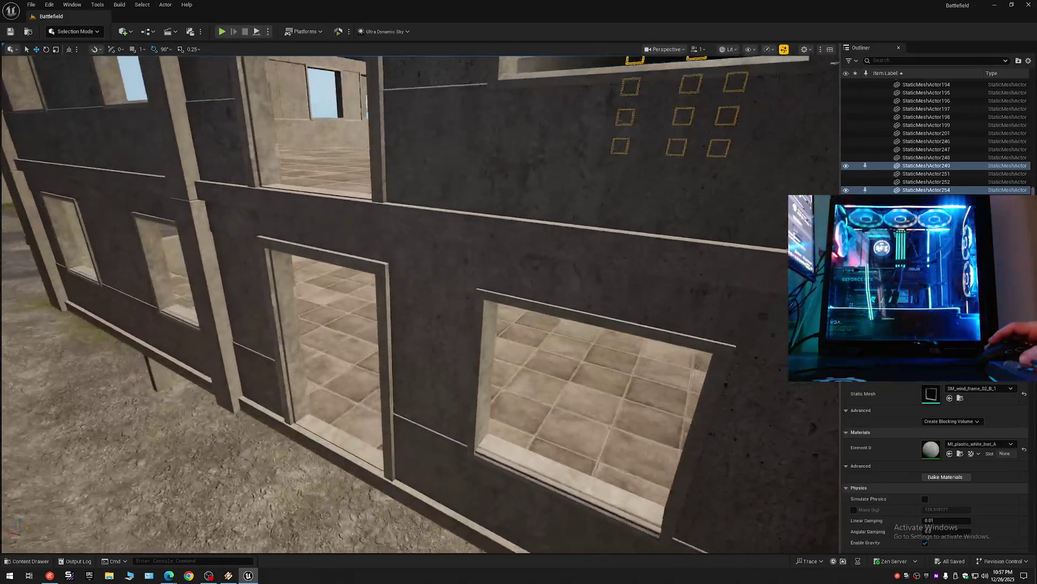
Step: Circle the building to inspect the selected frames on the lower rows and side facade up close
key(q)
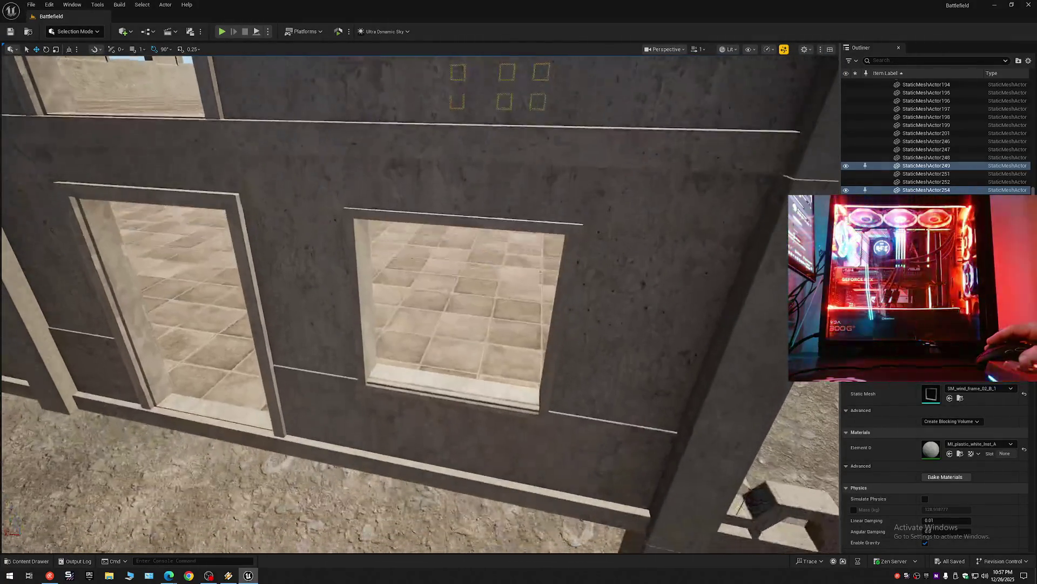
key(q)
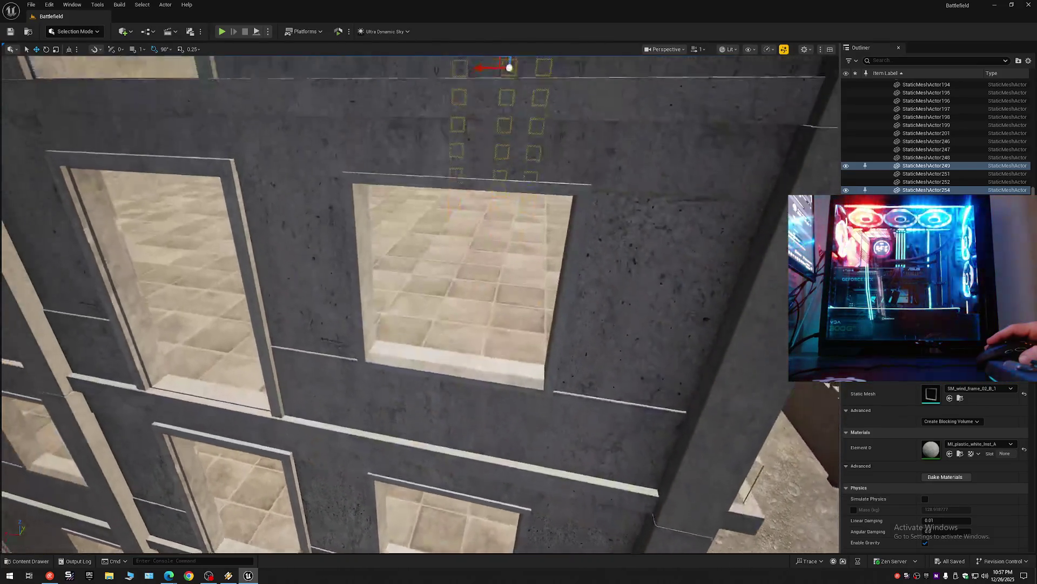
key(e)
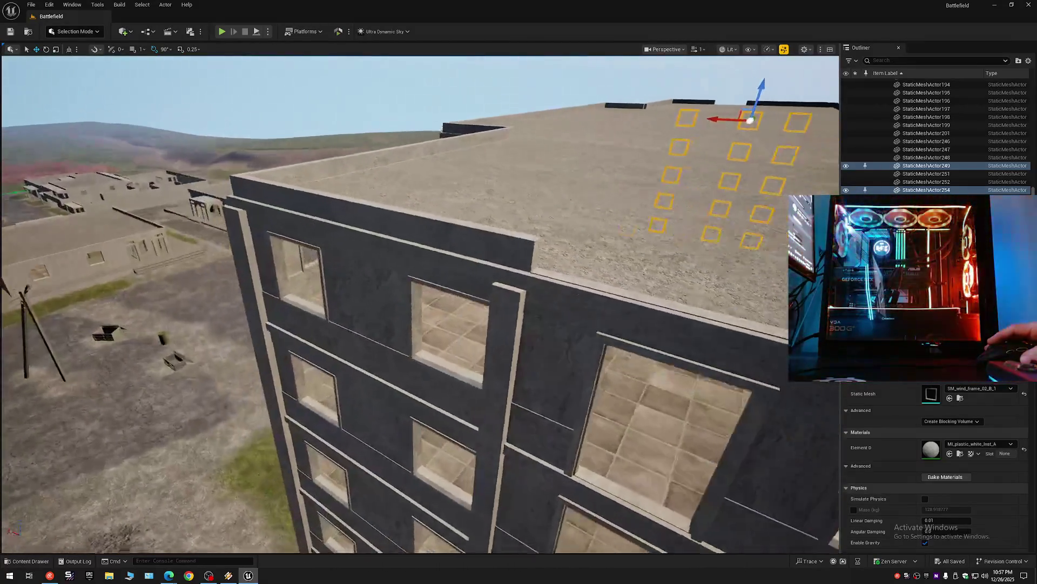
key(w)
key(q)
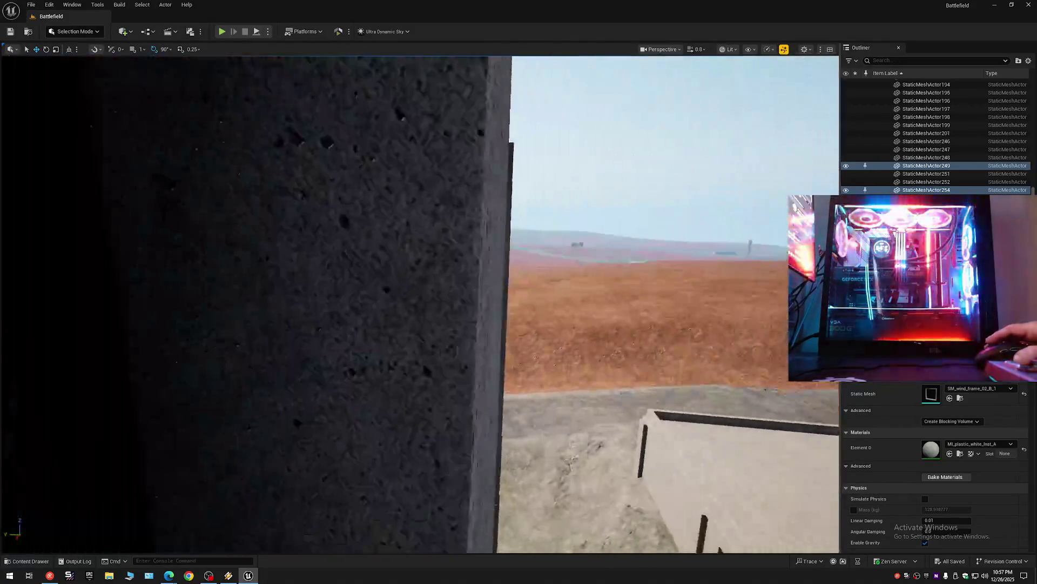
key(a)
key(s)
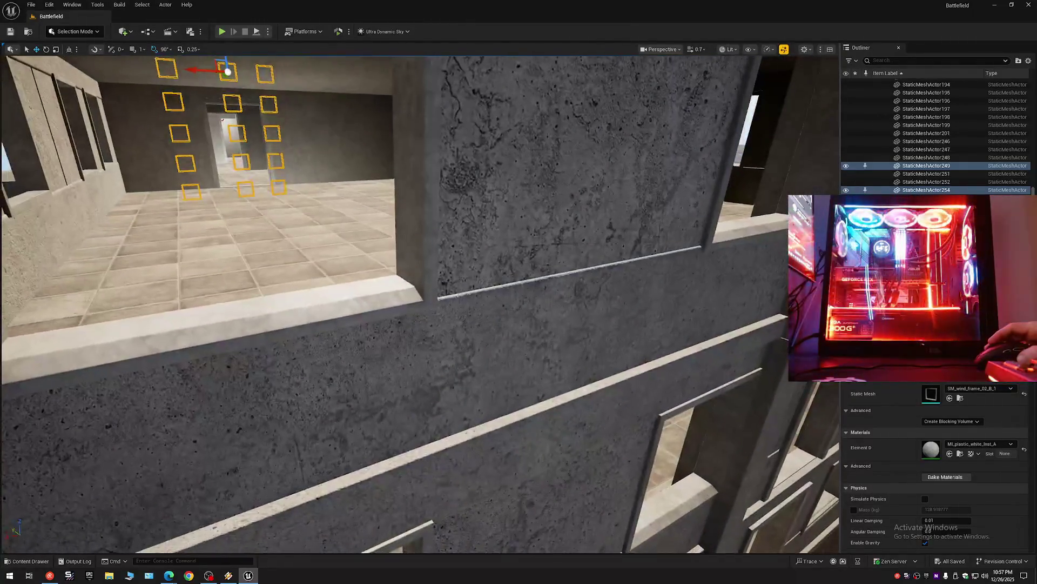
key(s)
key(d)
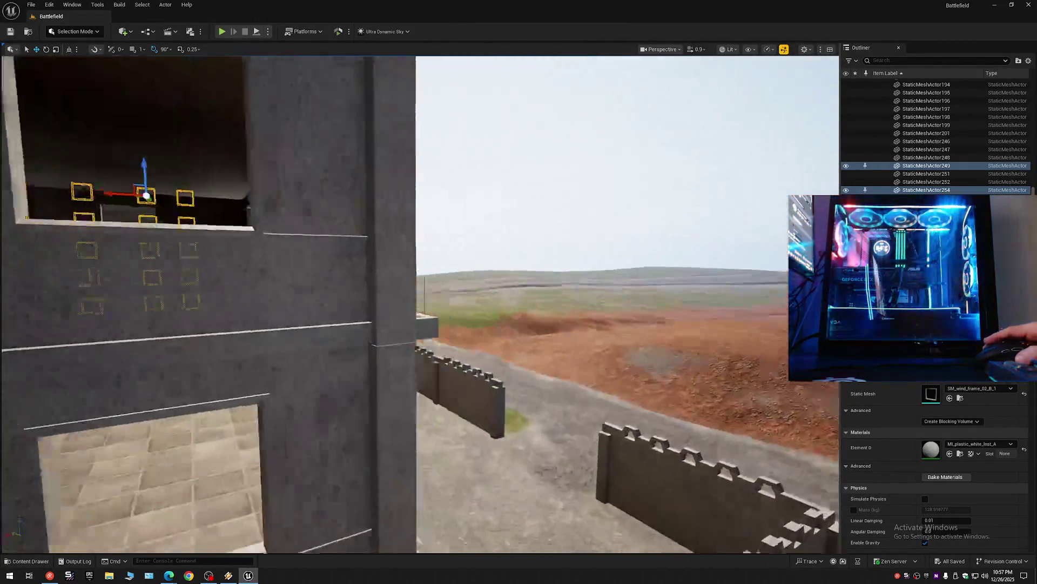
key(d)
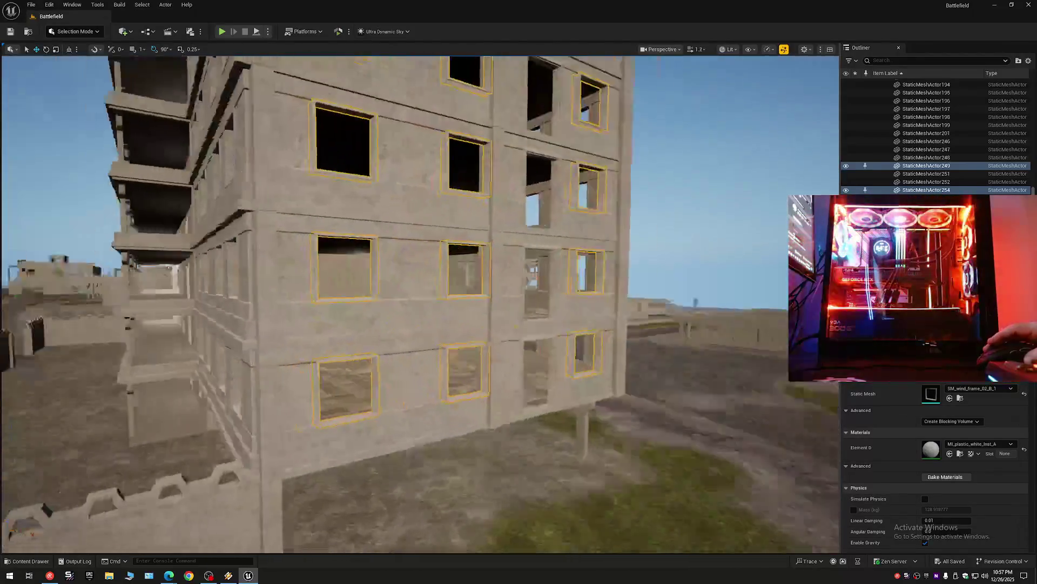
key(w)
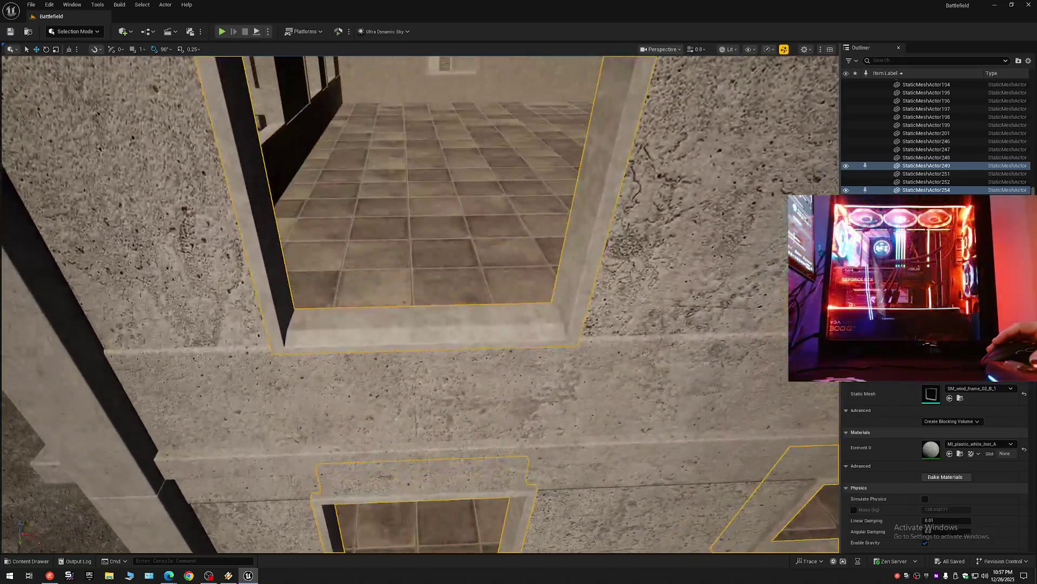
mouse_move(420, 300)
mouse_down()
mouse_move(420, 244)
mouse_move(381, 251)
mouse_move(381, 228)
mouse_up()
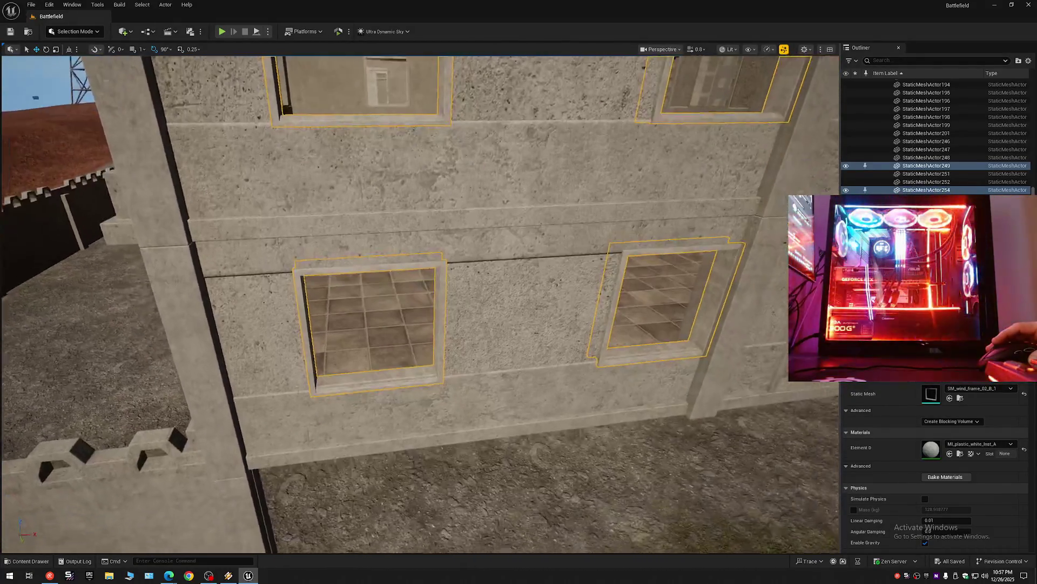
Step: Reselect the right ground-floor window frame and check its fit from inside and outside
ctrl+click(701, 305)
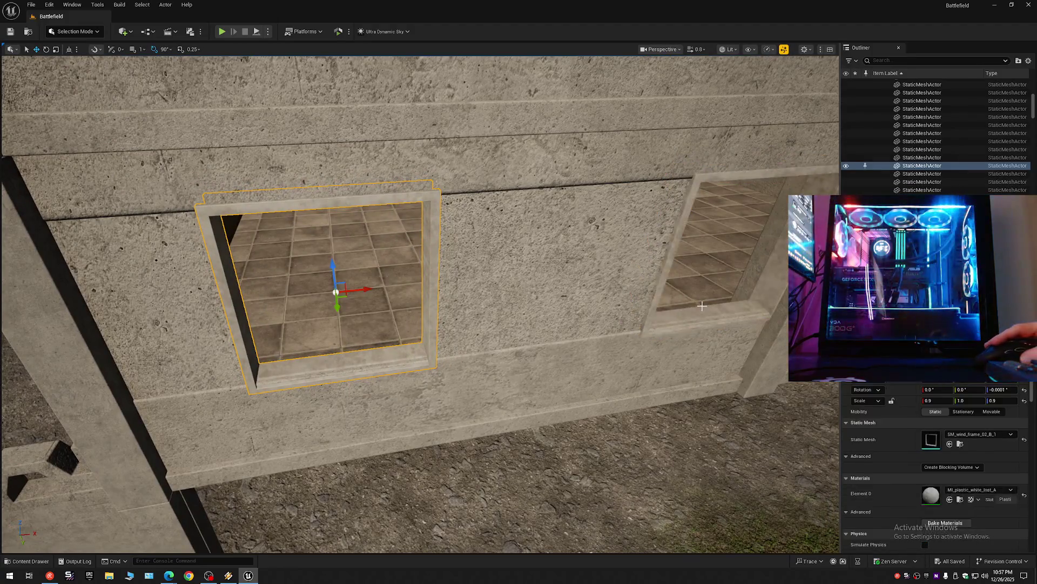
drag(705, 314, 706, 314)
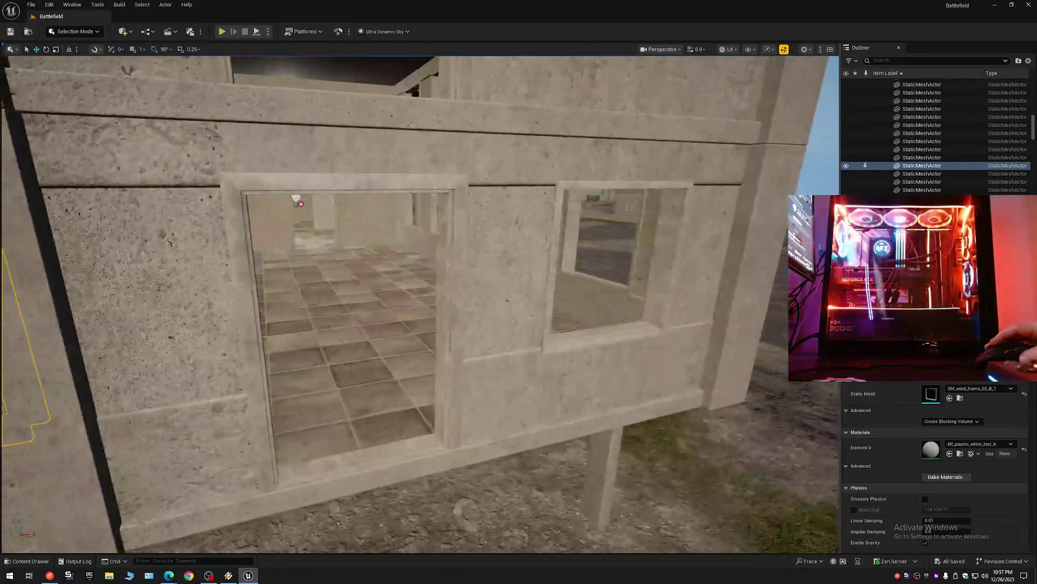
key(d)
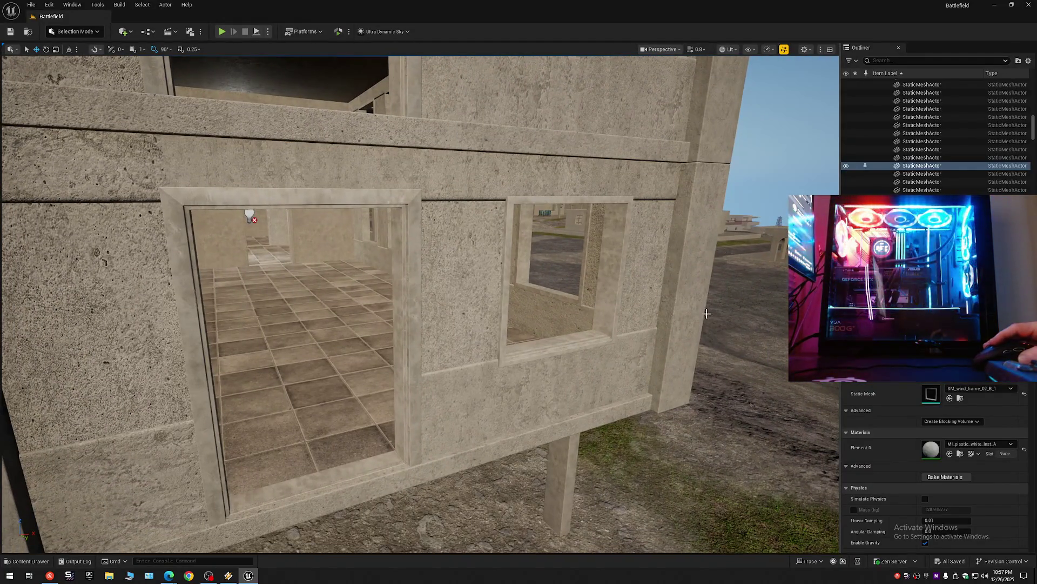
ctrl+click(613, 293)
key(w)
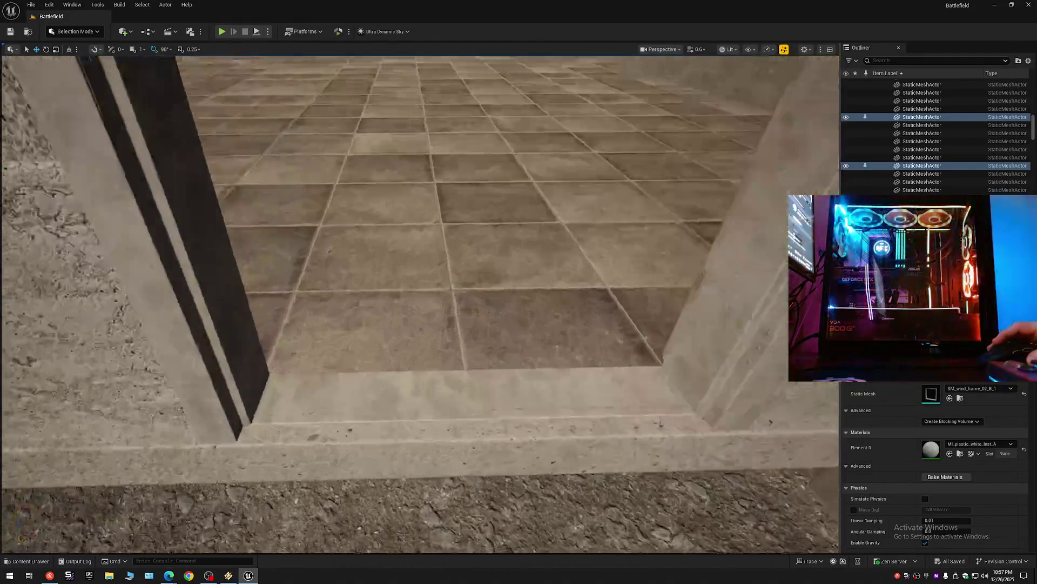
key(s)
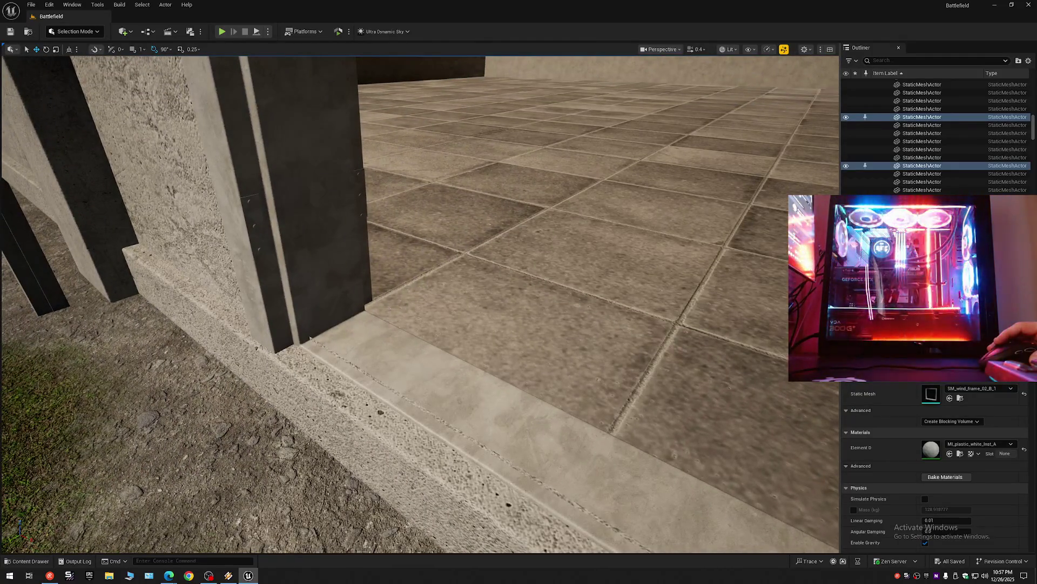
Step: Add the doorway frame to the selection and fly through the doorway to check it
click(414, 357)
key(s)
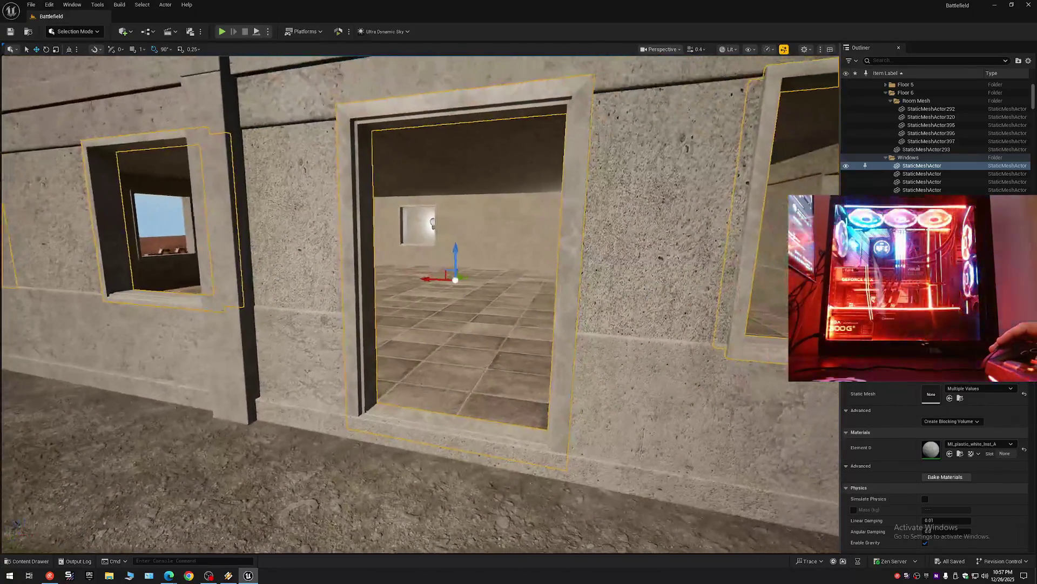
key(w)
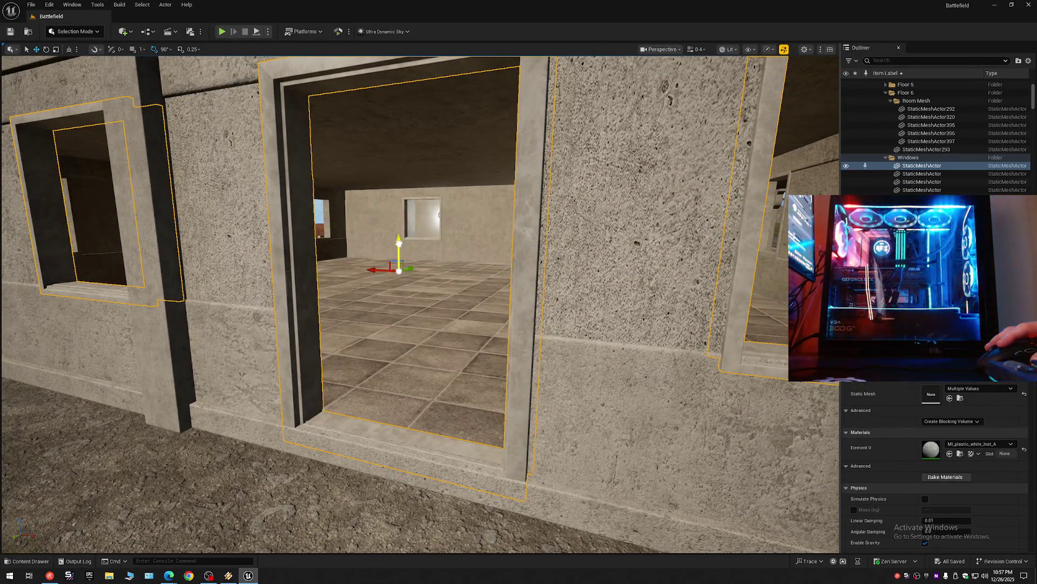
key(w)
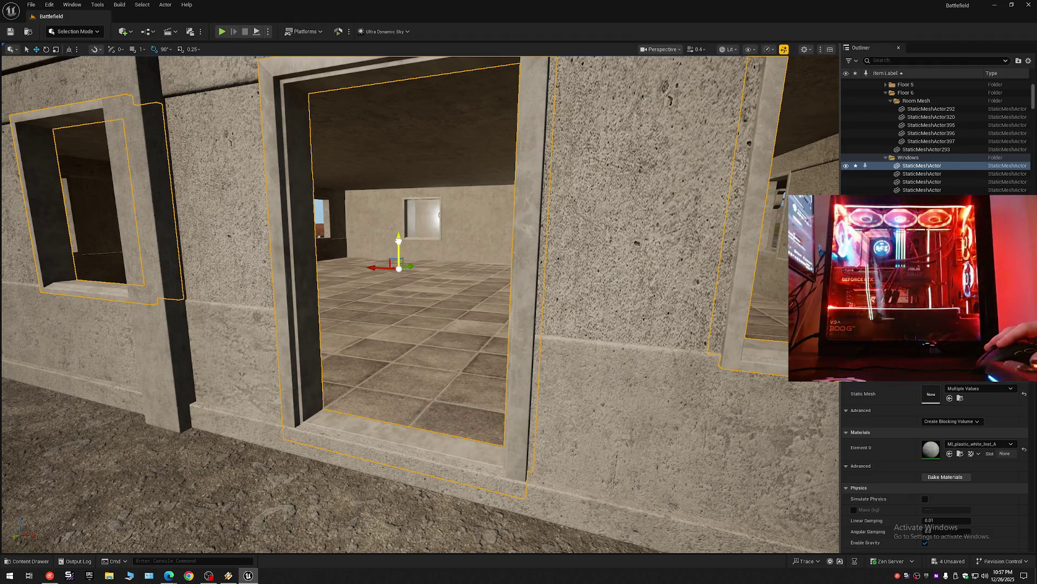
key(w)
mouse_move(408, 368)
mouse_down()
mouse_move(421, 374)
mouse_move(380, 381)
mouse_up()
click(422, 379)
mouse_move(420, 302)
mouse_down()
mouse_move(389, 302)
mouse_move(410, 290)
mouse_up()
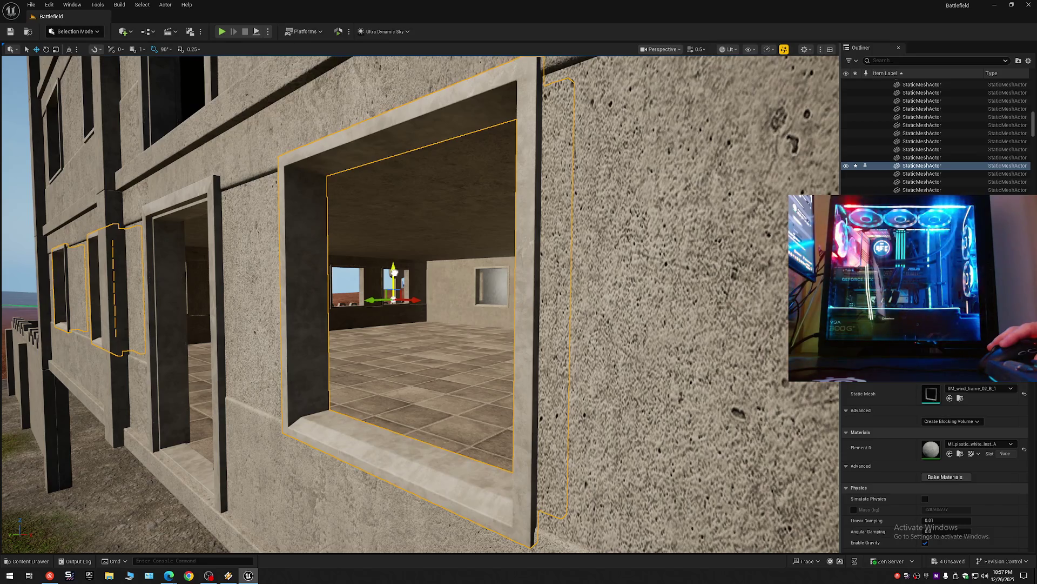
mouse_move(396, 280)
mouse_down()
mouse_move(480, 114)
mouse_move(823, 156)
mouse_move(647, 141)
mouse_move(65, 174)
mouse_move(689, 143)
mouse_move(689, 175)
mouse_up()
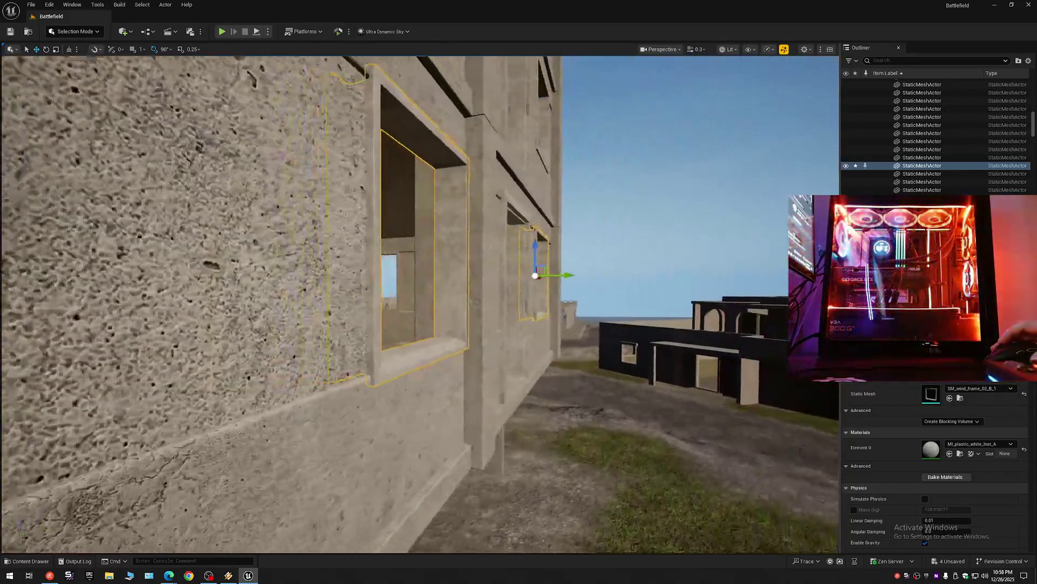
mouse_move(689, 176)
mouse_down()
mouse_move(705, 175)
mouse_move(701, 191)
mouse_move(676, 190)
mouse_move(714, 199)
mouse_up()
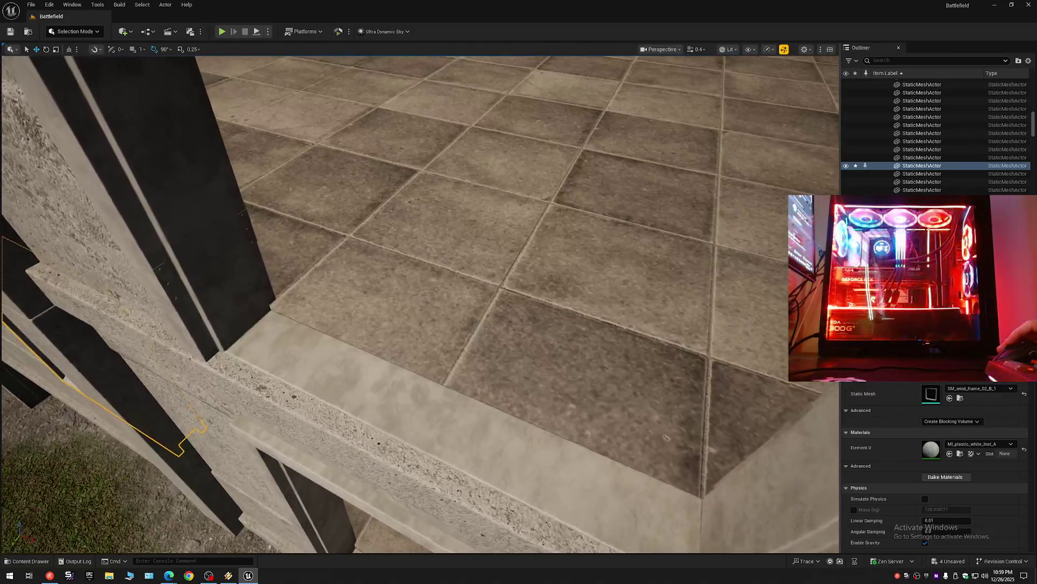
drag(714, 199, 714, 207)
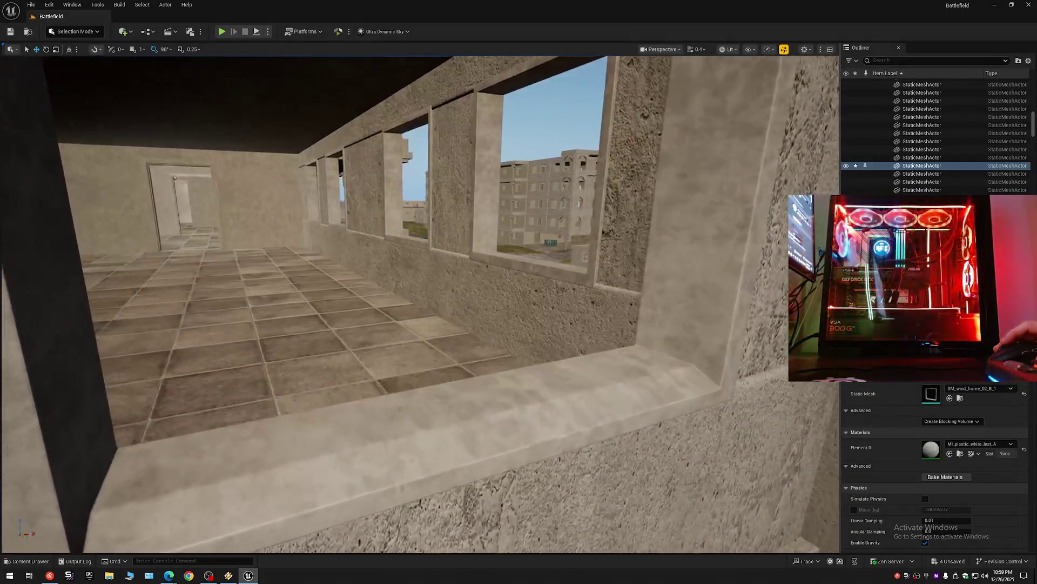
drag(713, 206, 714, 227)
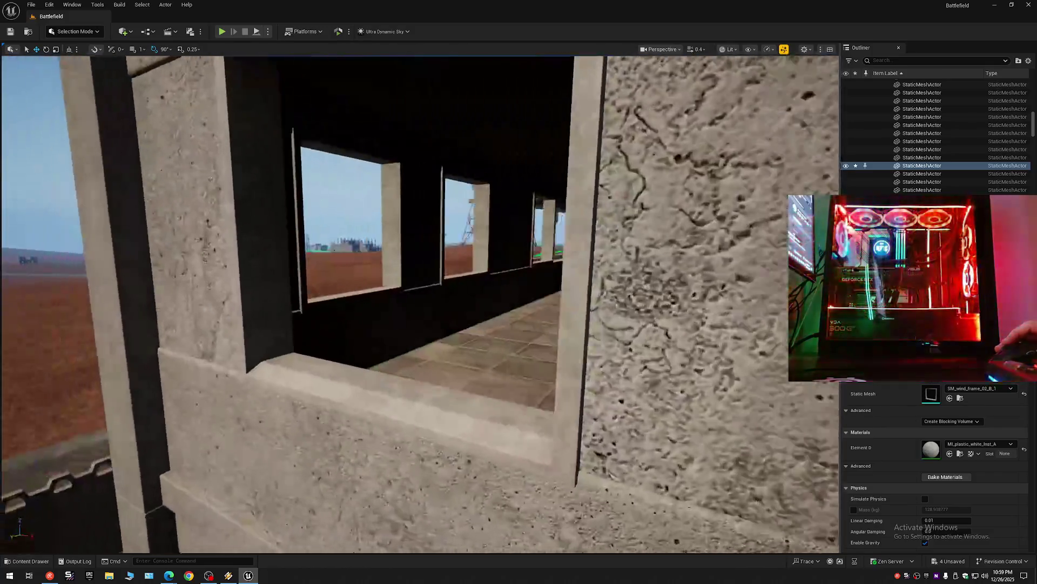
drag(714, 227, 714, 293)
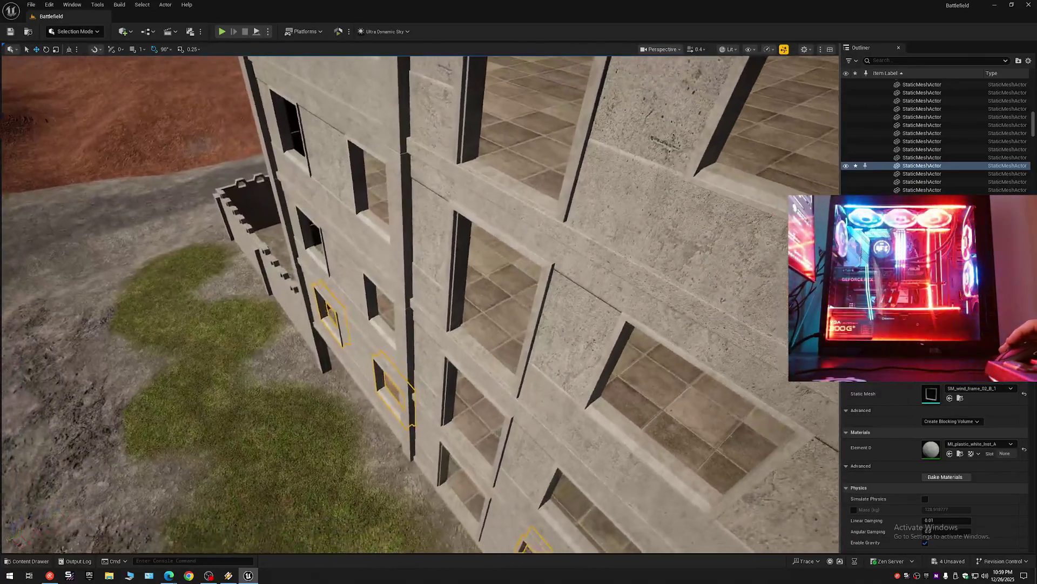
drag(672, 273, 672, 270)
scroll(945, 104, up, 10)
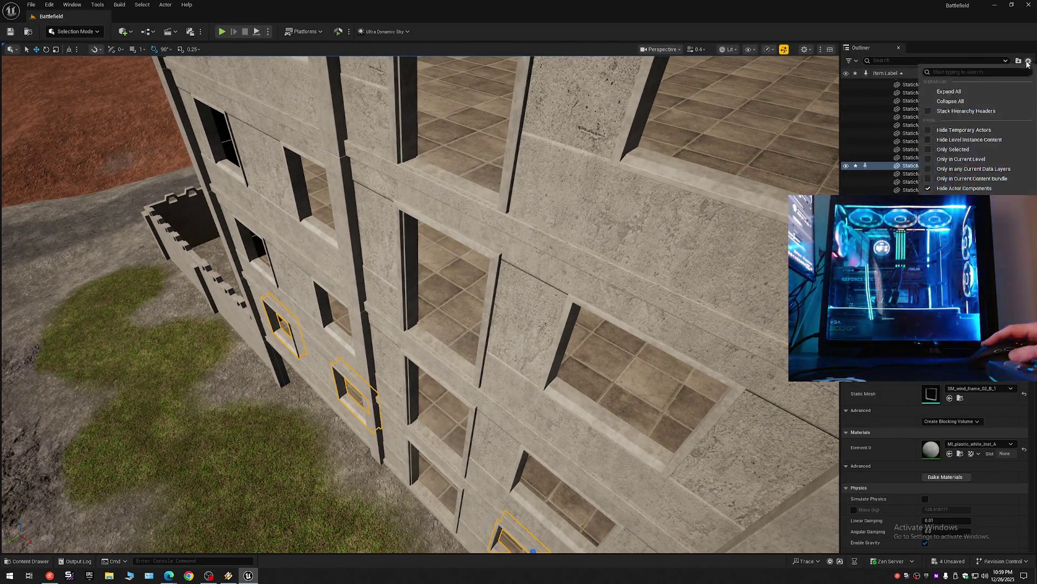
double_click(906, 85)
click(877, 83)
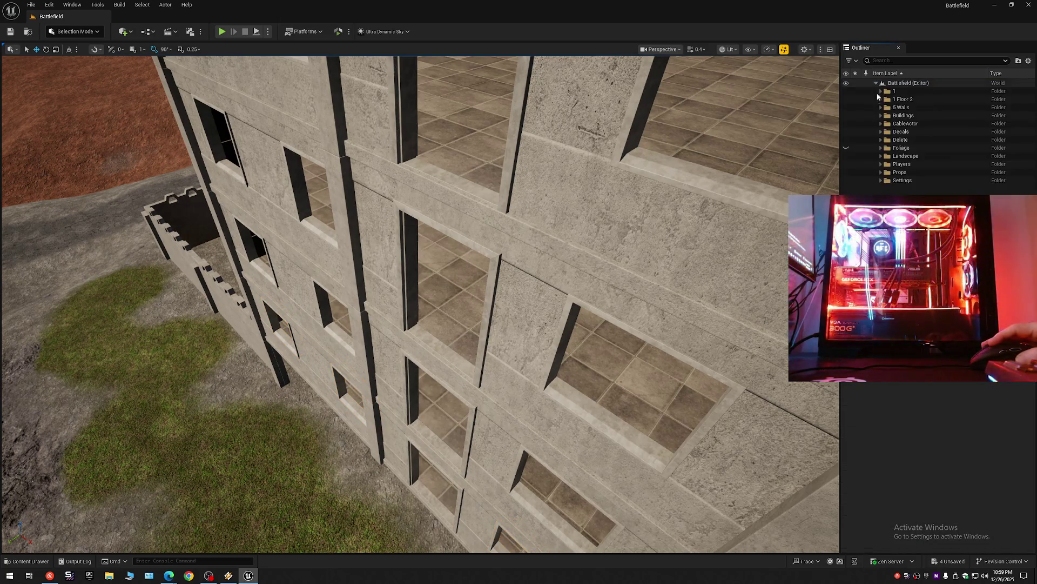
key(w)
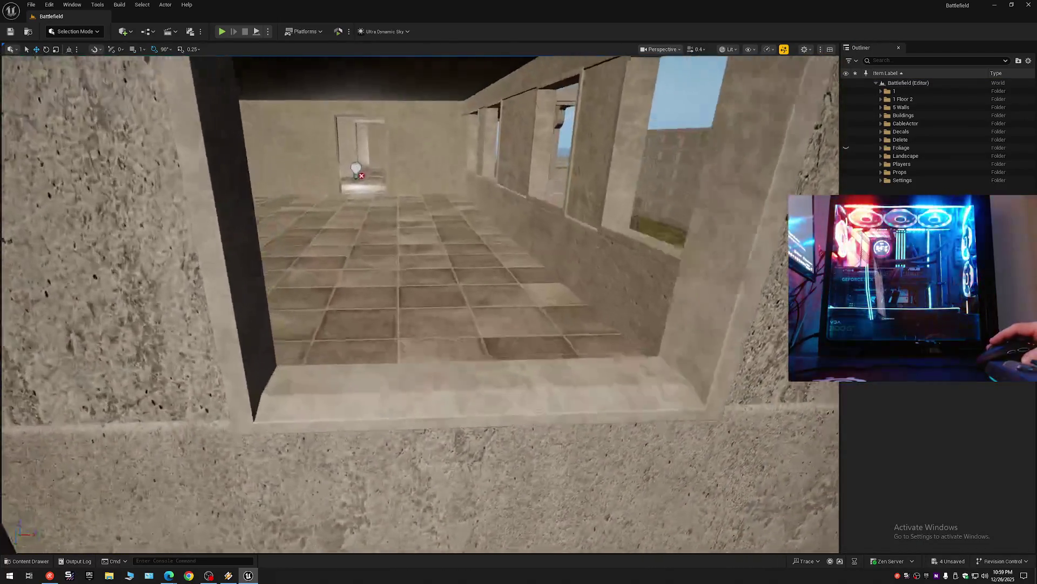
key(s)
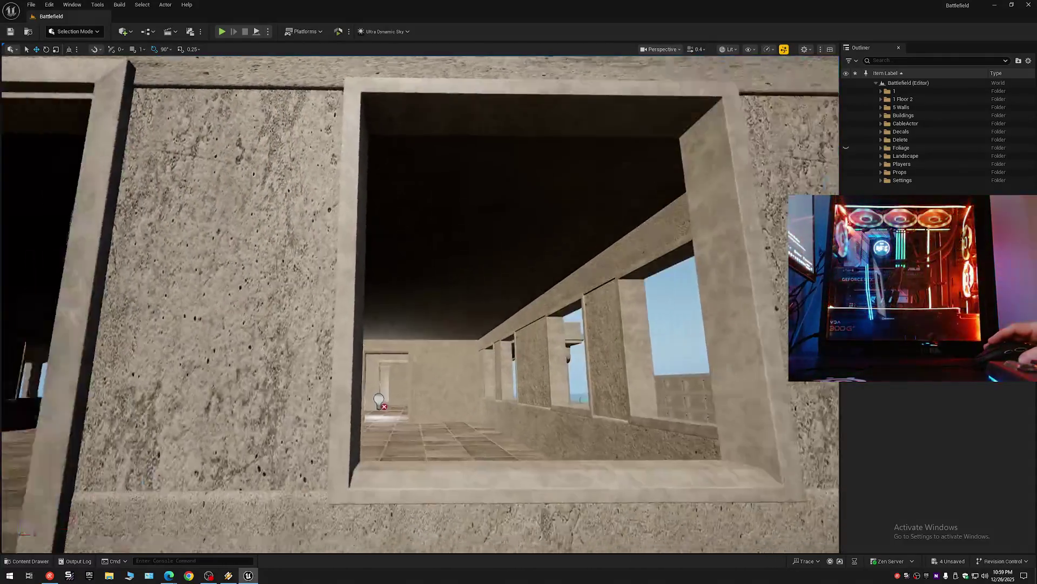
key(w)
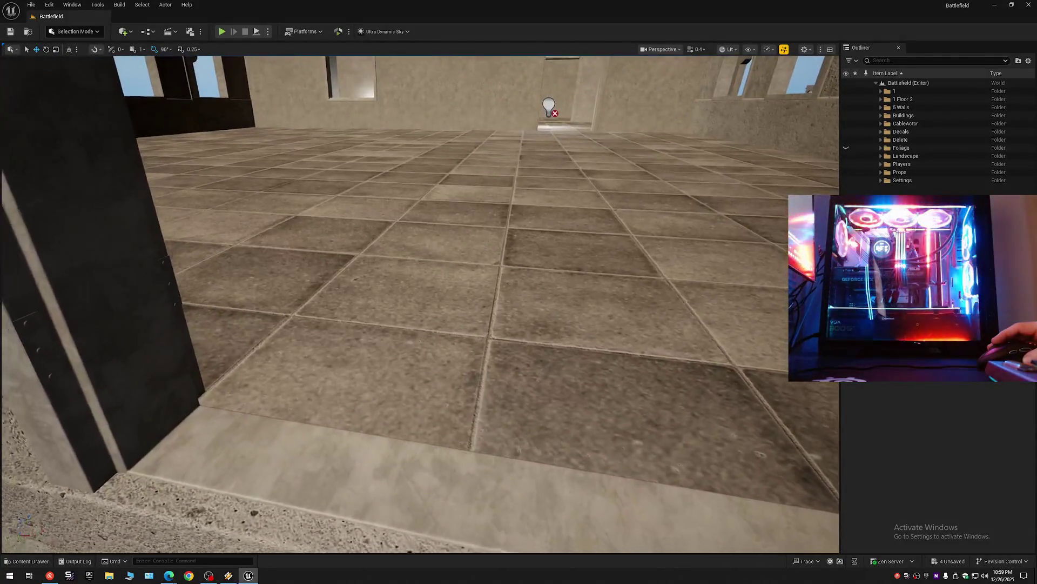
key(s)
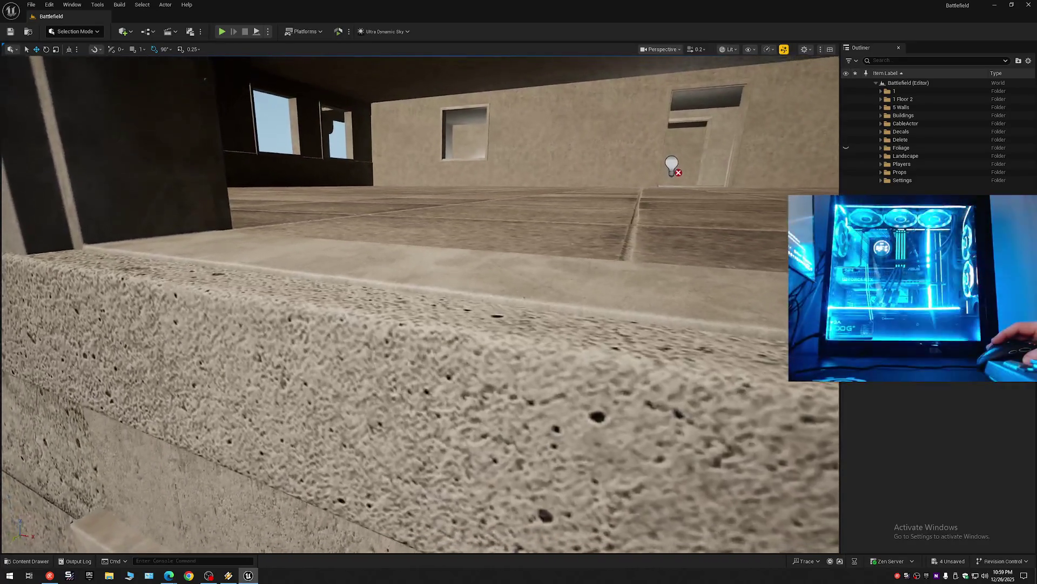
key(w)
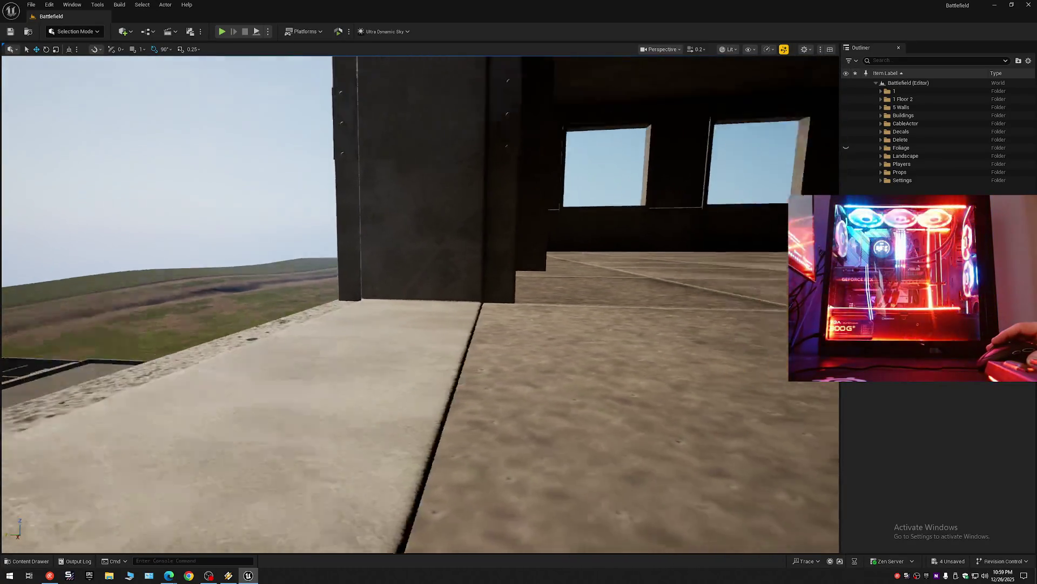
key(s)
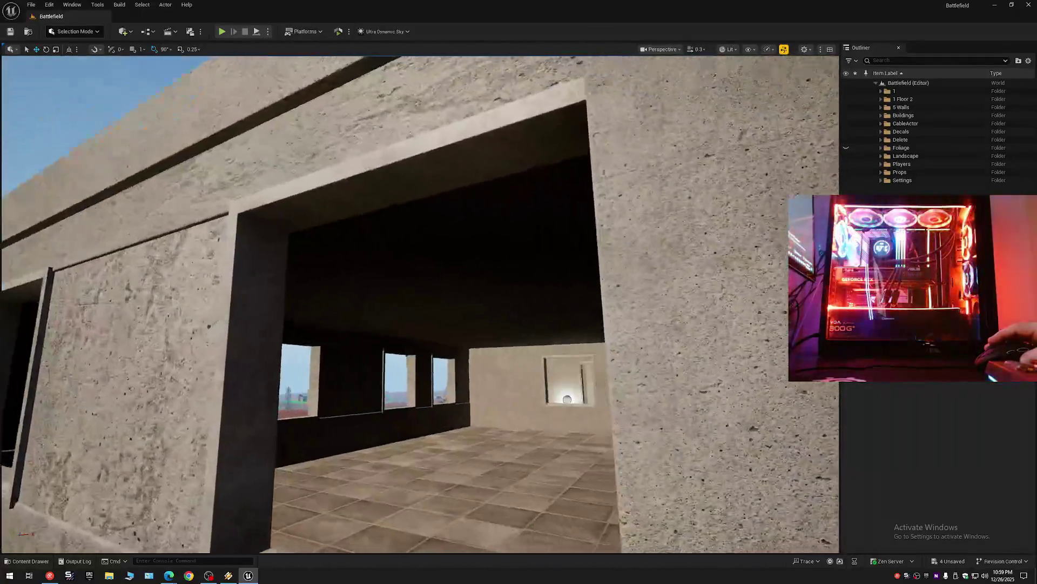
key(w)
key(s)
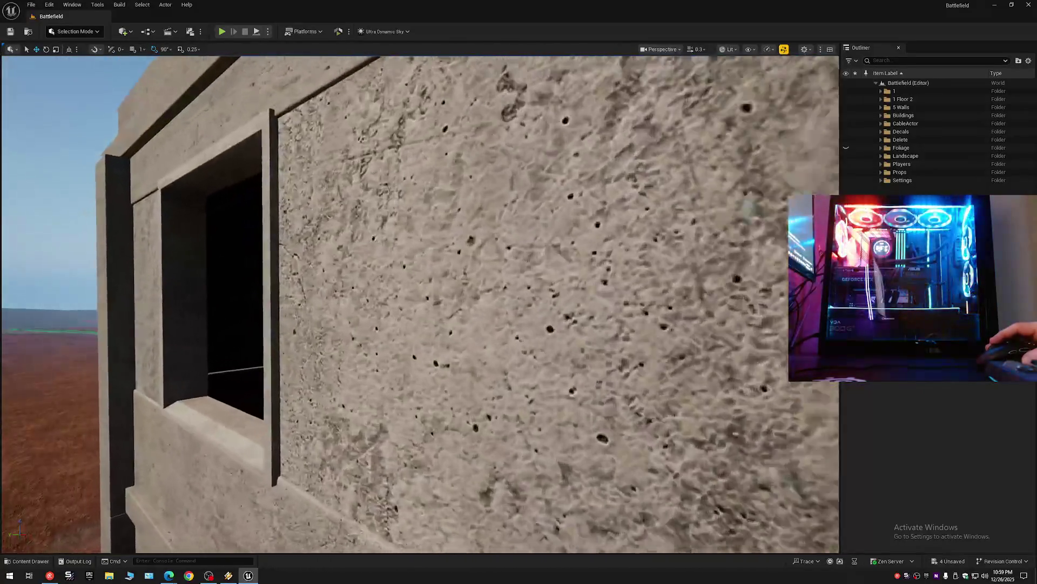
key(w)
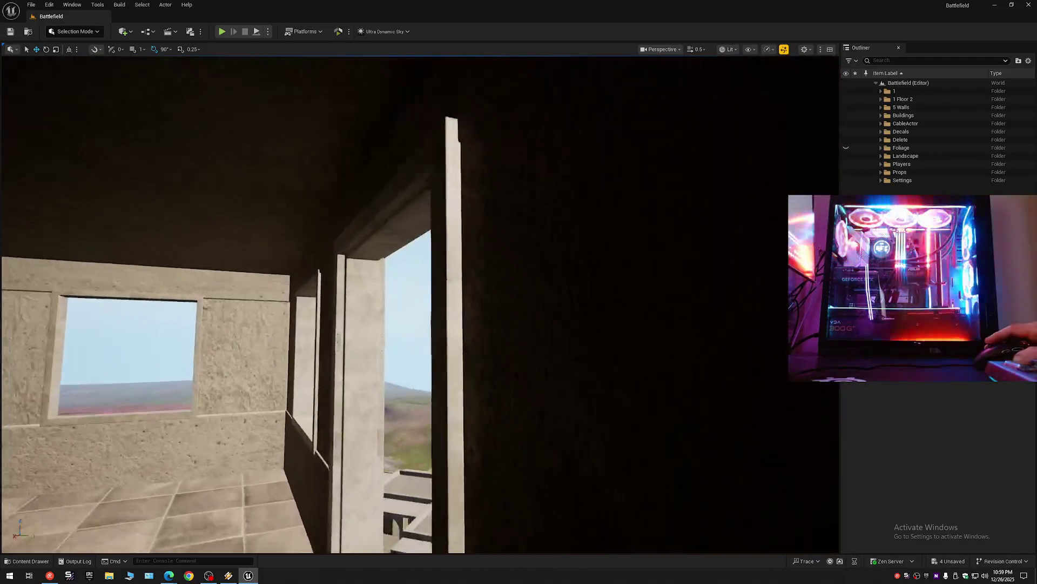
key(w)
key(s)
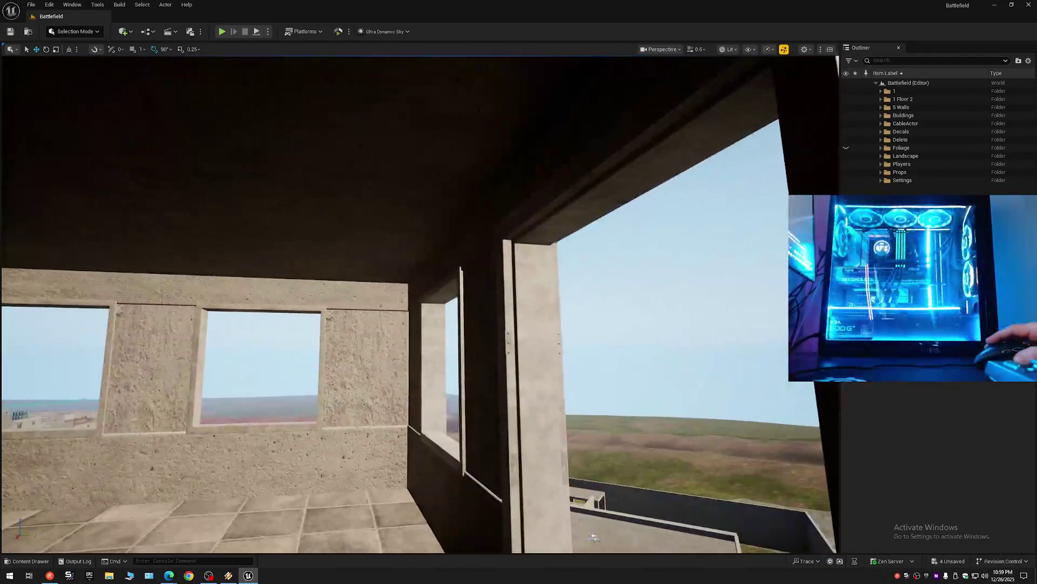
key(w)
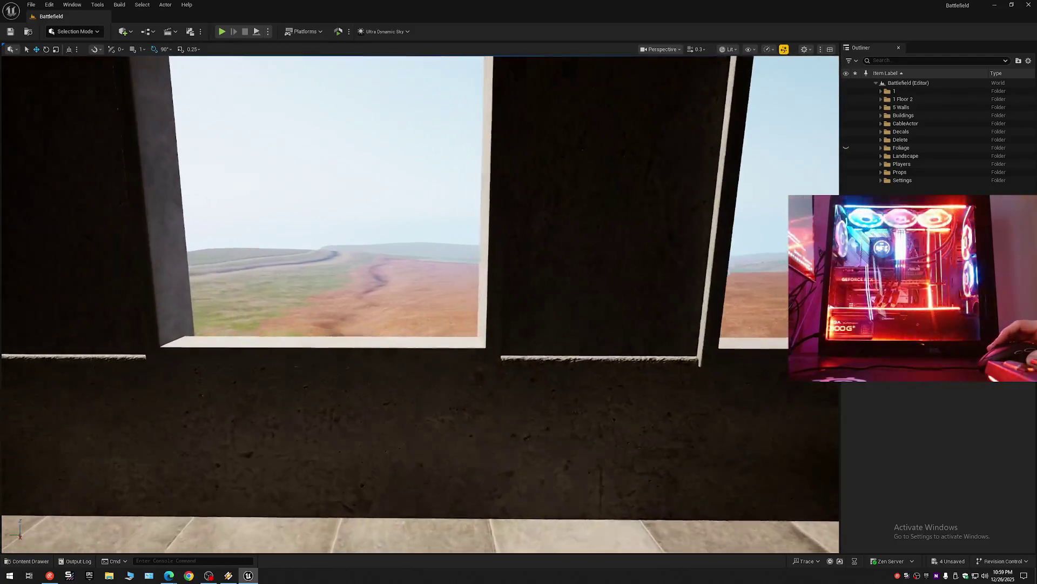
key(s)
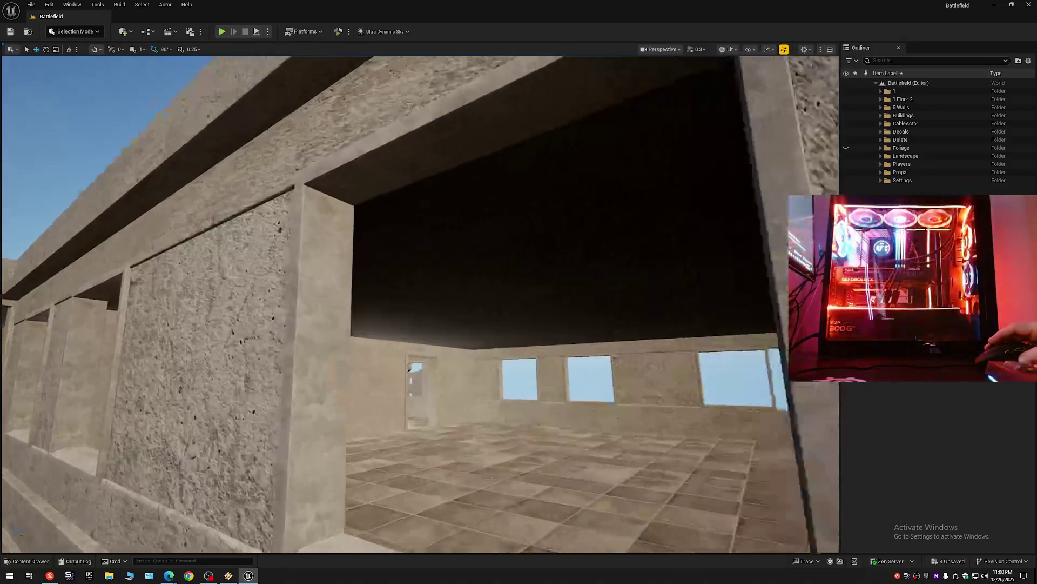
key(s)
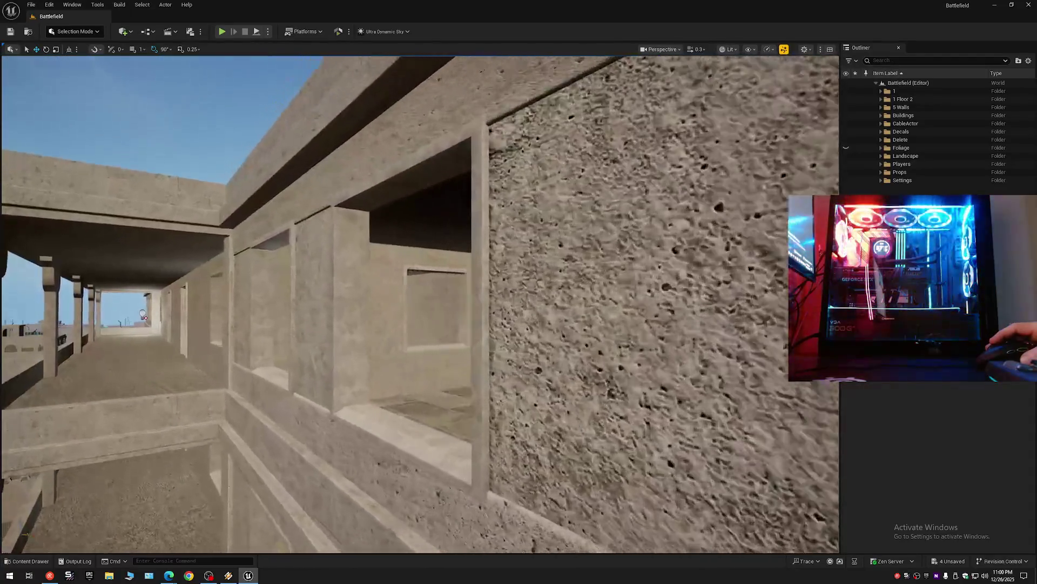
key(s)
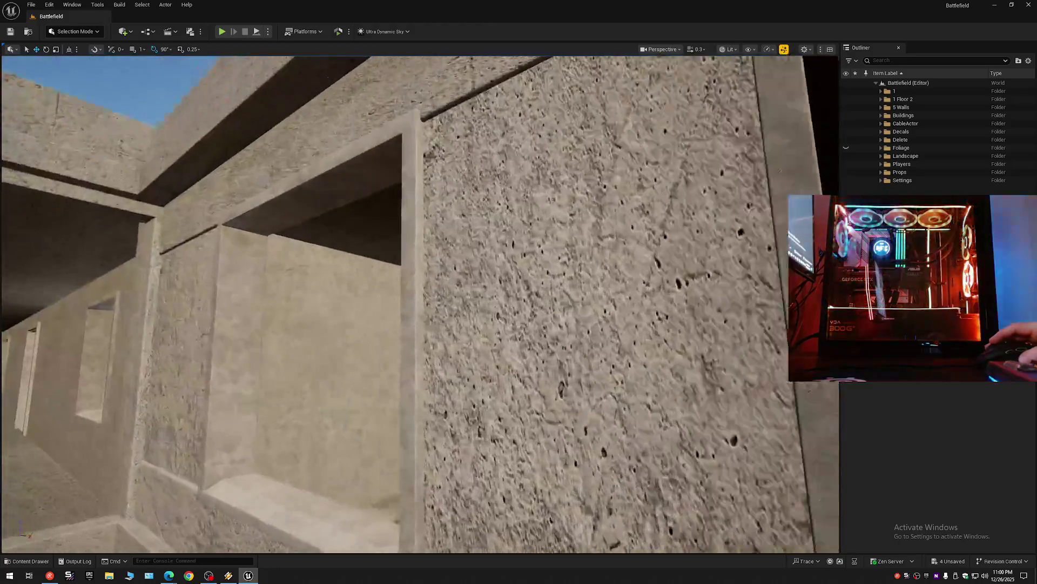
key(w)
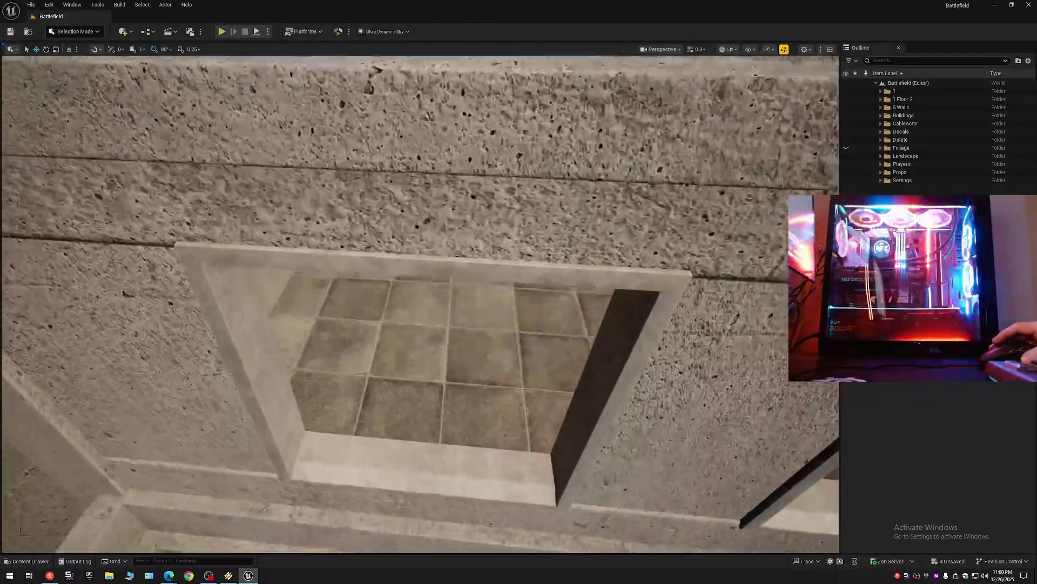
key(w)
key(s)
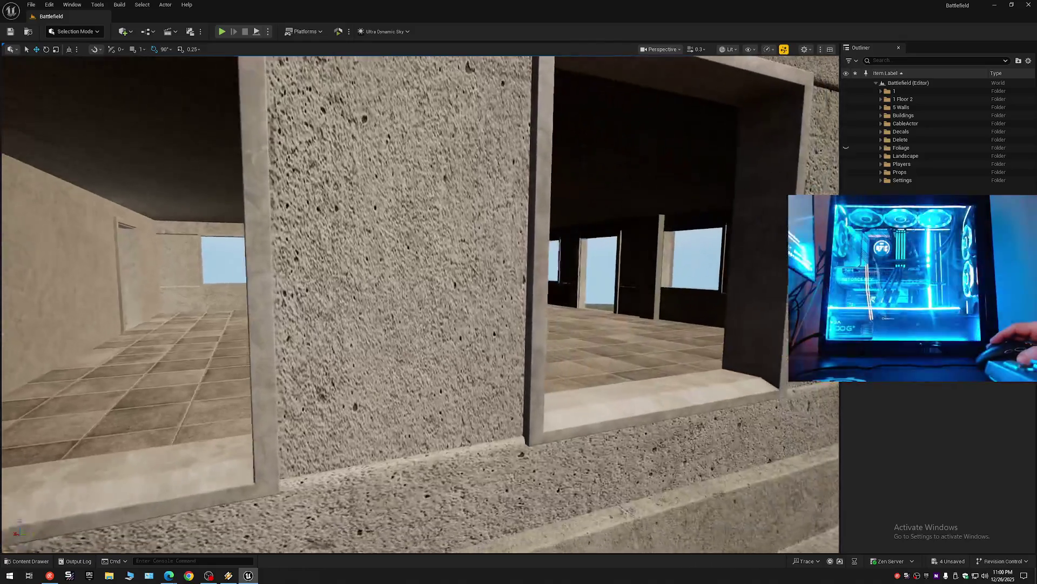
key(d)
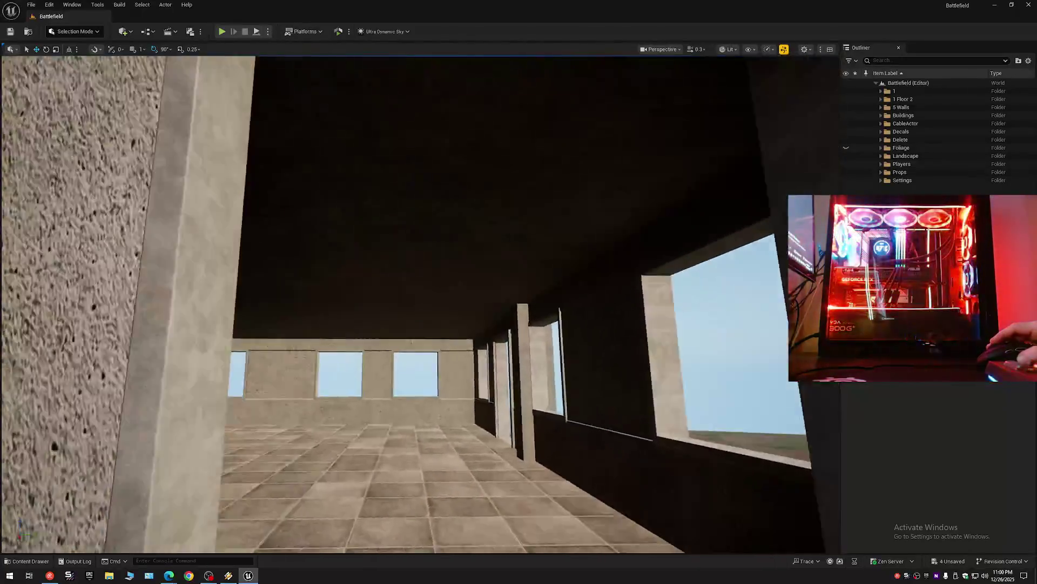
key(s)
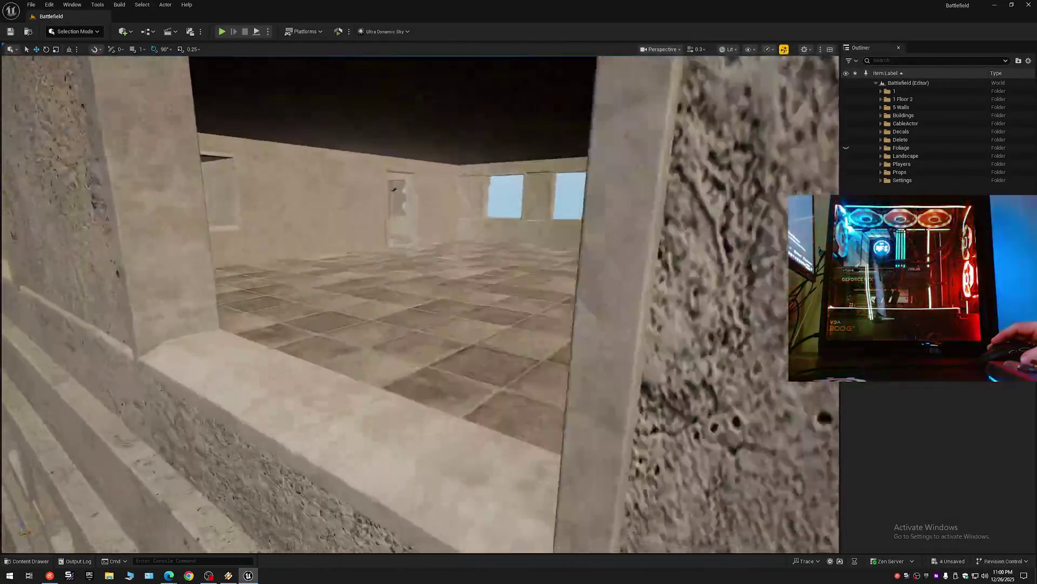
key(s)
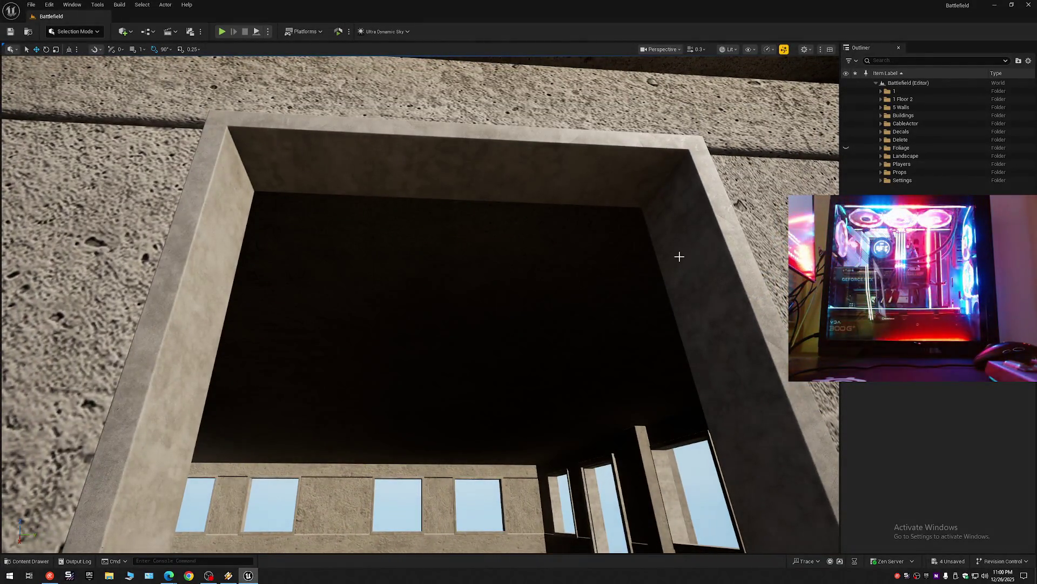
key(a)
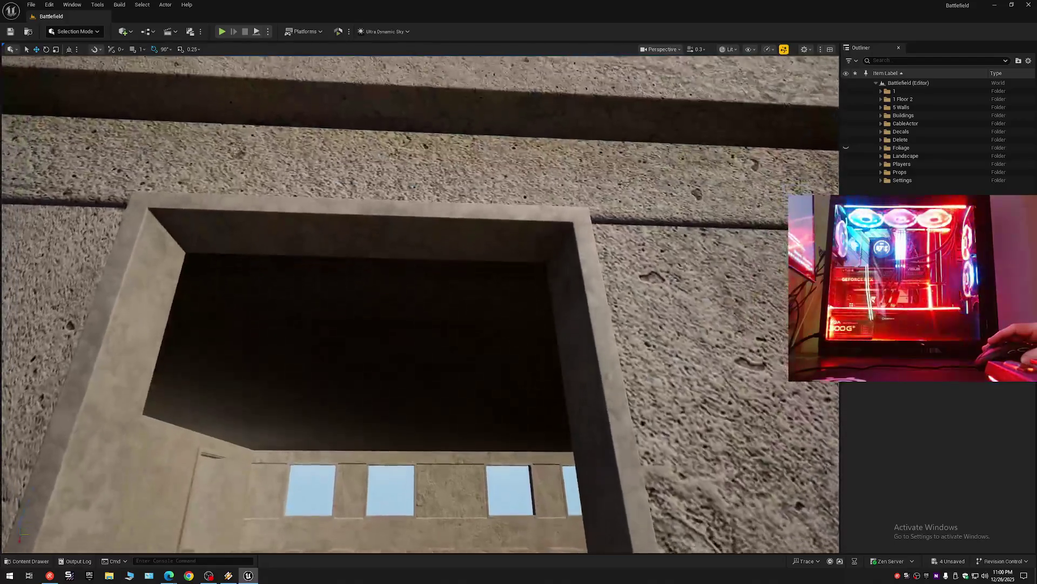
key(w)
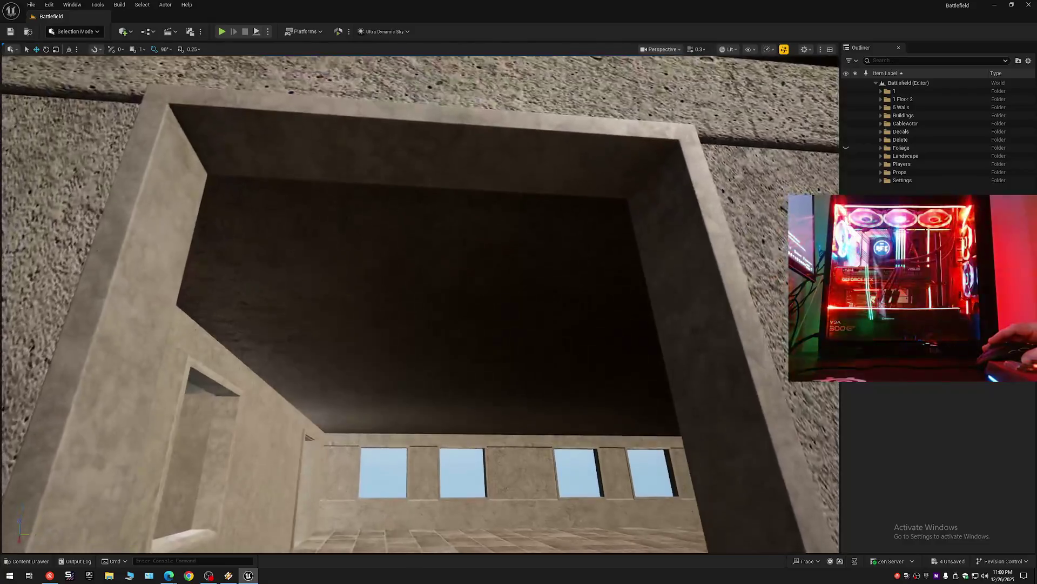
key(w)
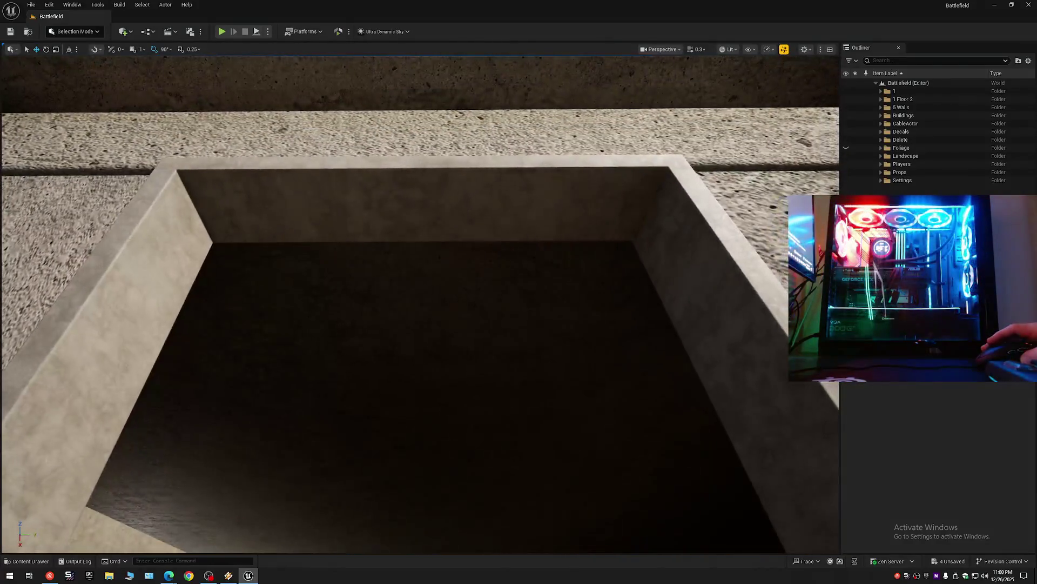
key(w)
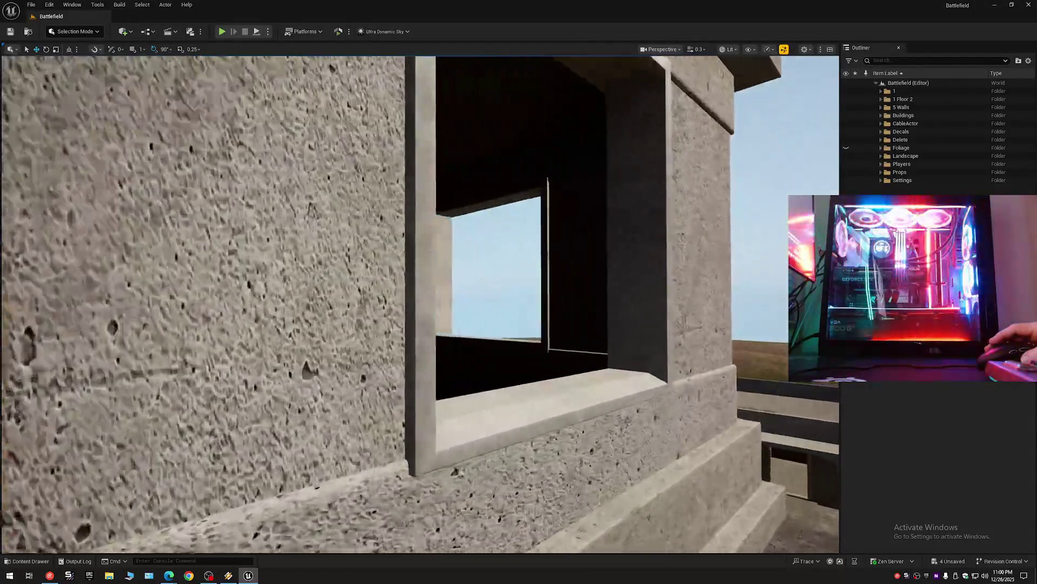
key(s)
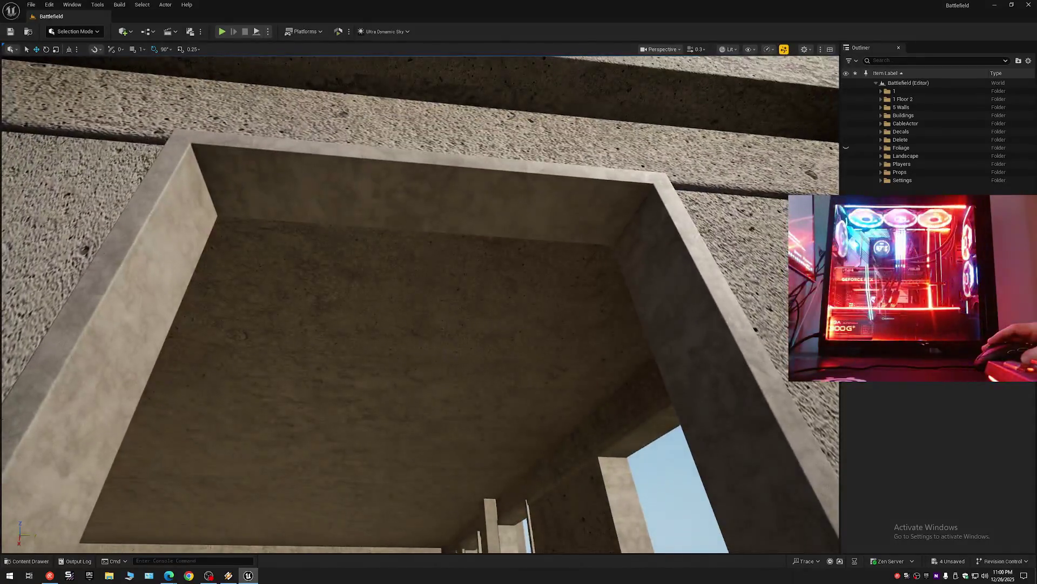
key(s)
key(w)
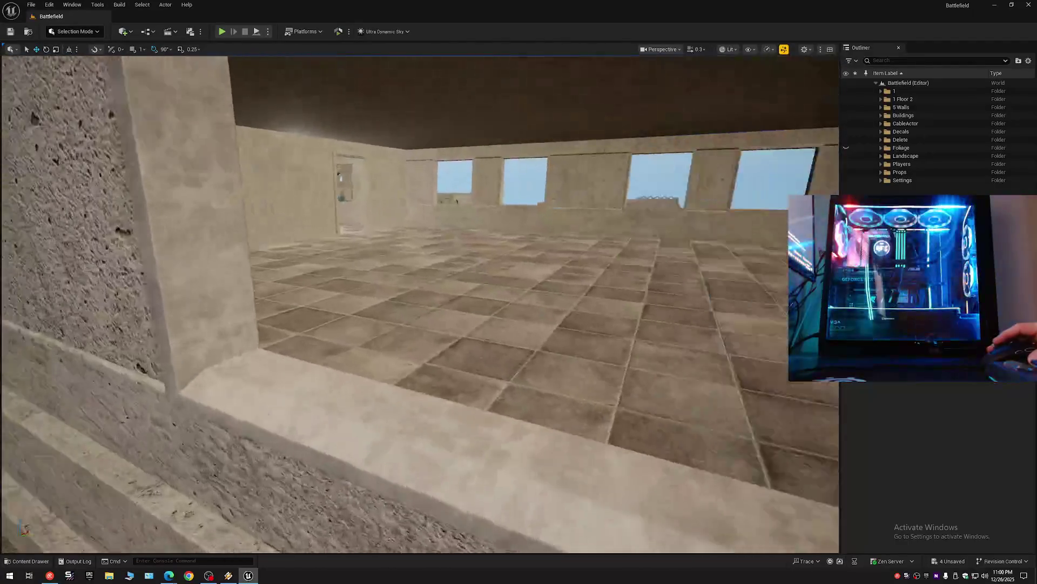
key(a)
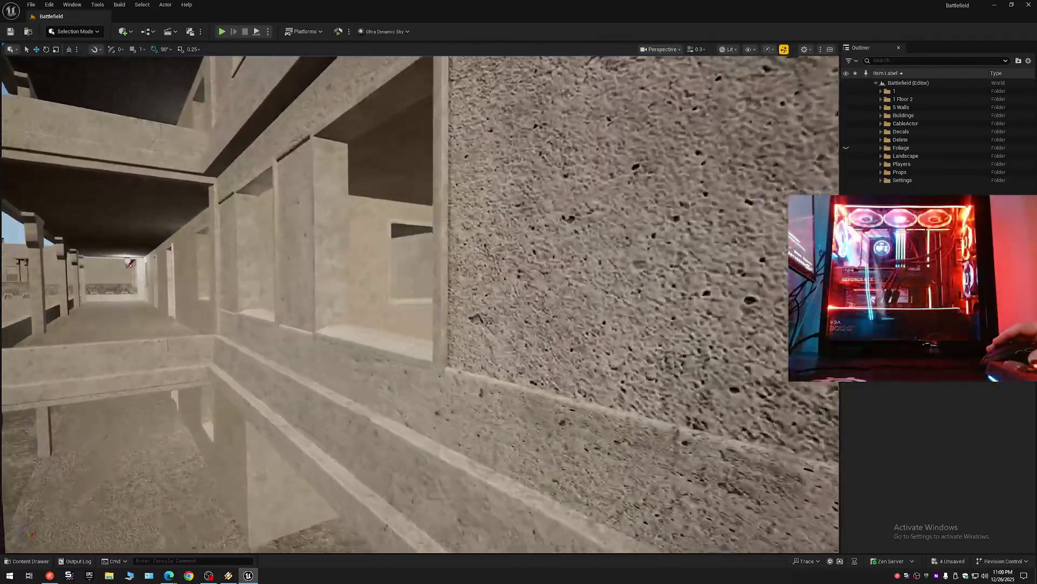
key(d)
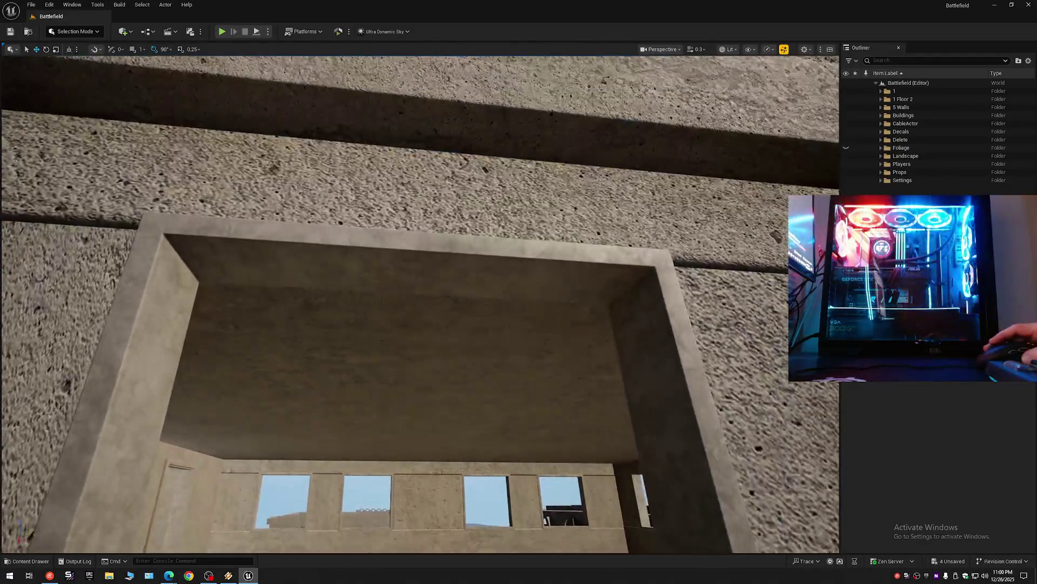
key(s)
key(w)
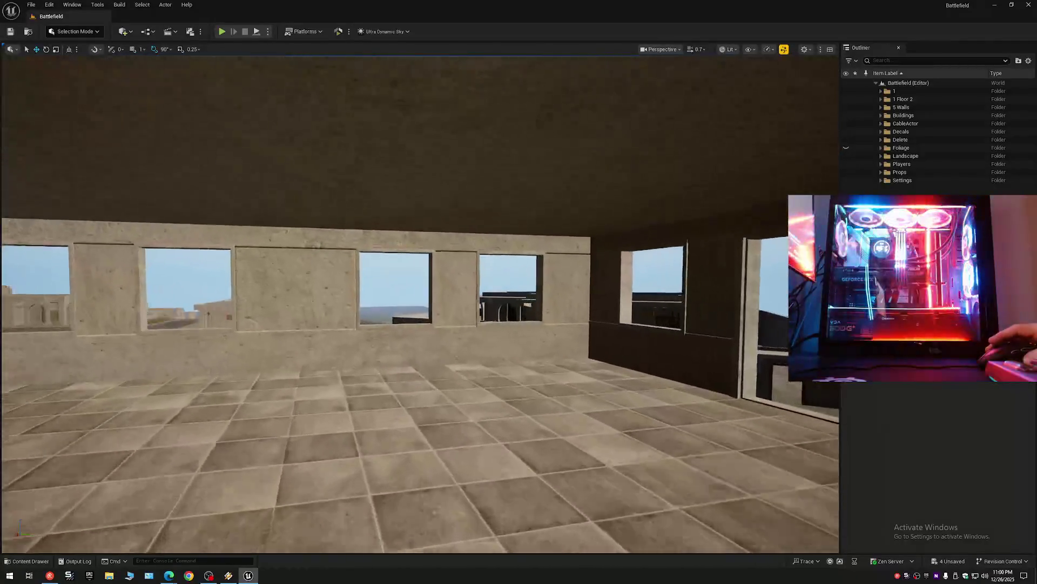
key(w)
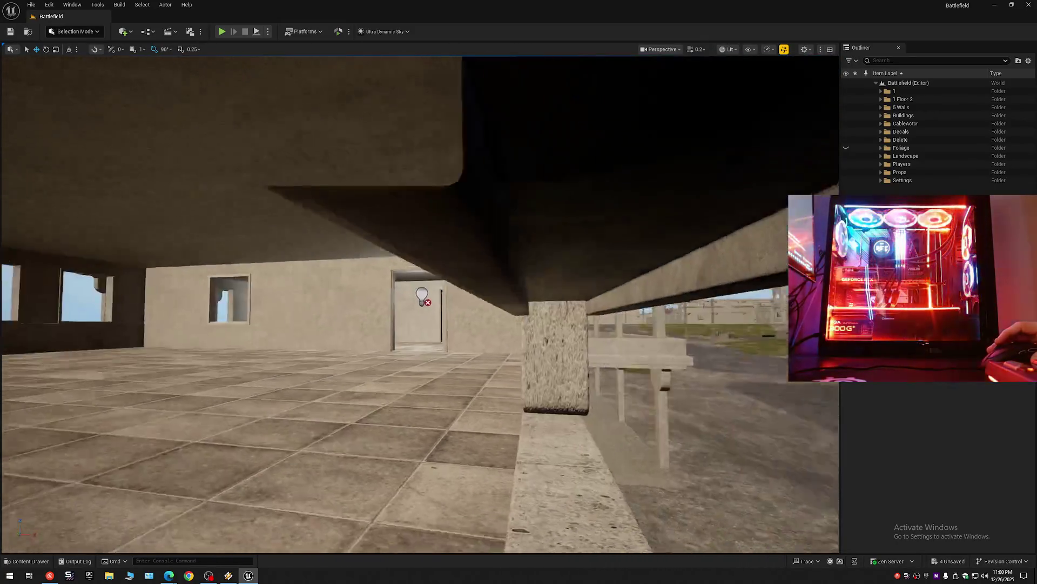
key(w)
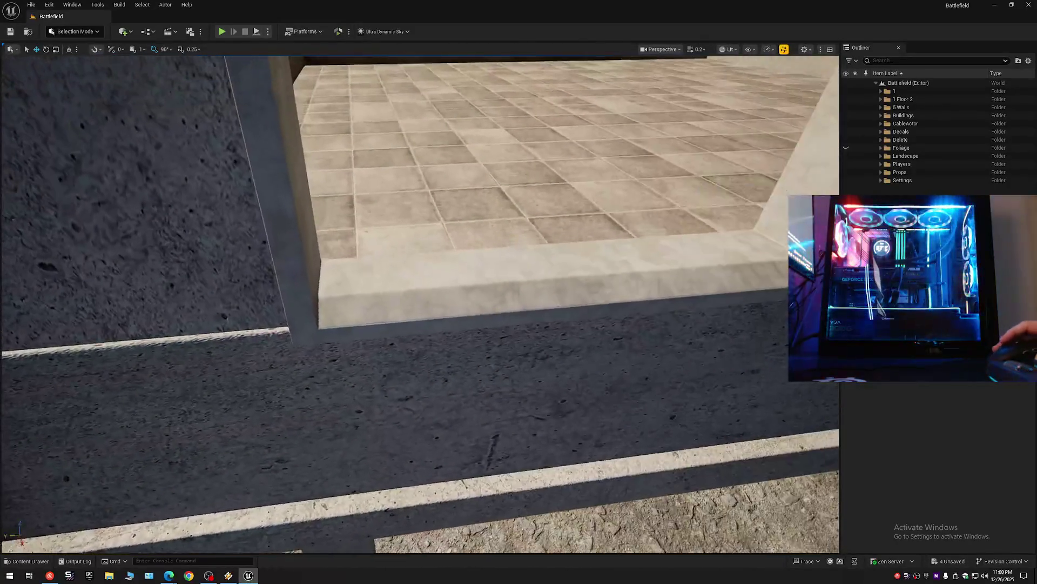
key(a)
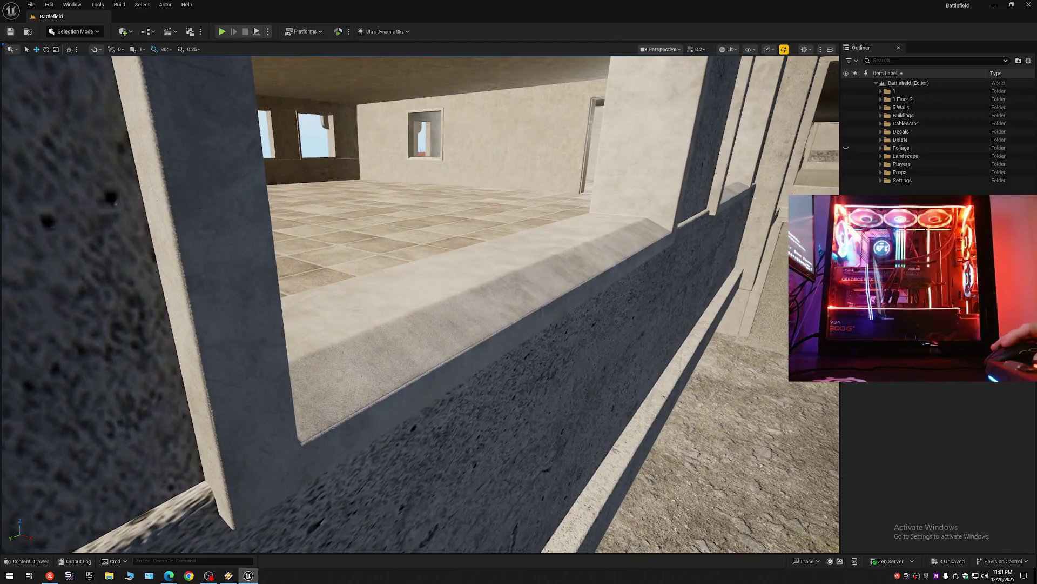
click(559, 251)
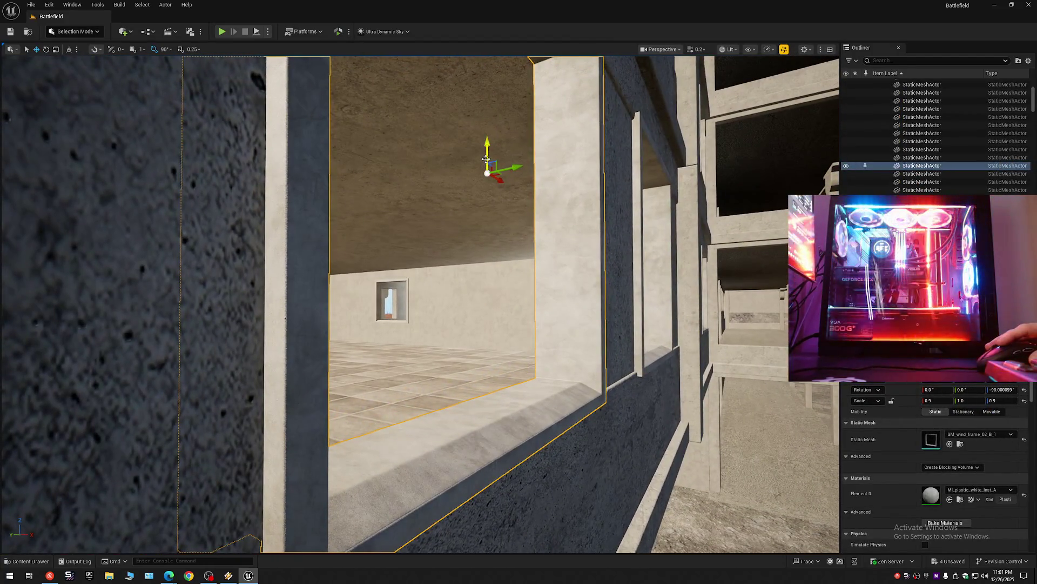
key(q)
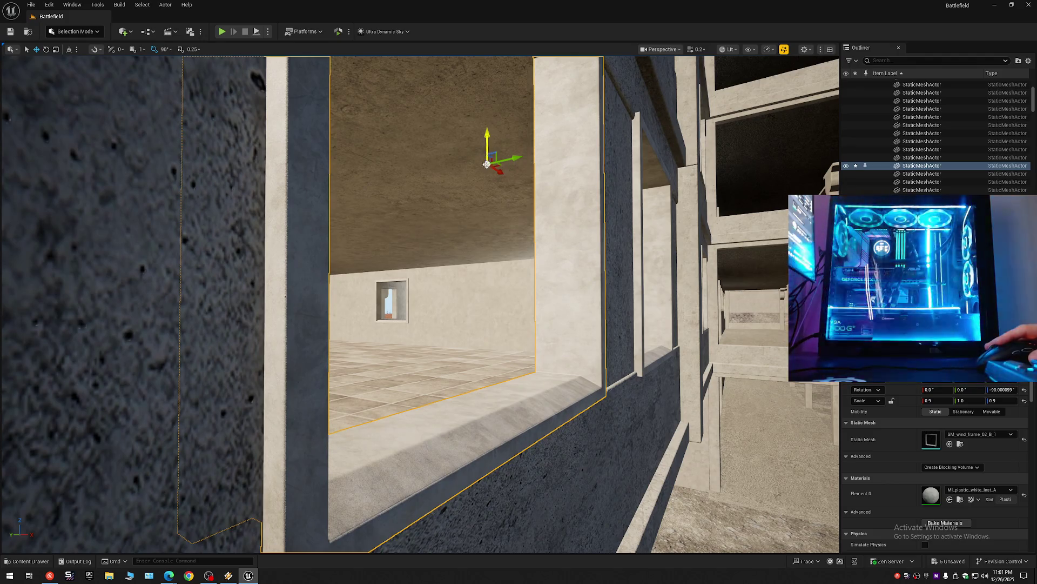
key(ctrl+z)
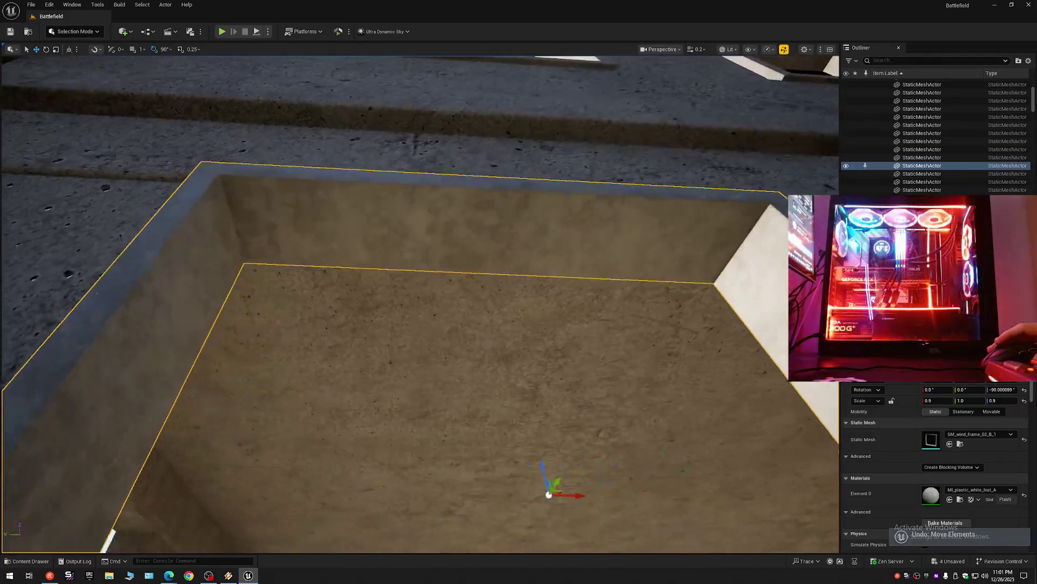
key(Escape)
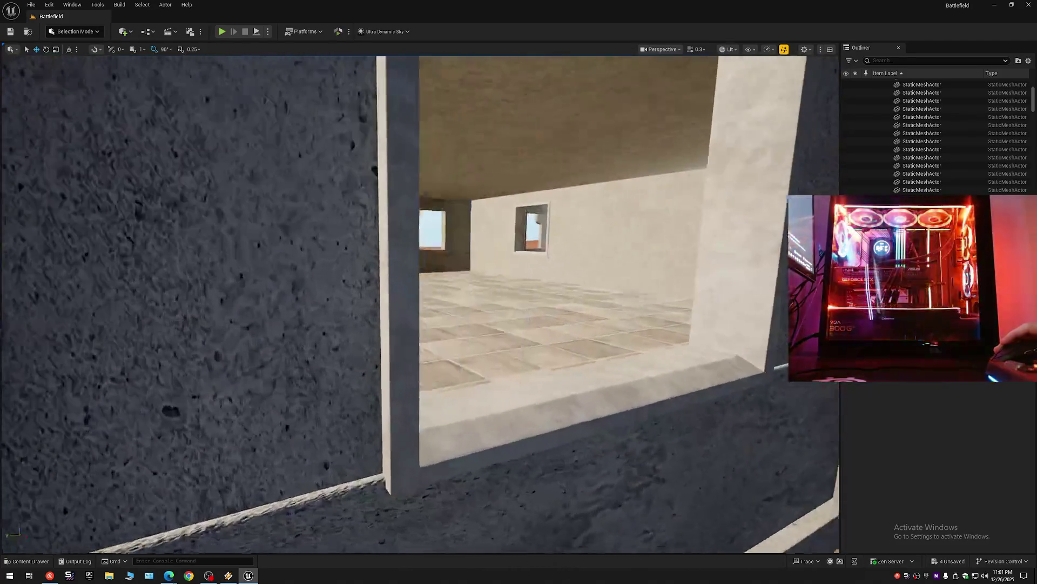
scroll(420, 300, up, 2)
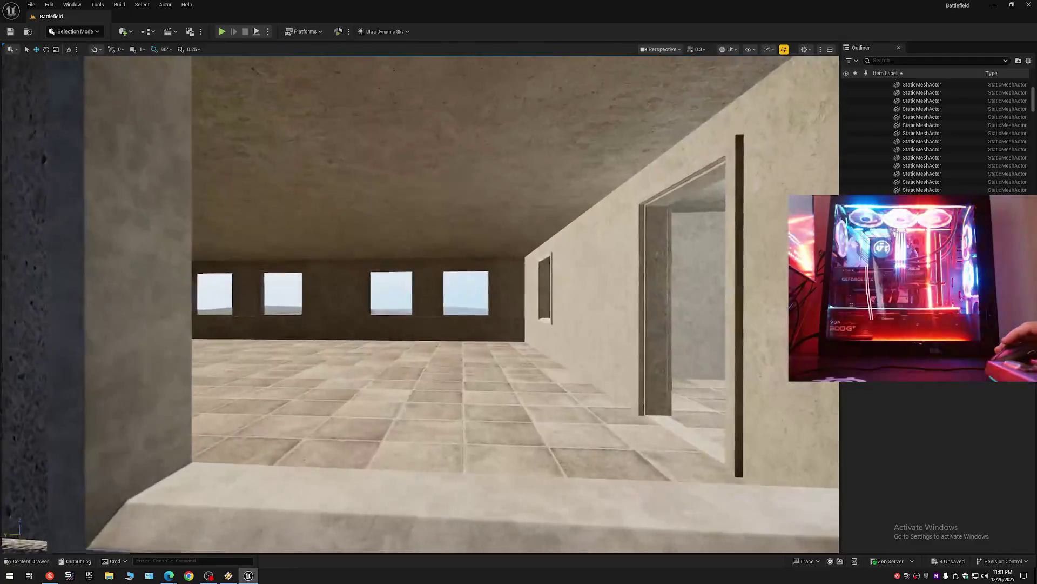
scroll(420, 300, up, 2)
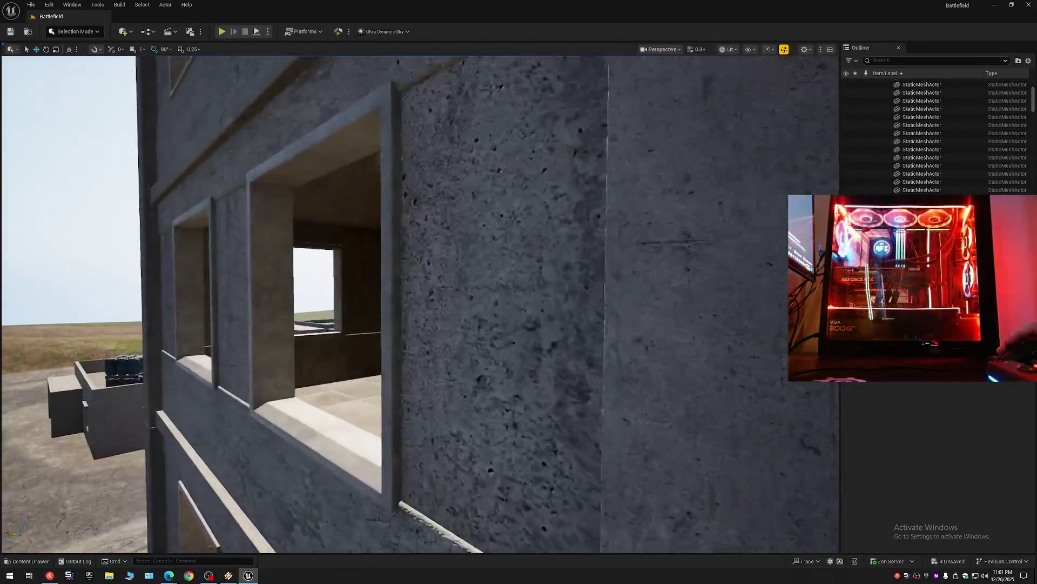
scroll(420, 300, up, 3)
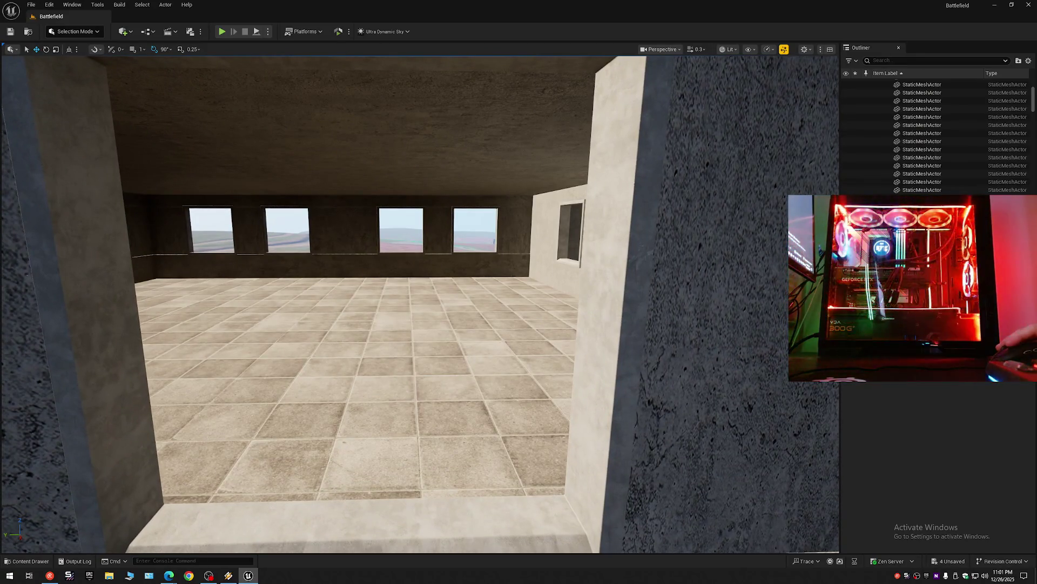
Step: Test-move the selected window frame in its opening and undo each move with Ctrl+Z
click(612, 313)
key(Left)
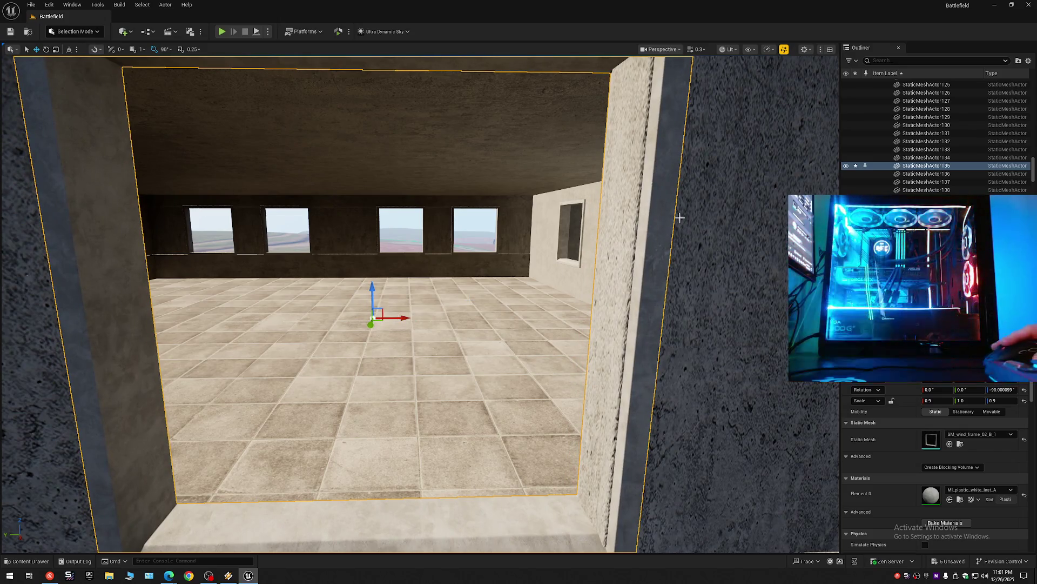
key(ctrl+z)
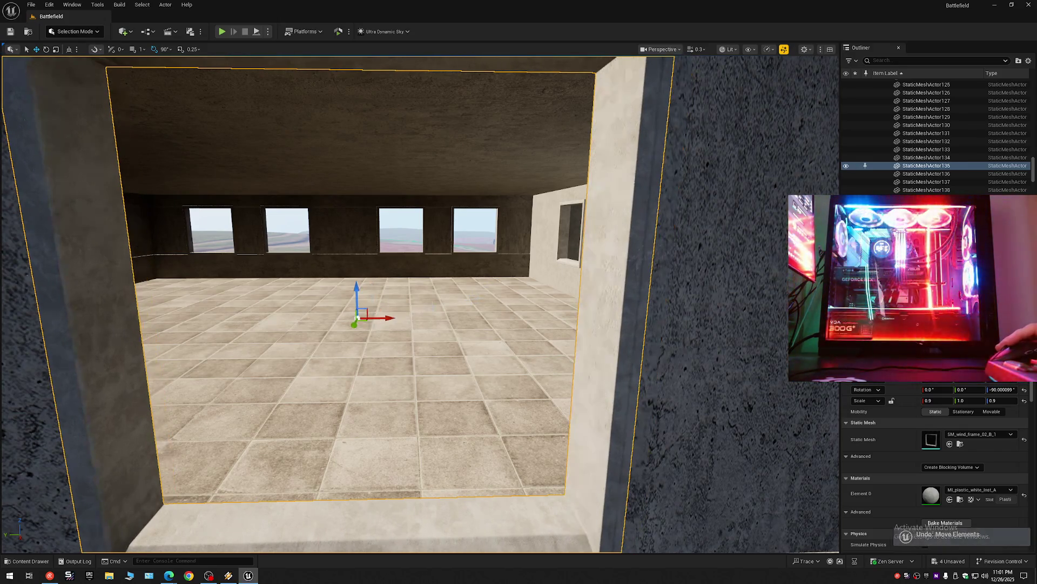
key(Right)
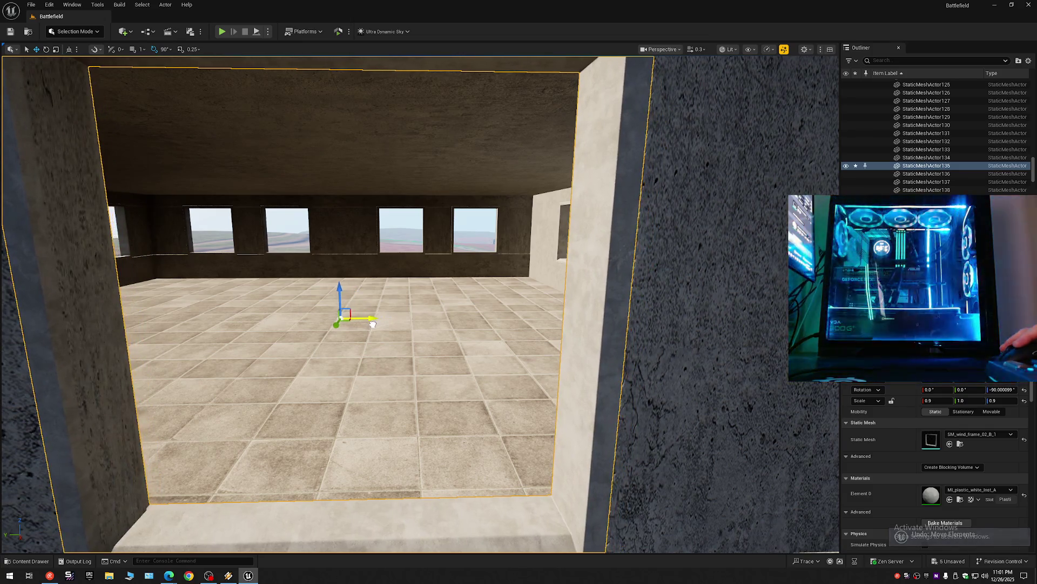
key(Left)
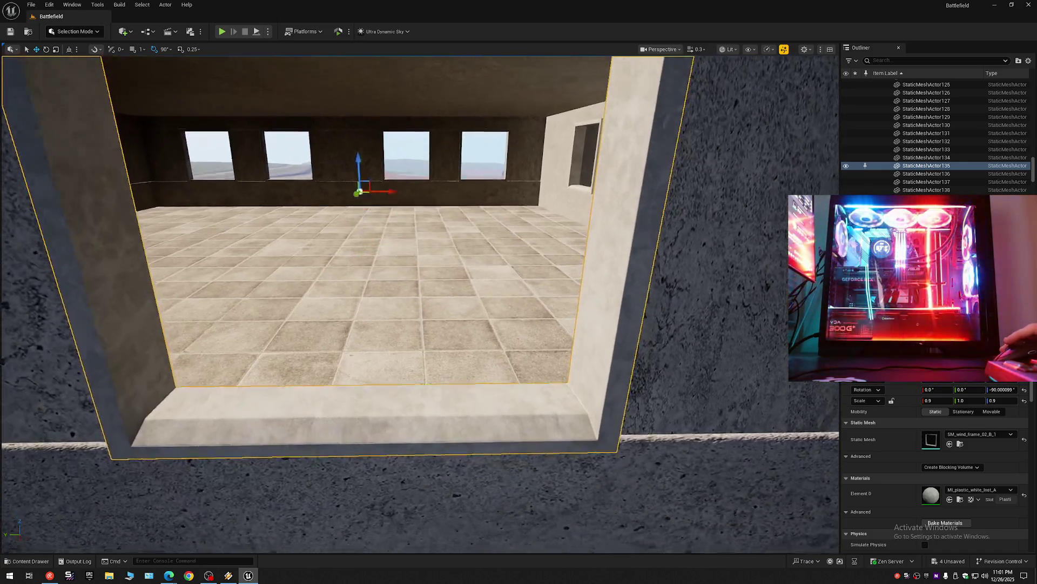
drag(468, 350, 468, 349)
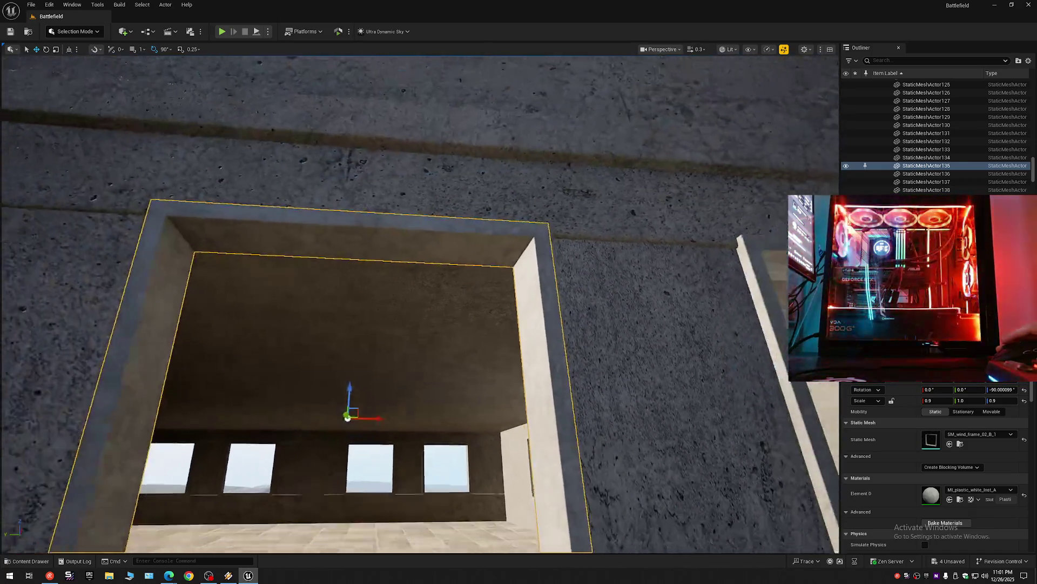
drag(370, 306, 369, 297)
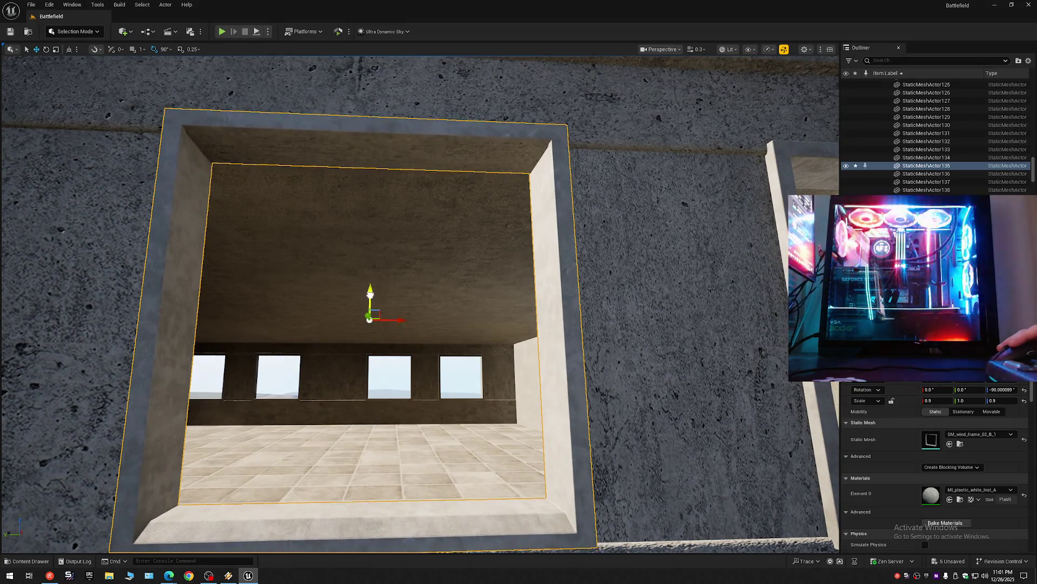
key(ctrl+z)
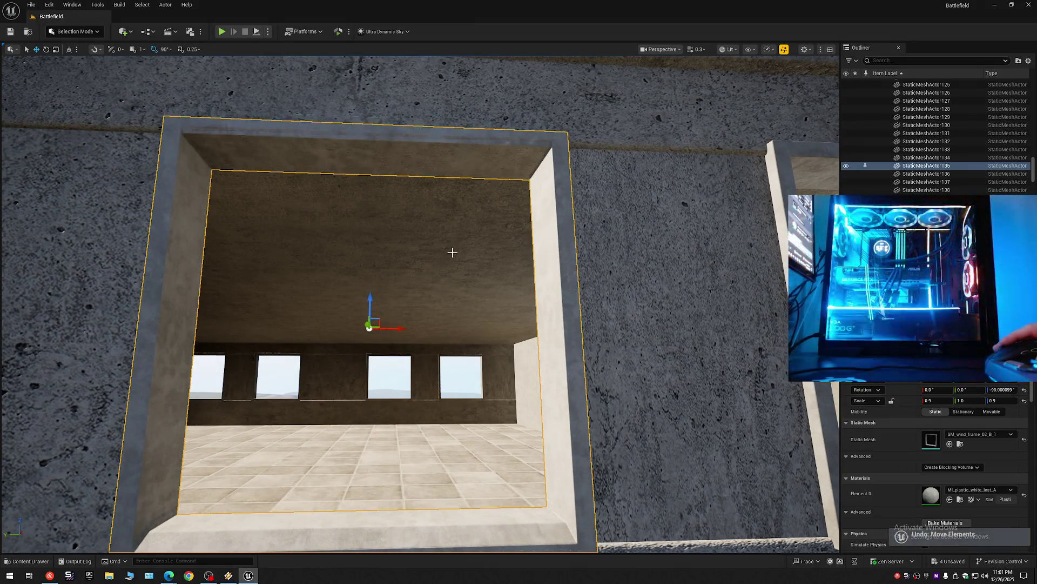
Step: Fly through the window opening into the room and select the doorway's frame mesh
drag(452, 251, 451, 251)
drag(420, 304, 420, 304)
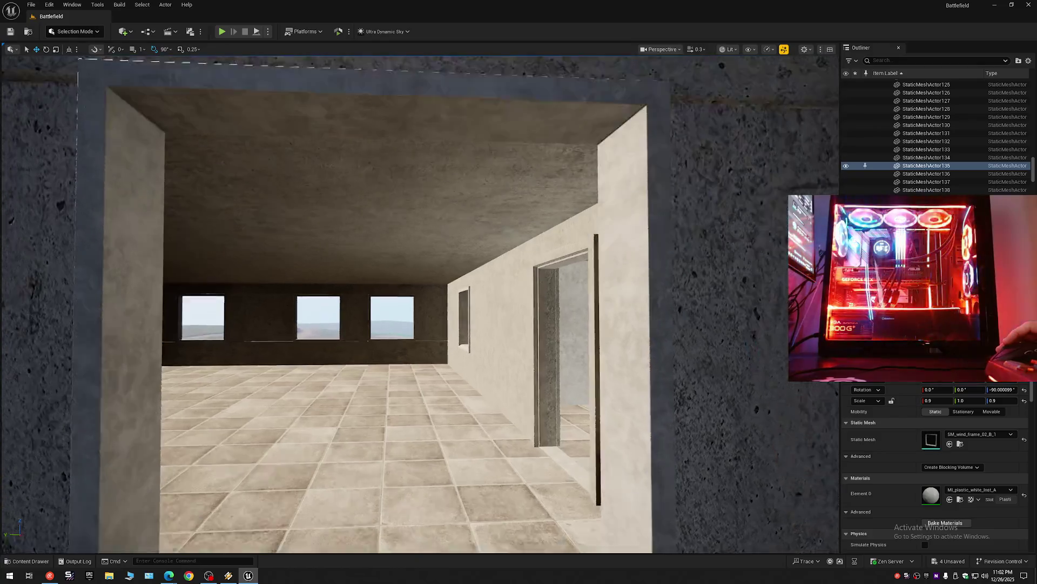
drag(420, 303, 420, 304)
drag(420, 133, 420, 133)
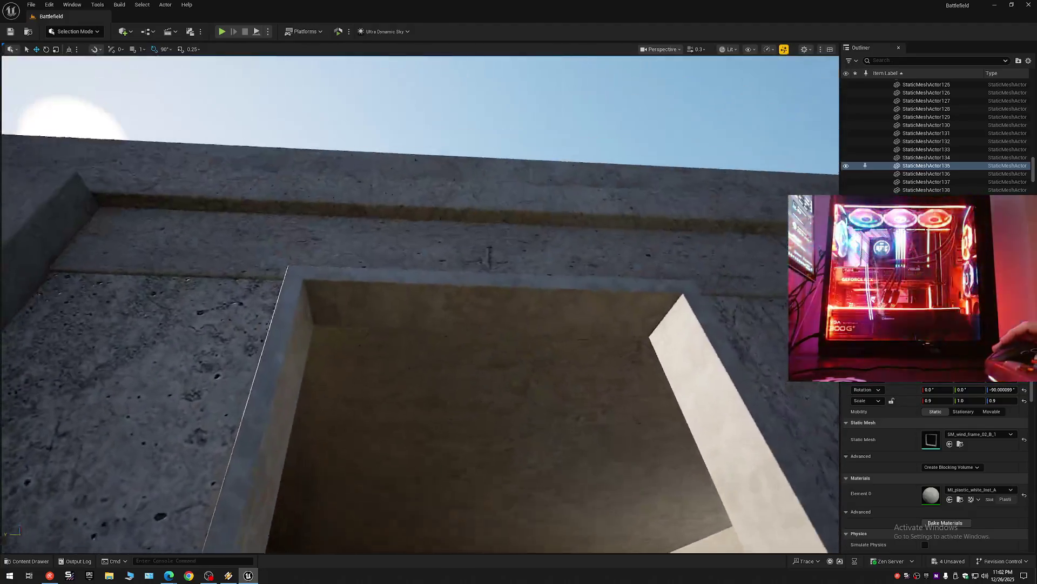
drag(421, 133, 421, 133)
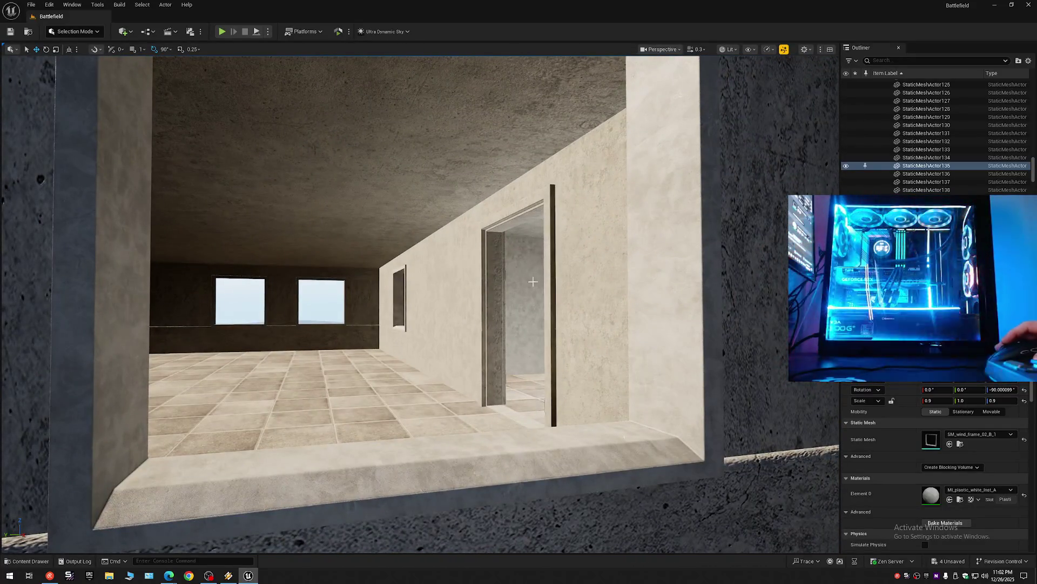
drag(501, 357, 499, 357)
click(501, 357)
scroll(450, 269, up, 2)
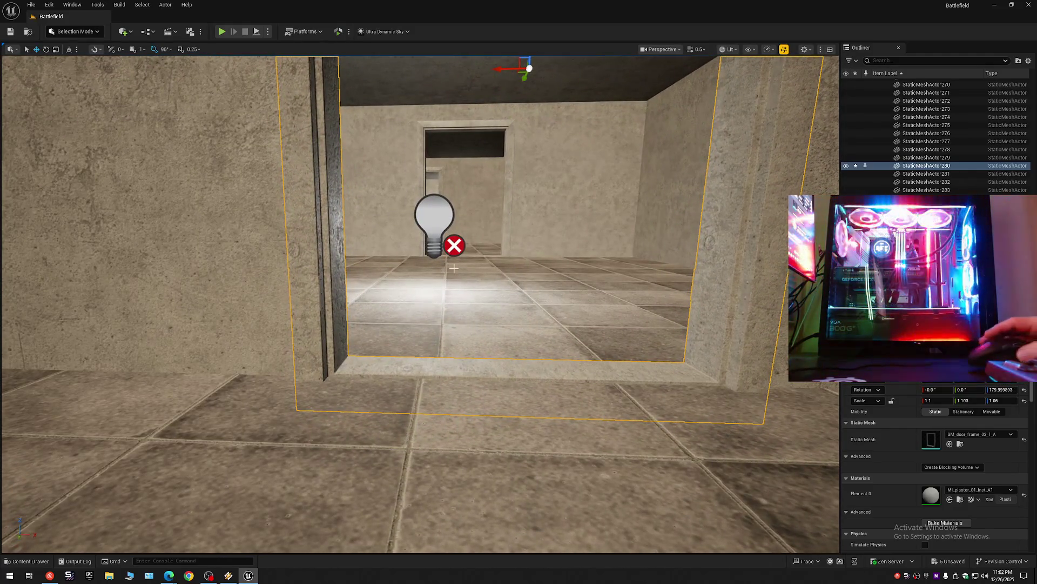
Step: Locate the window frame's material, then set the door frame's Element 0 to MI_plastic_white
drag(431, 290, 430, 290)
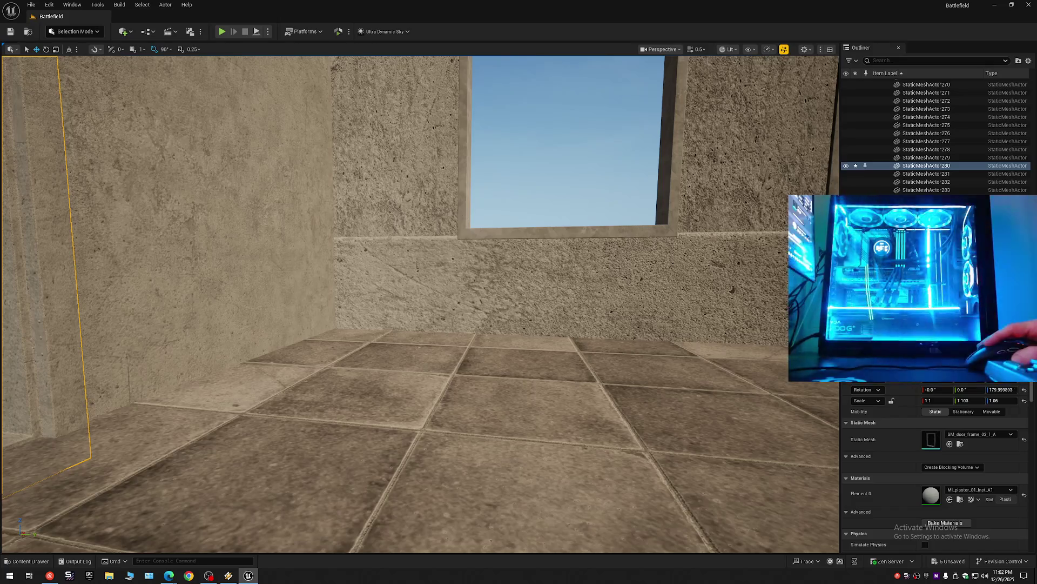
click(463, 218)
click(960, 499)
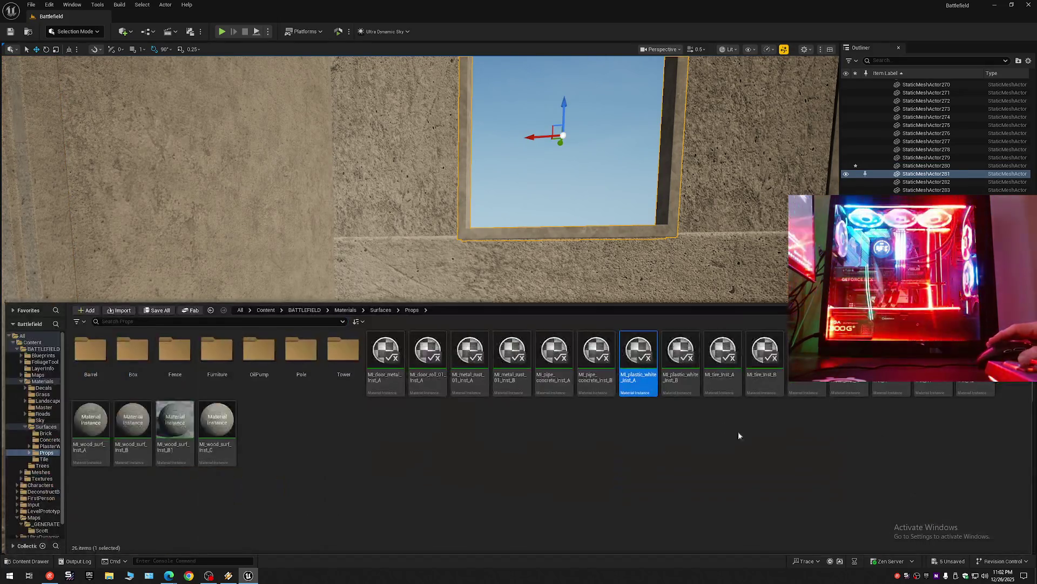
drag(752, 440, 730, 421)
drag(571, 226, 571, 226)
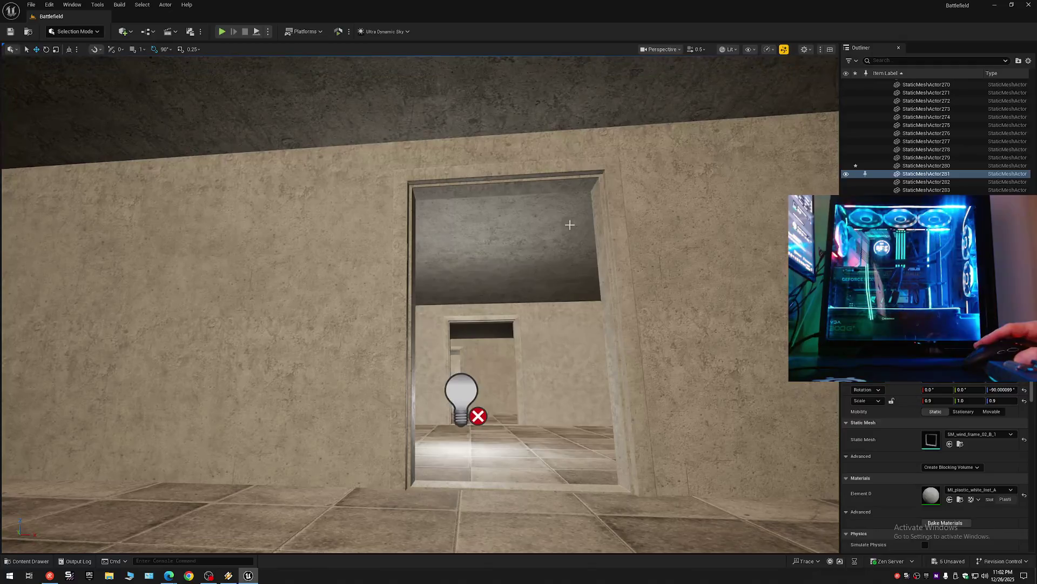
click(624, 324)
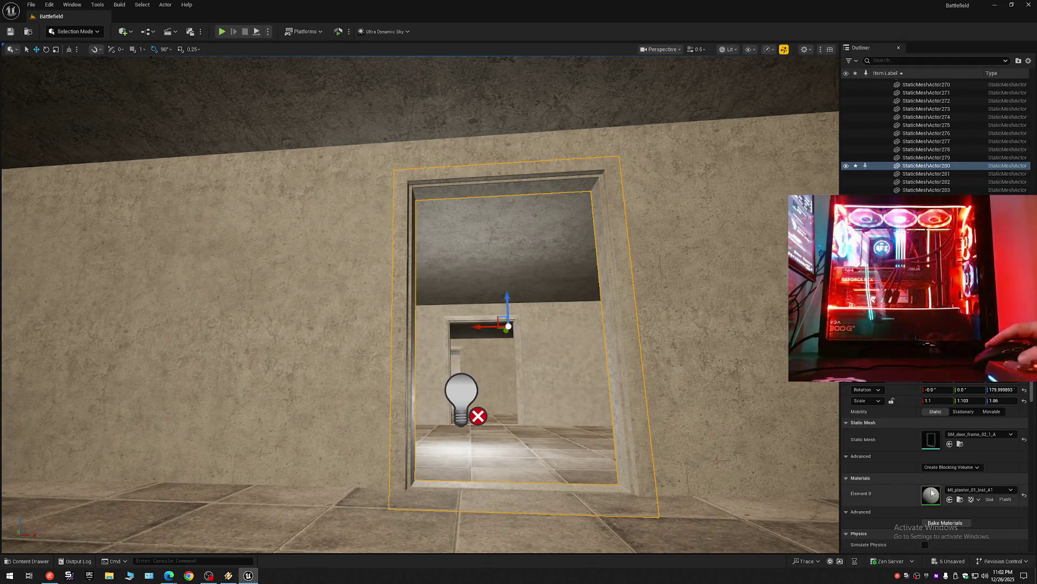
click(950, 499)
Step: Give the other door frame the MI_plastic_white material and inspect it toward the ceiling
drag(612, 381, 612, 380)
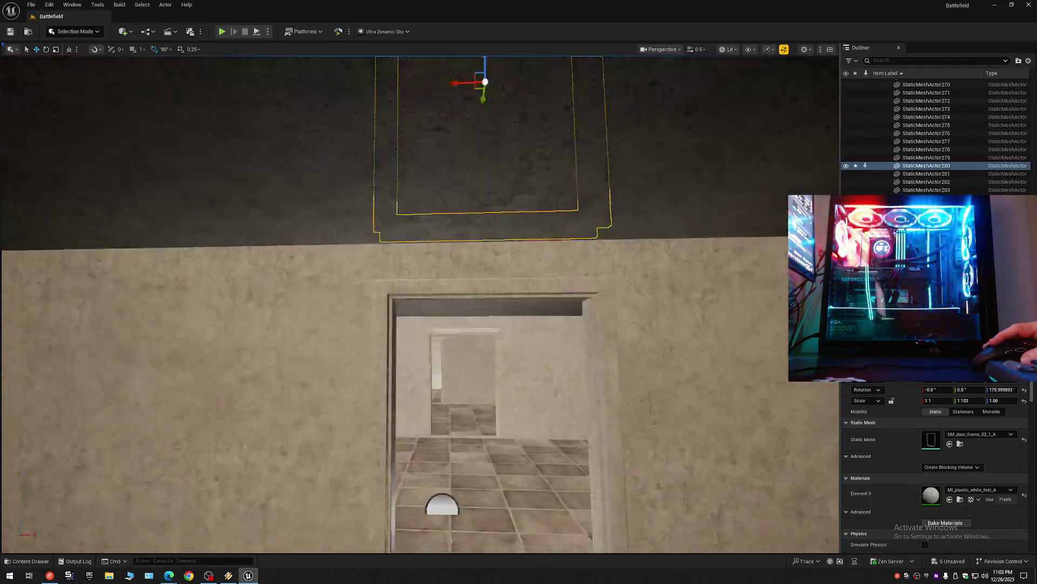
click(612, 380)
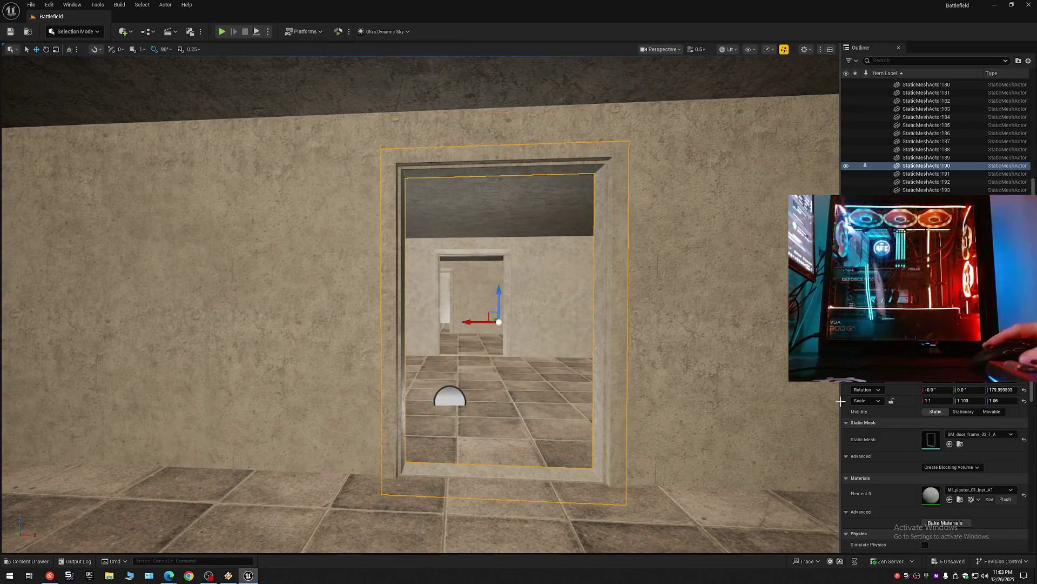
click(950, 499)
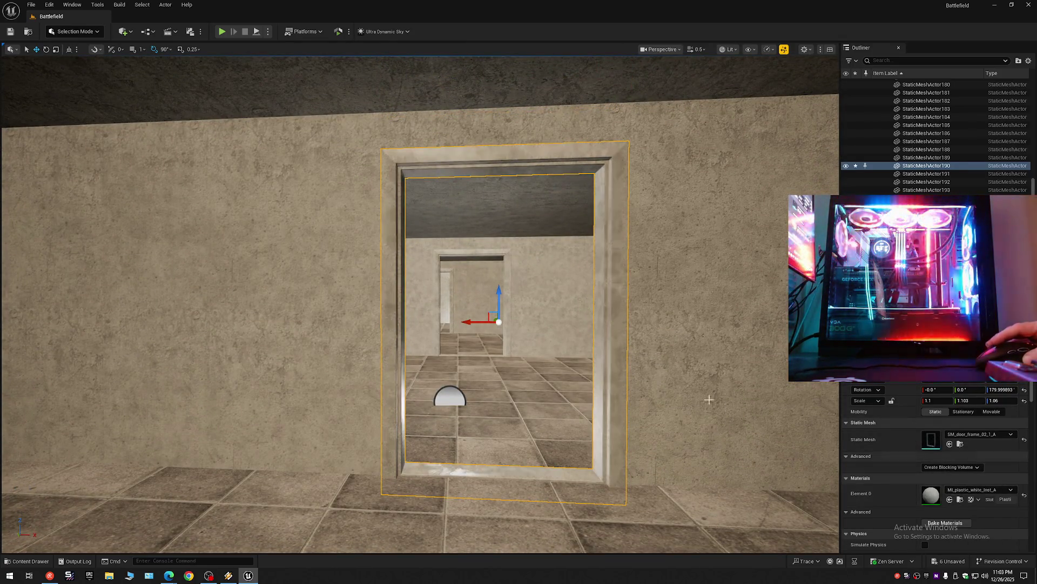
drag(730, 412, 730, 381)
drag(387, 286, 386, 276)
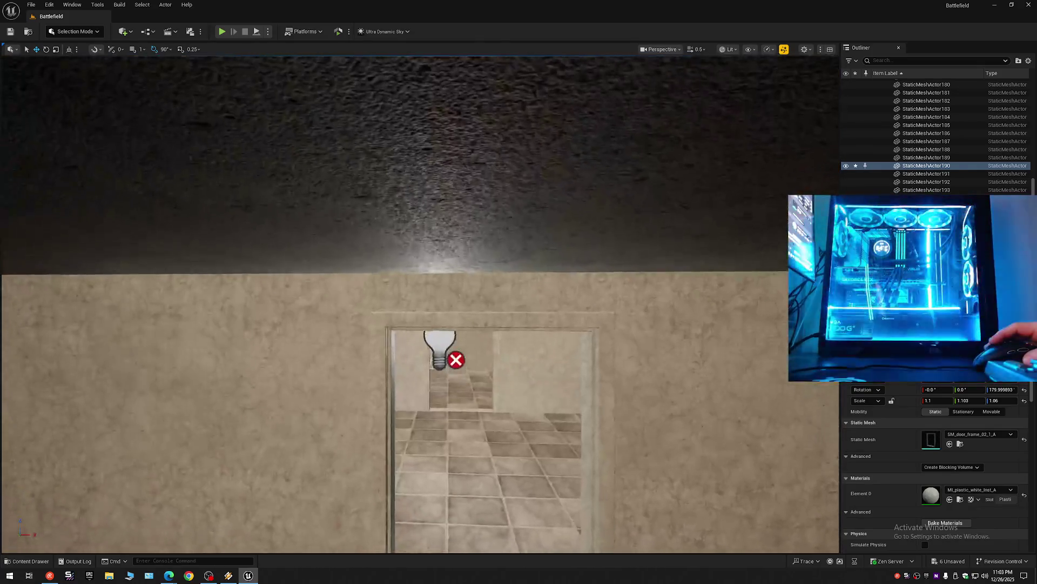
Step: Select the next doorway's frames and fly forward through the doorway into the room
click(389, 294)
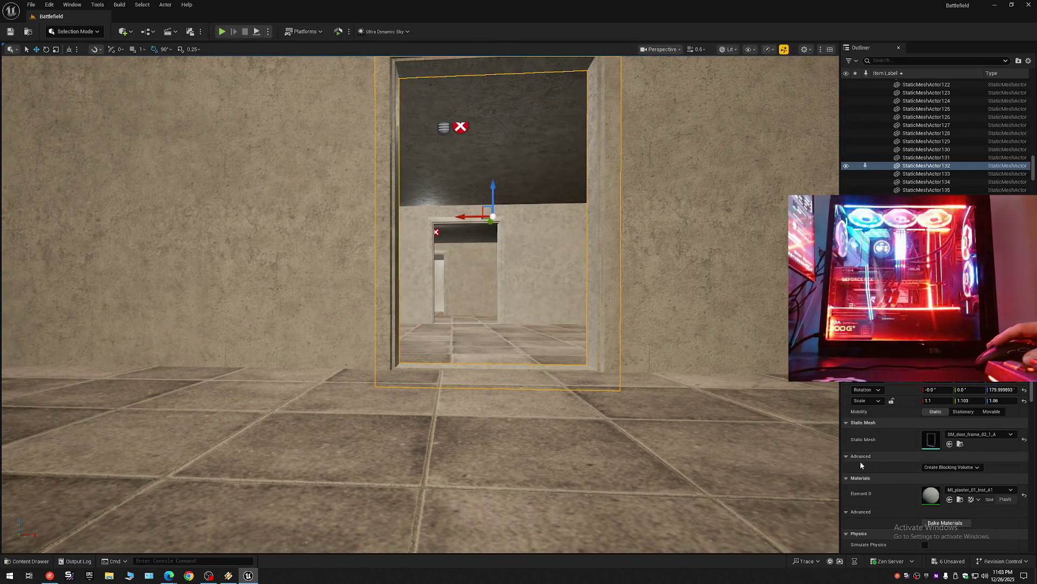
drag(595, 381, 594, 357)
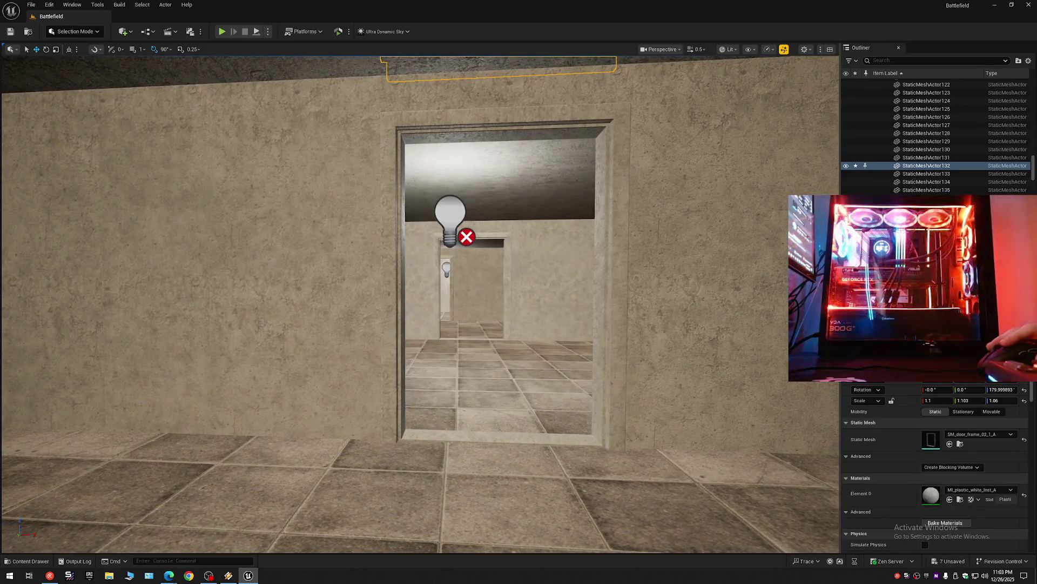
click(403, 334)
drag(403, 334, 403, 325)
key(w)
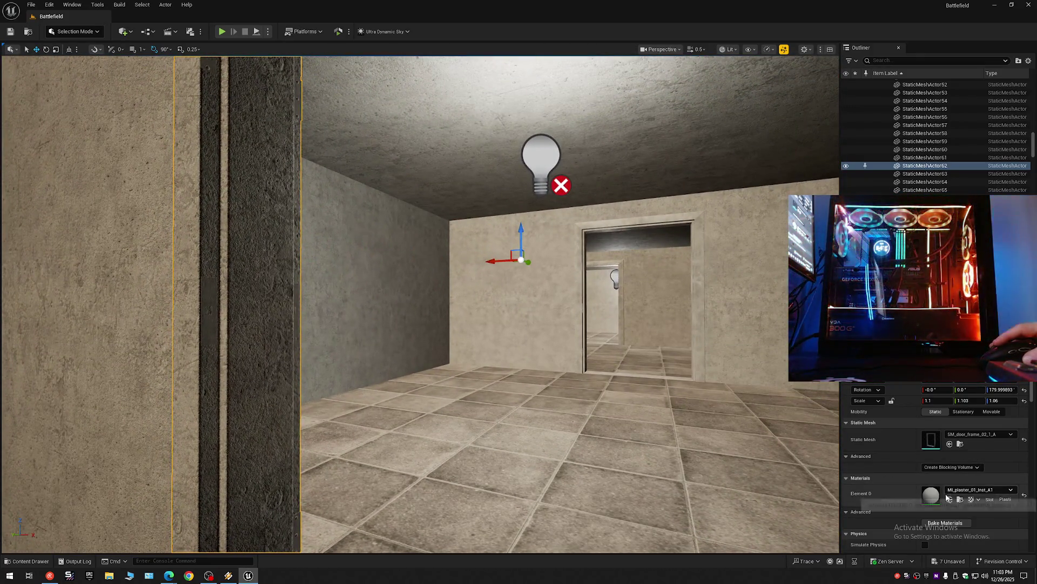
Step: Fly to the next doorway and swap its frame's Element 0 to MI_plastic_white
key(a)
key(w)
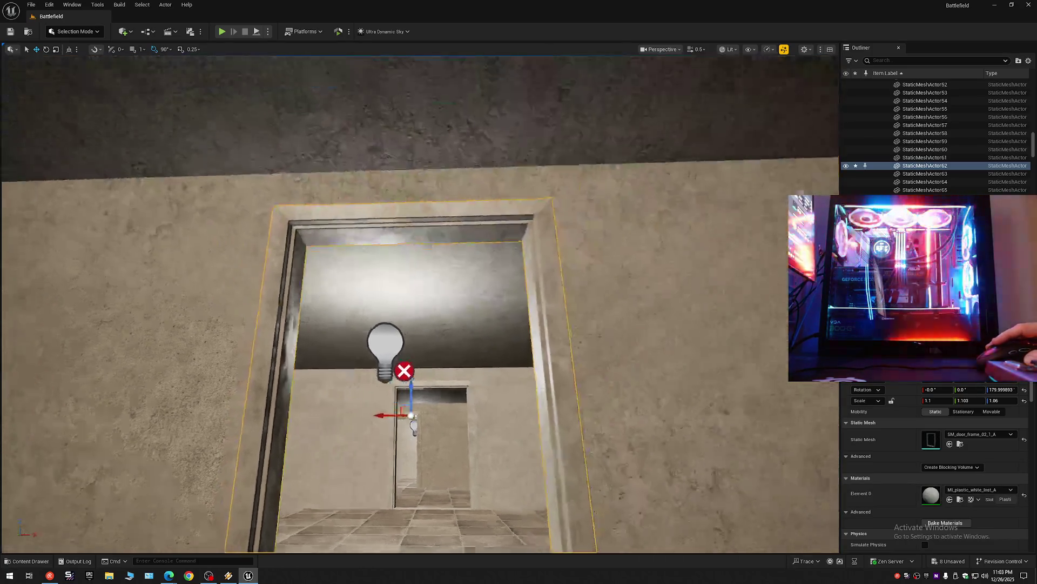
key(w)
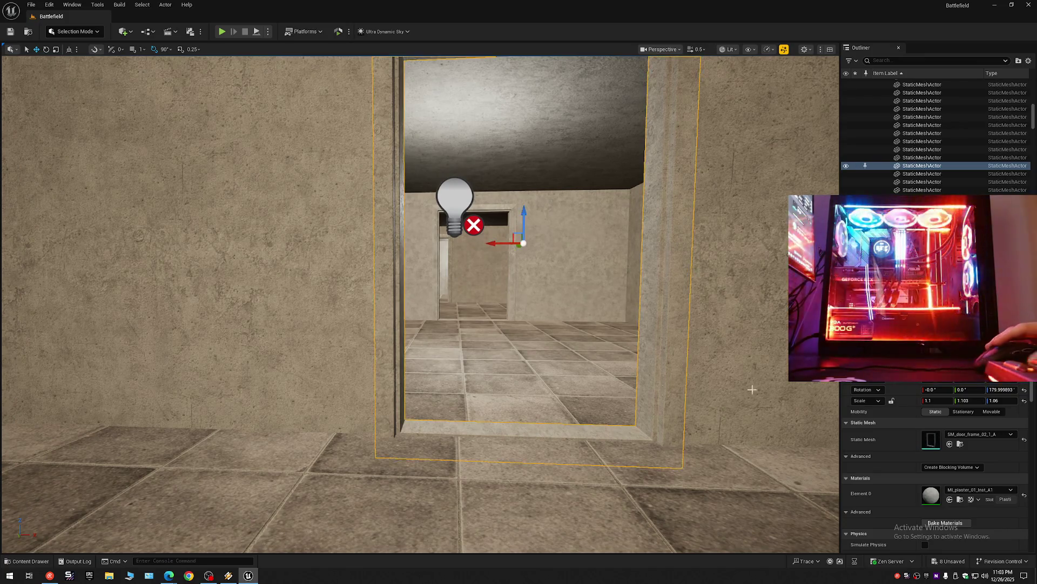
key(w)
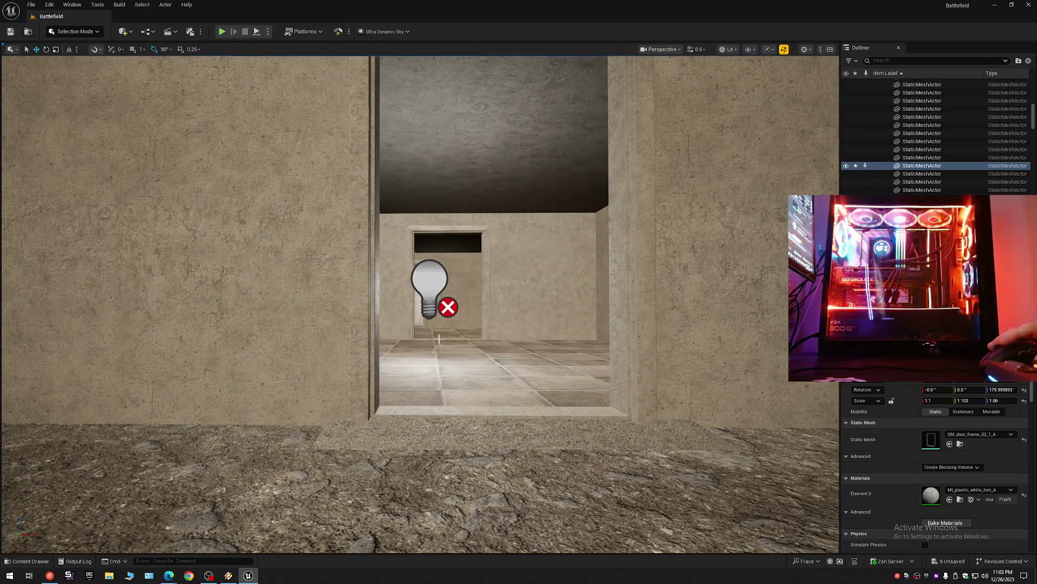
click(361, 320)
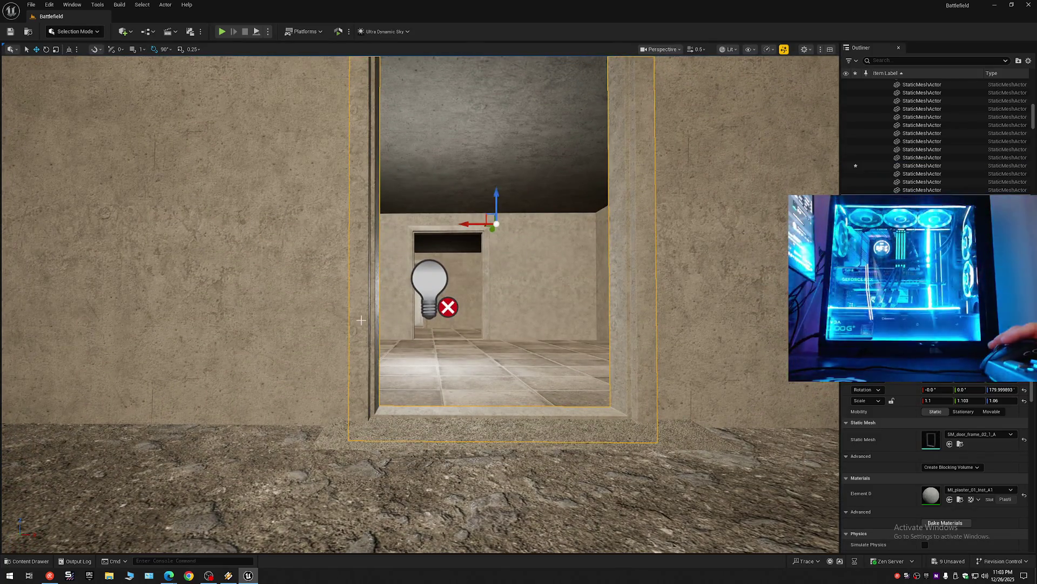
click(951, 499)
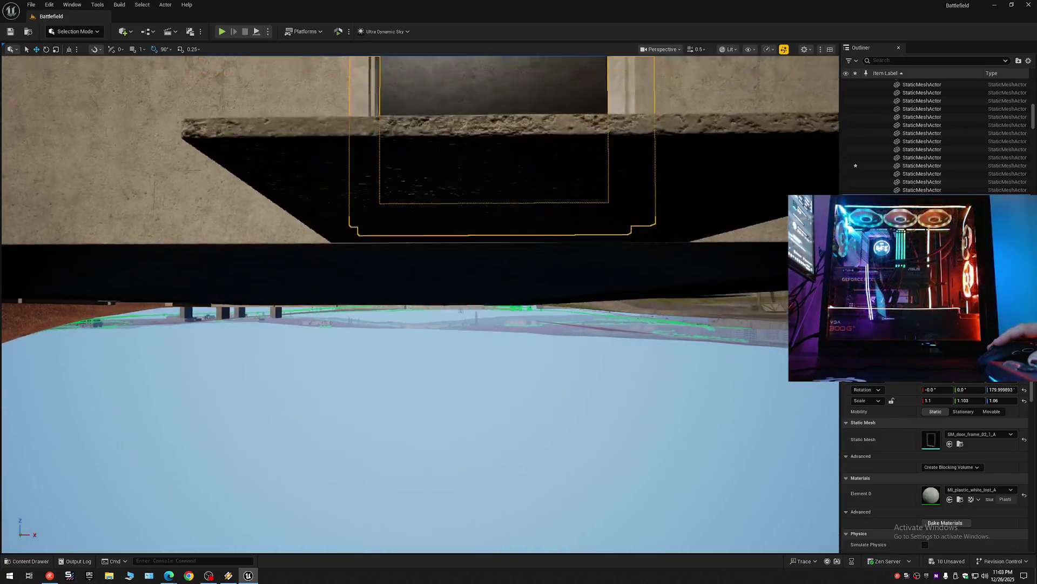
Step: Fly around the outer wall with WASD to inspect the window opening and door frame
key(w)
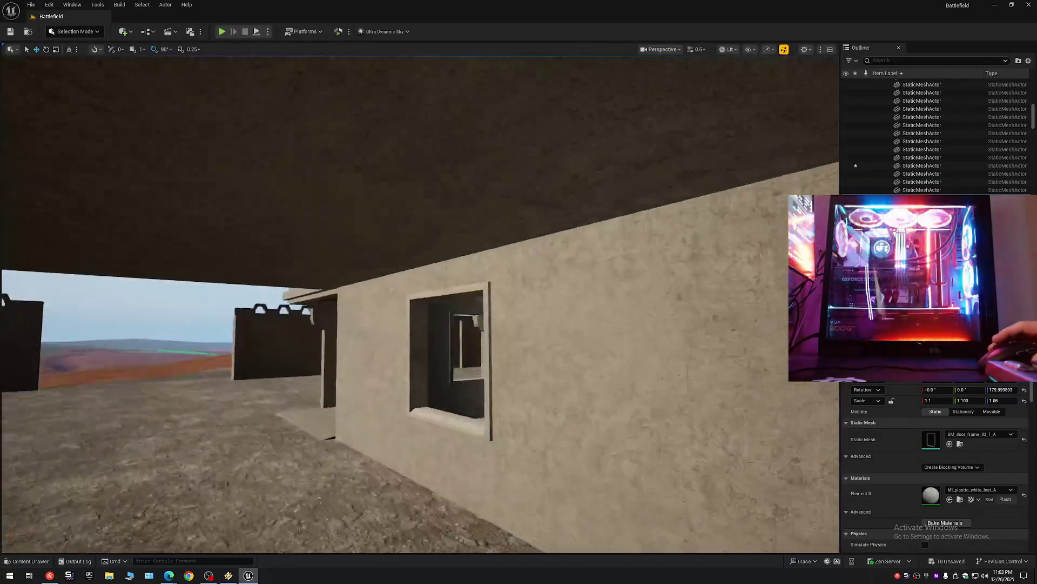
key(w)
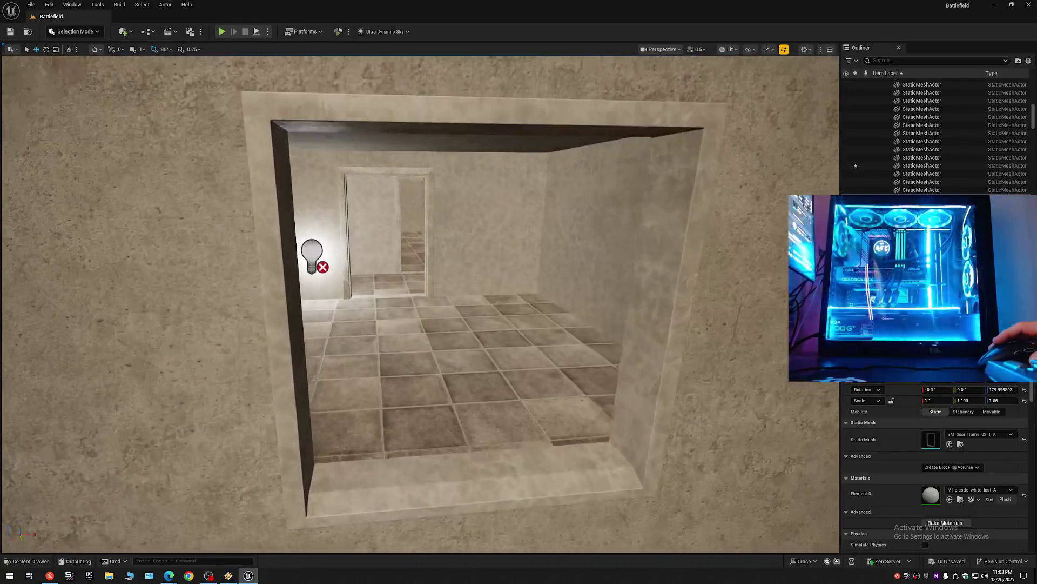
key(s)
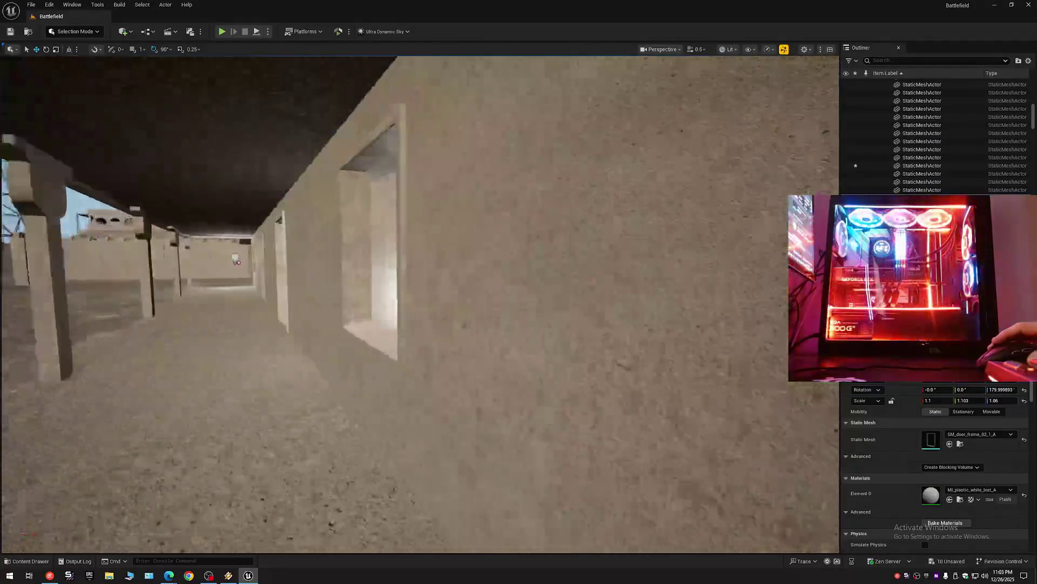
key(d)
key(e)
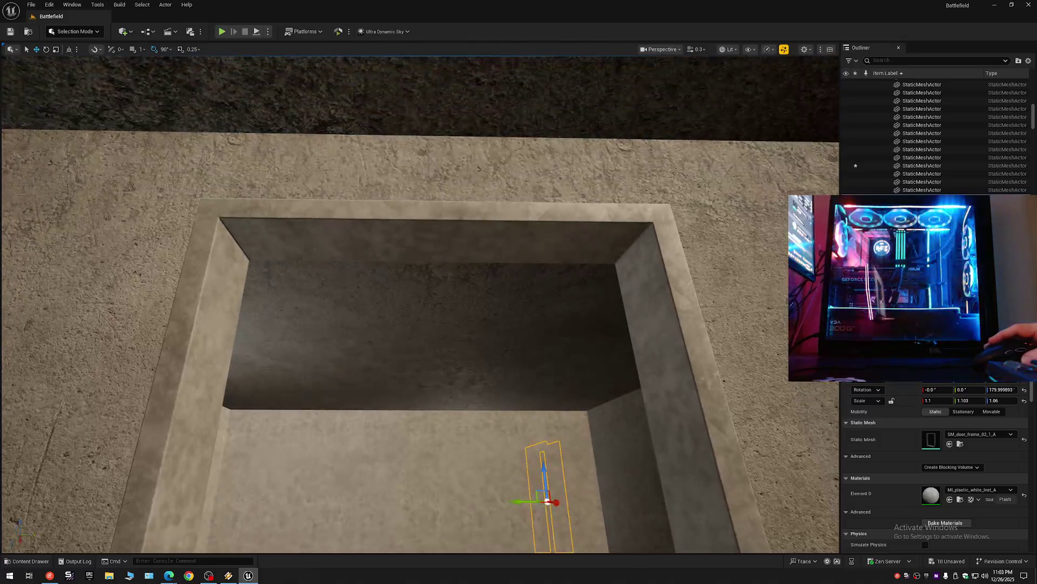
key(w)
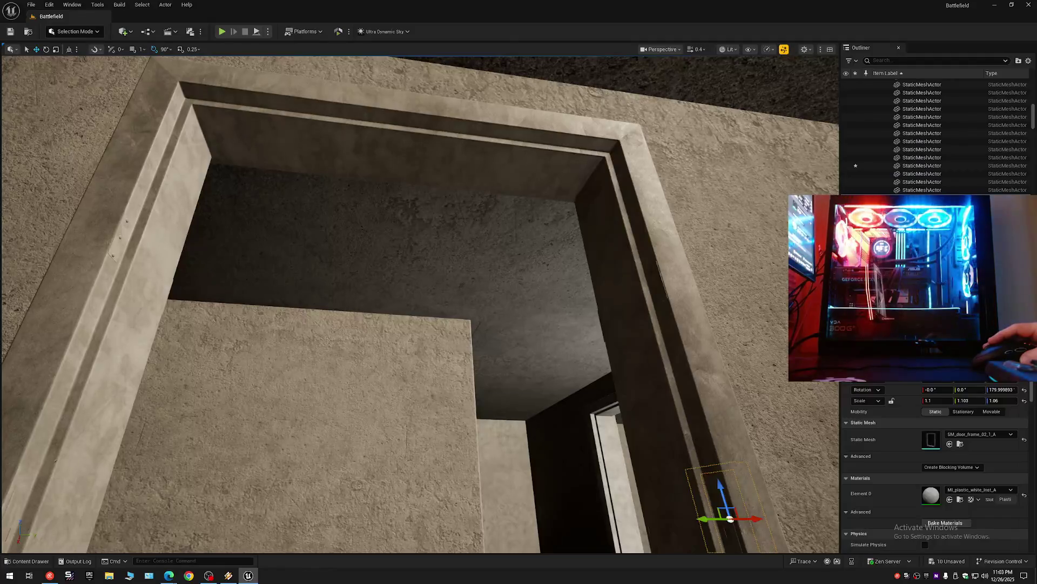
key(s)
key(w)
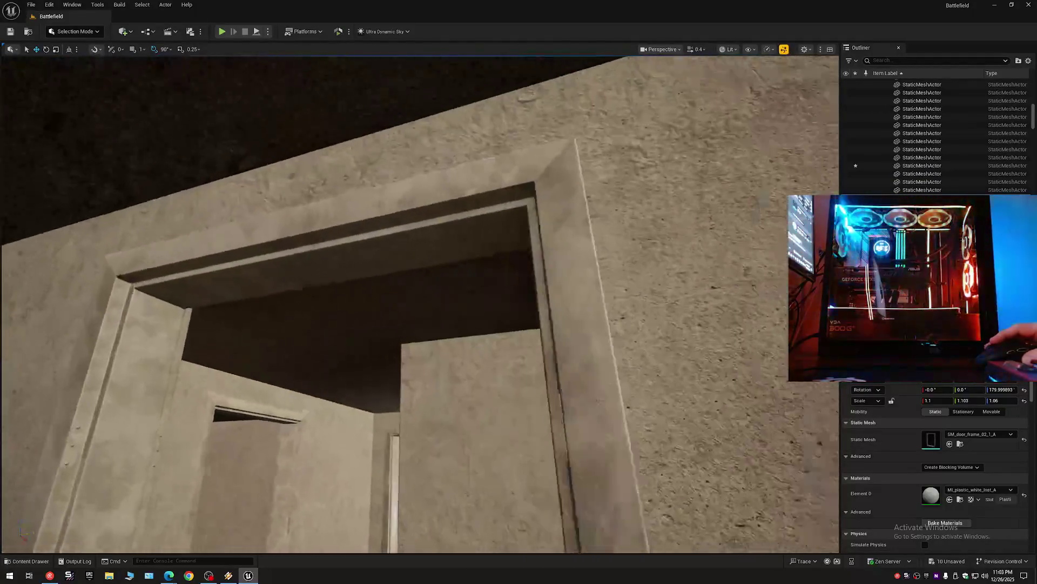
Step: Fly down the corridor and through doorways inspecting frames, floors and the outer wall
key(w)
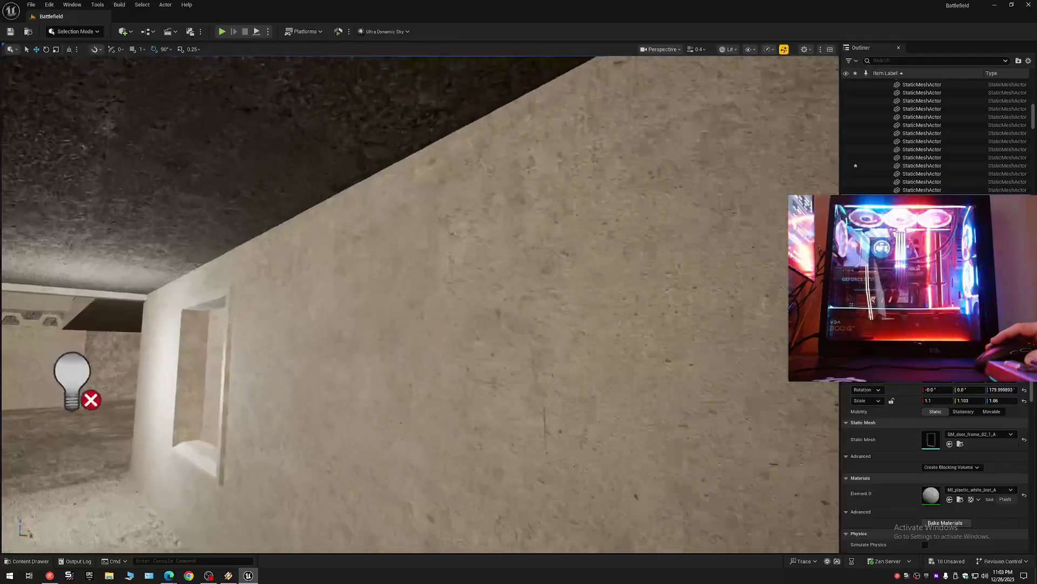
key(w)
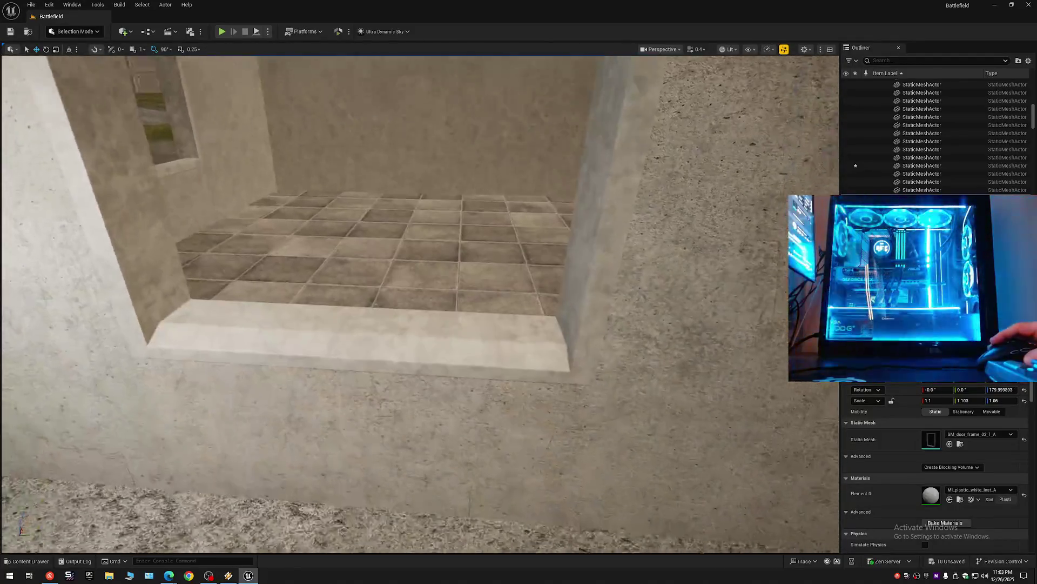
key(s)
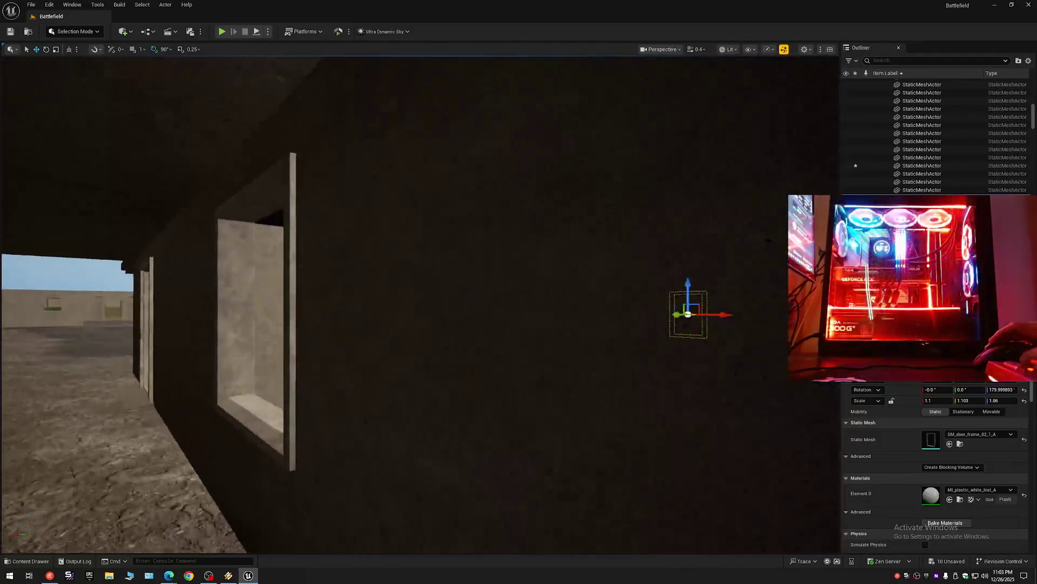
key(s)
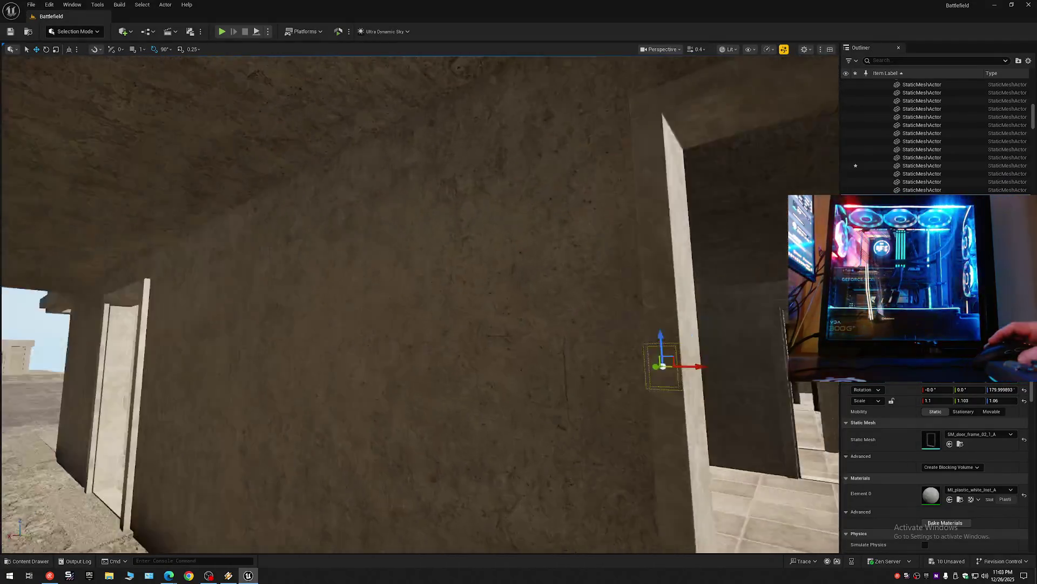
key(w)
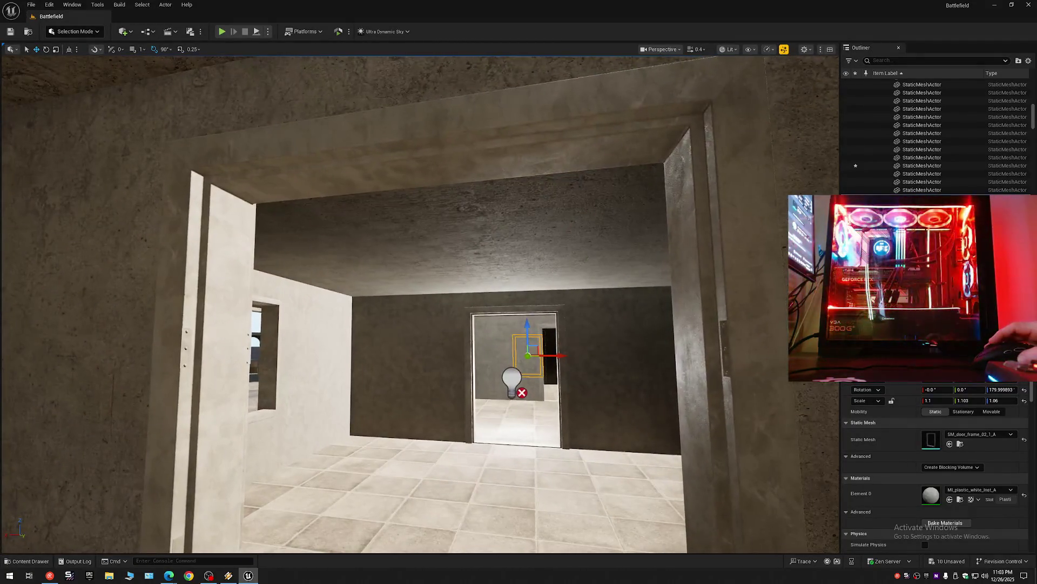
key(s)
key(s)
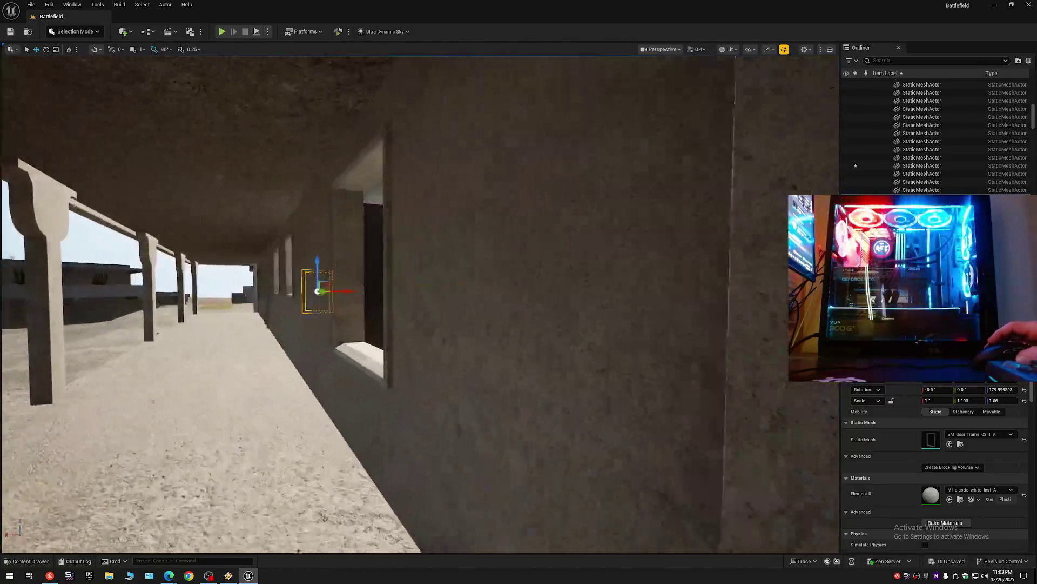
key(e)
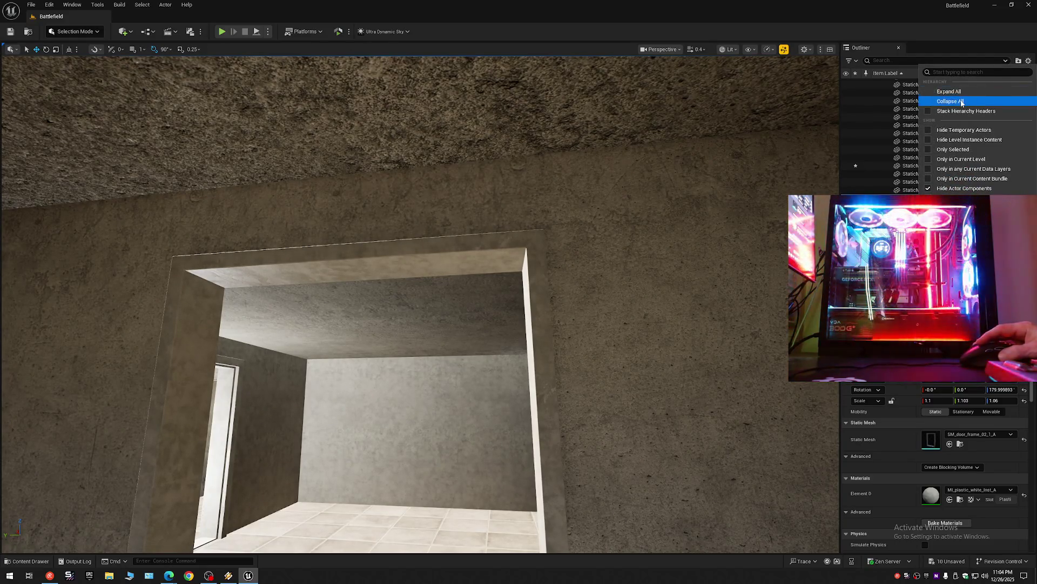
Step: Collapse the Outliner to the Battlefield level's top-level folders and fly toward the windows
click(950, 100)
click(877, 83)
key(w)
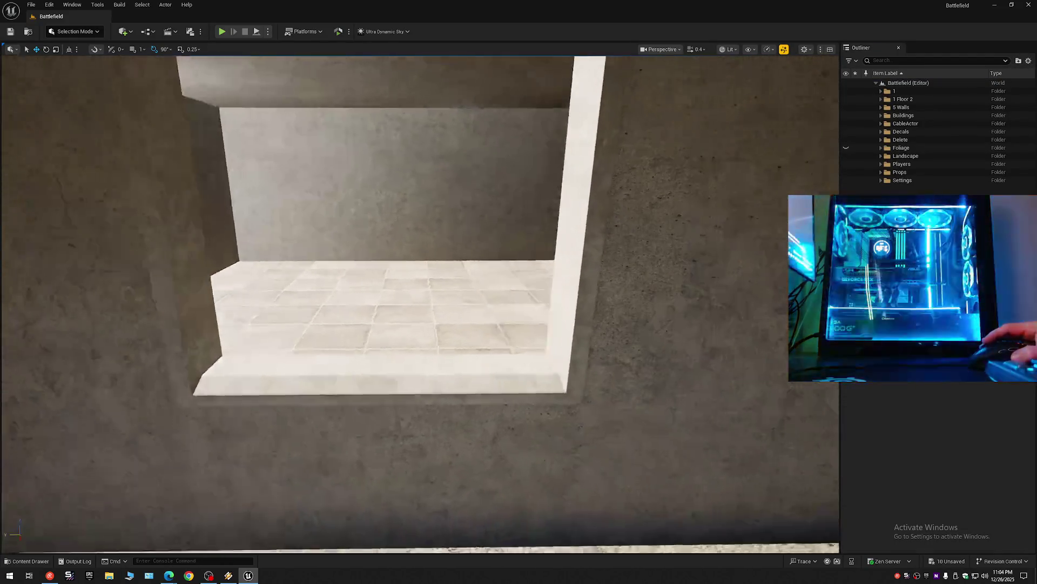
key(w)
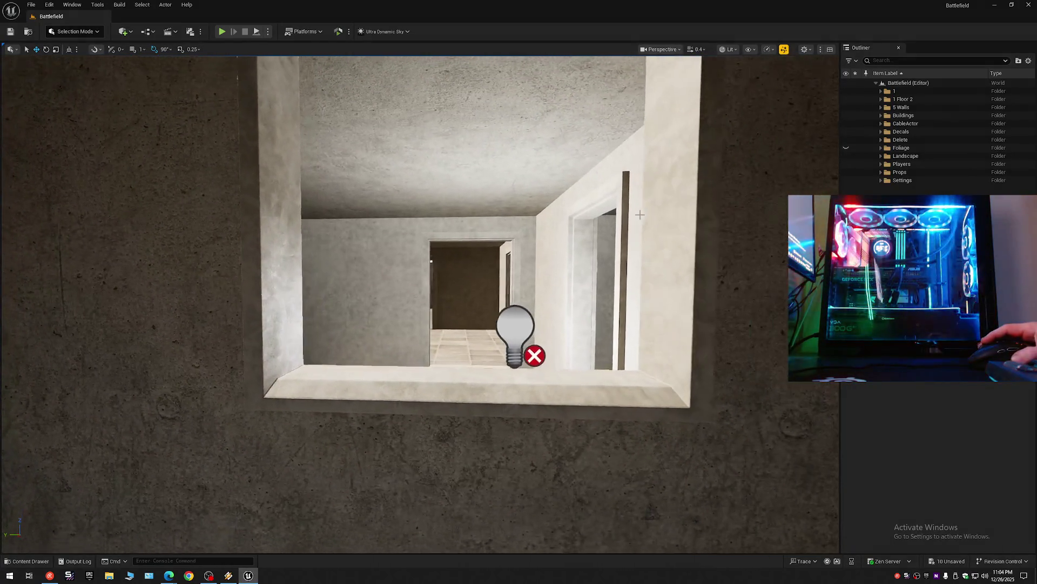
click(449, 366)
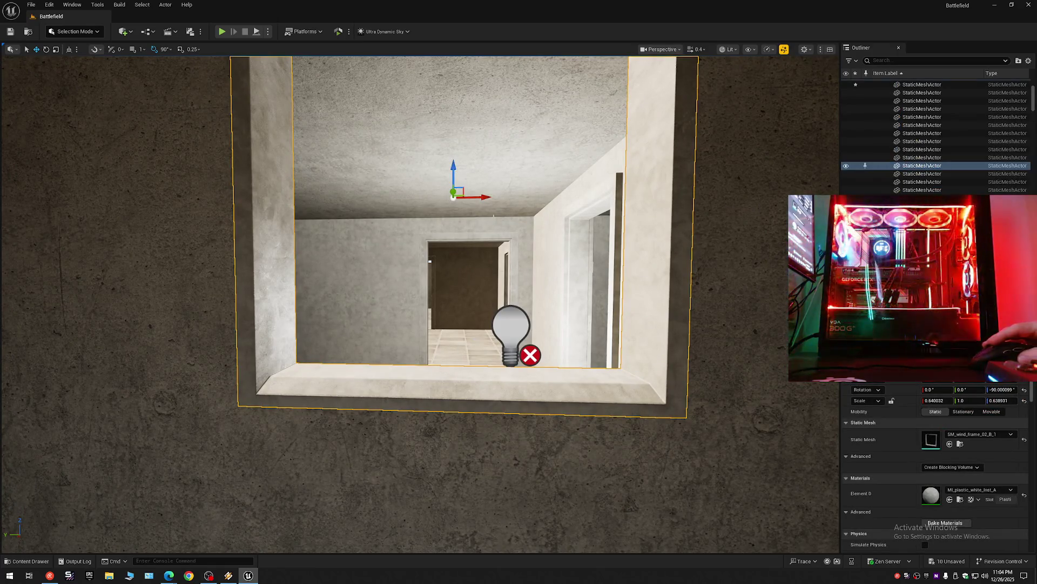
drag(484, 196, 489, 198)
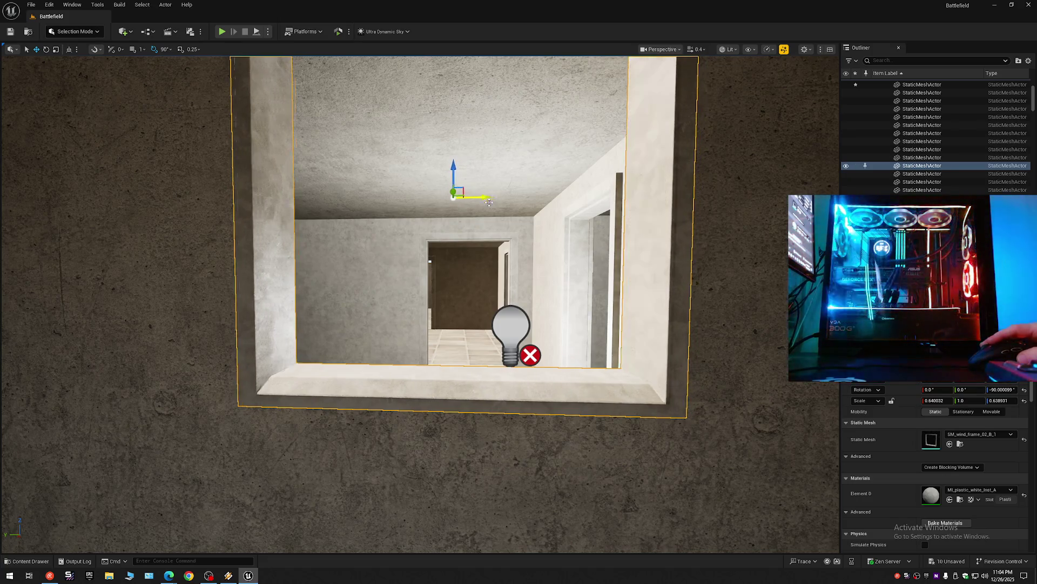
key(ctrl+z)
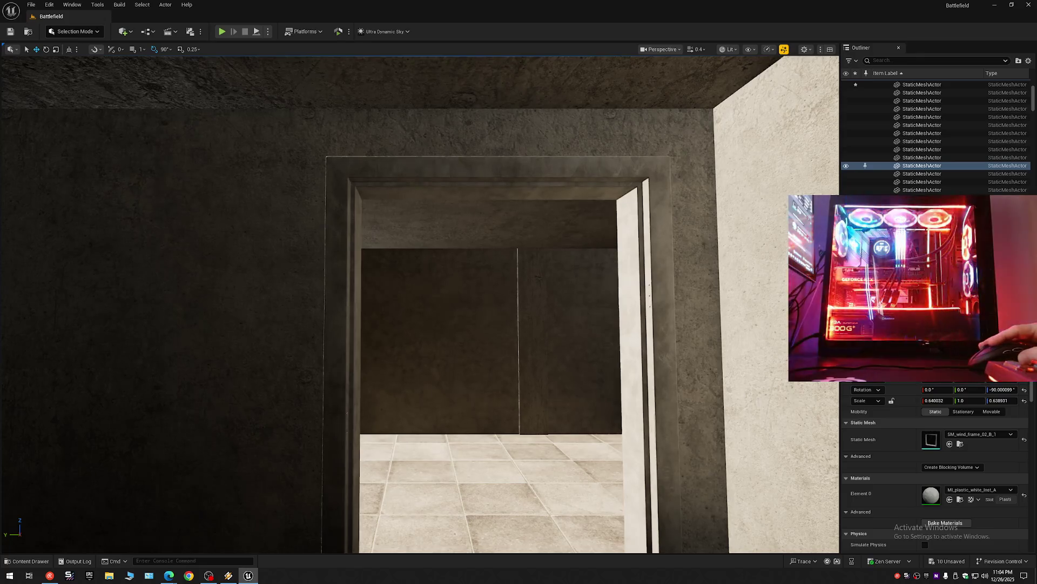
click(438, 203)
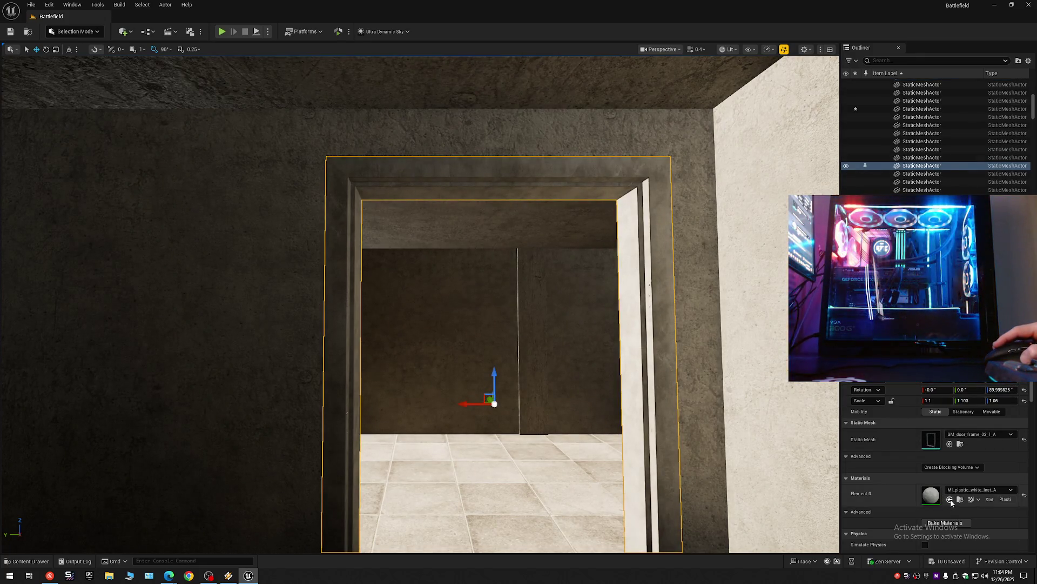
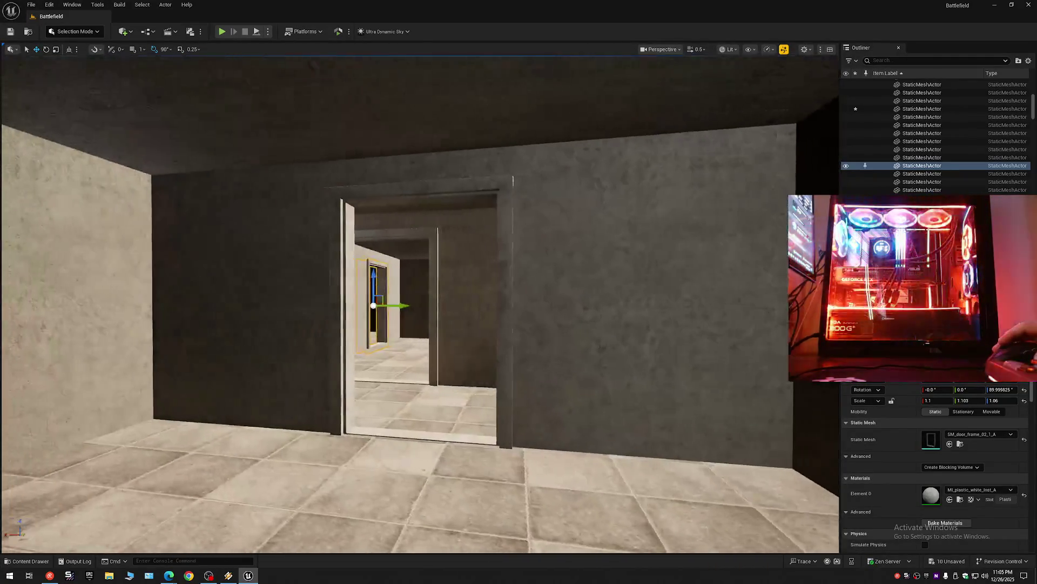
Step: Fly through the doorway and rooms out to the windowed wall, deselecting the door frame on the way
key(w)
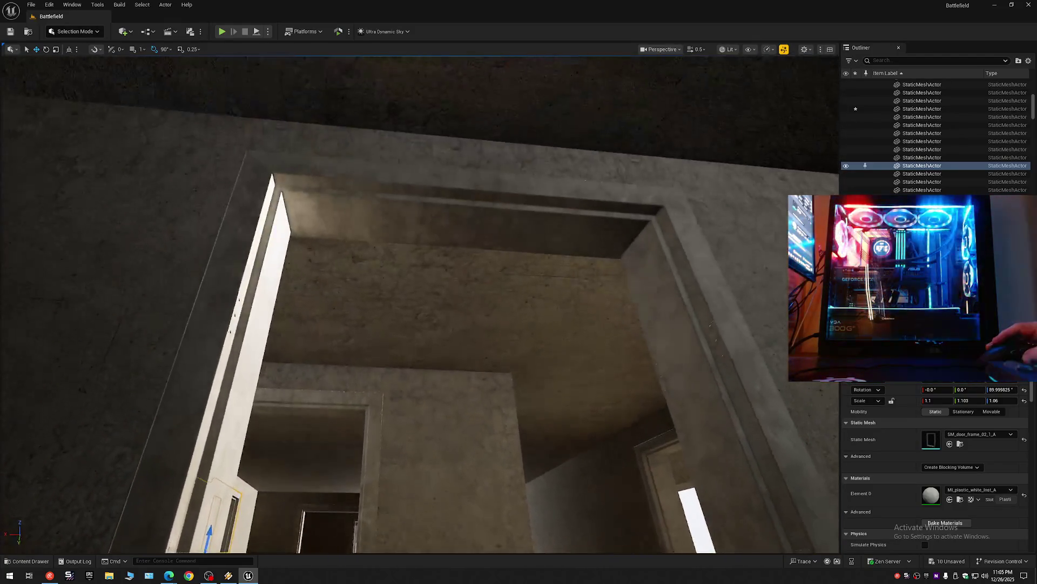
key(s)
key(w)
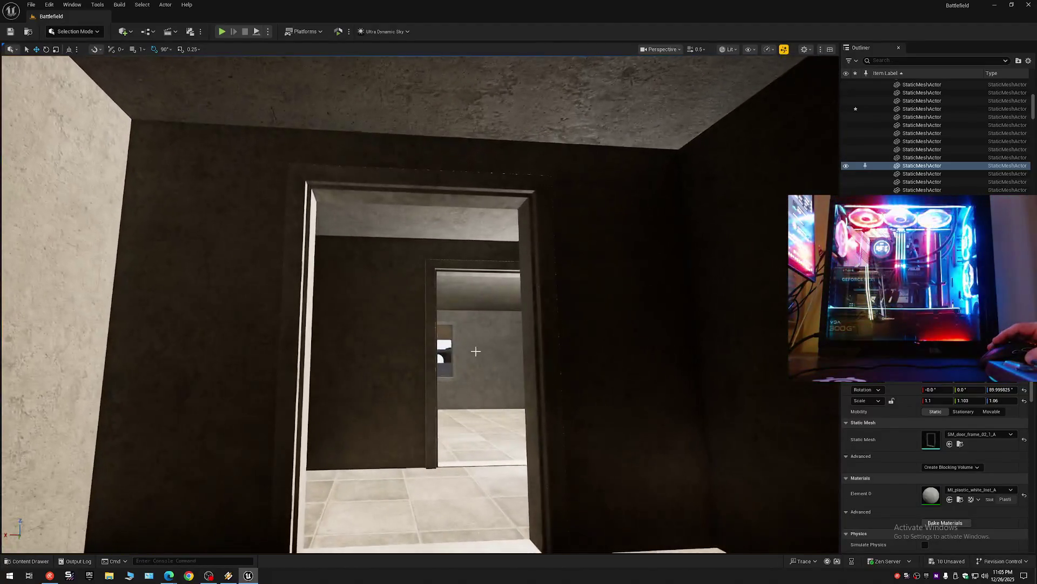
key(Escape)
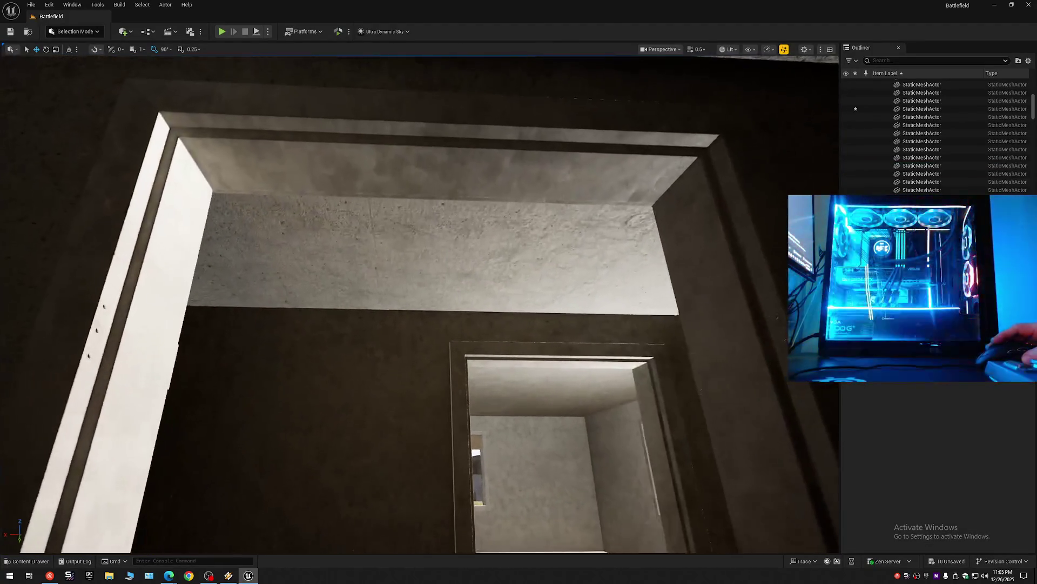
key(w)
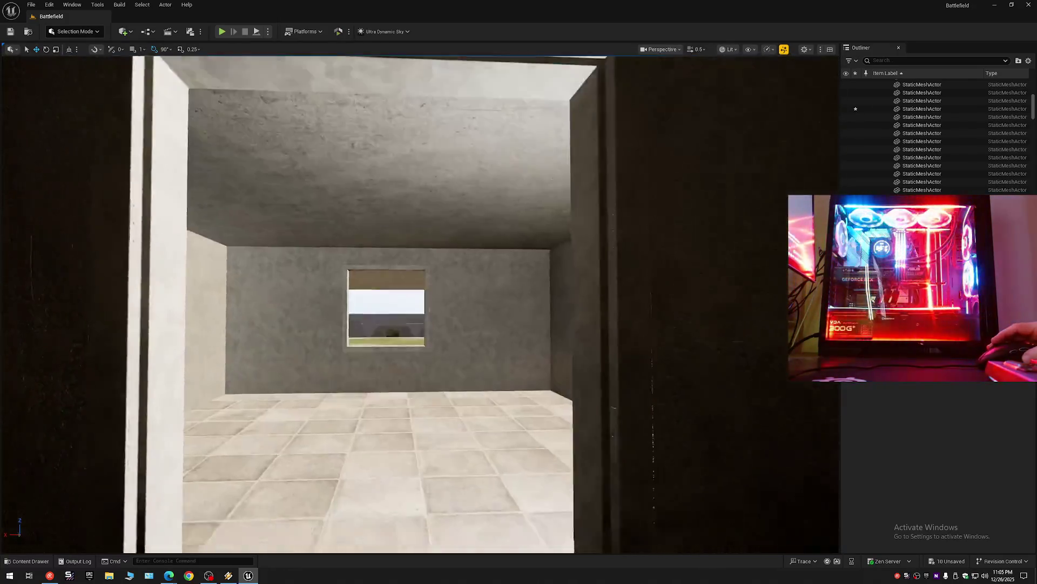
key(w)
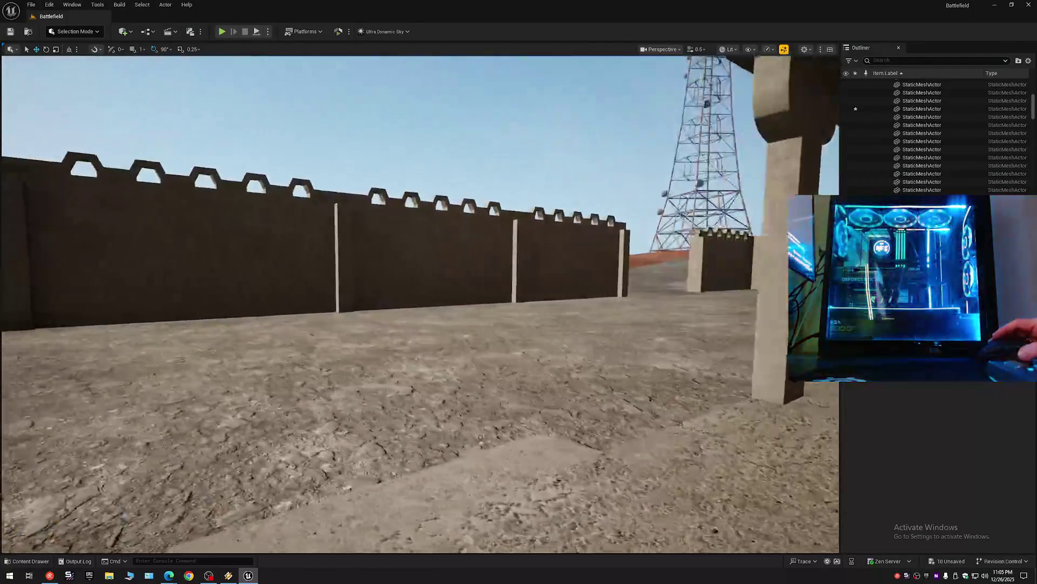
key(w)
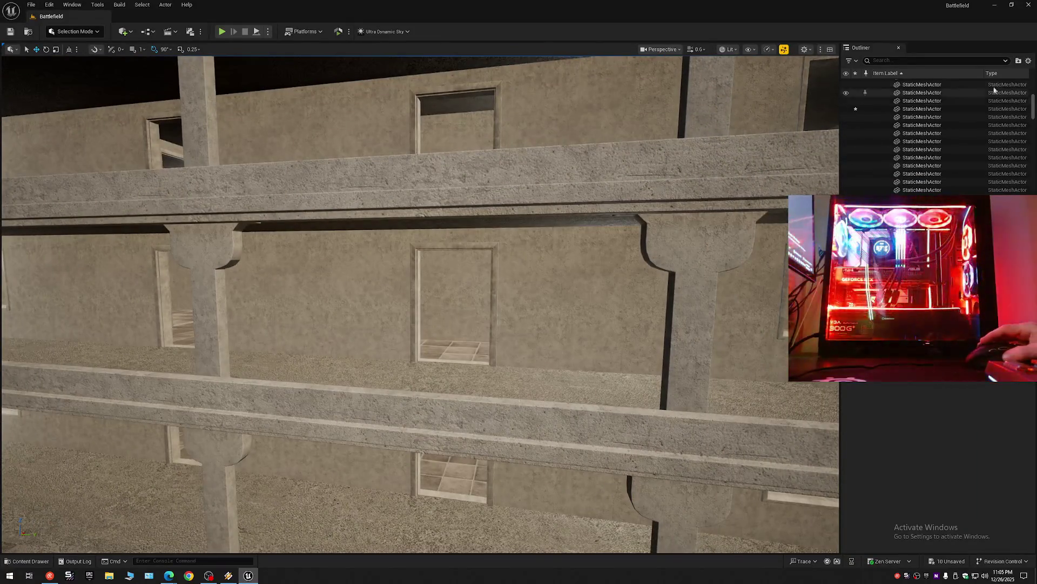
Step: Collapse the Outliner to the Battlefield (Editor) top folders and save the level
click(1028, 65)
click(951, 101)
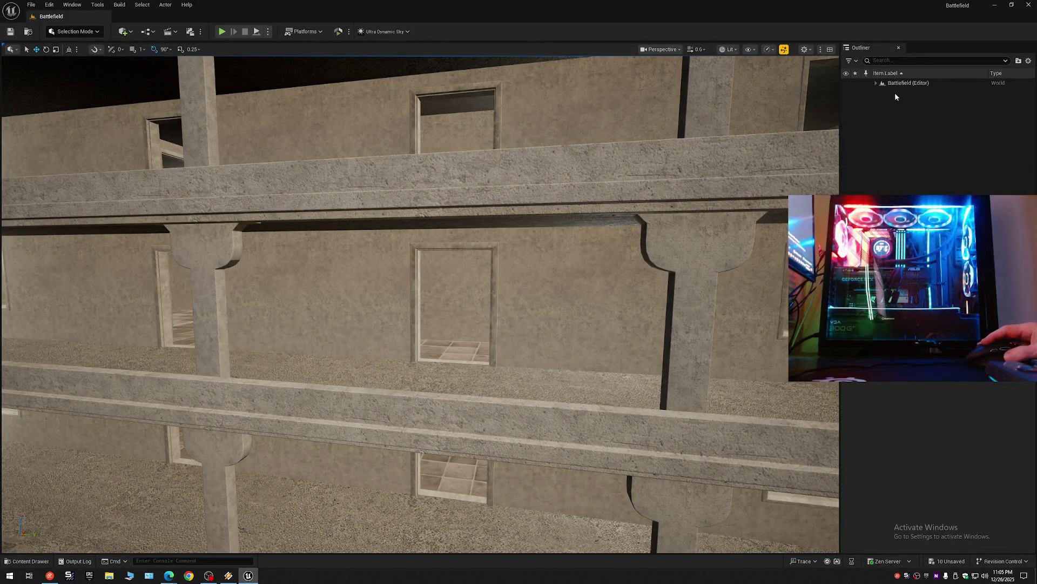
click(876, 83)
click(13, 34)
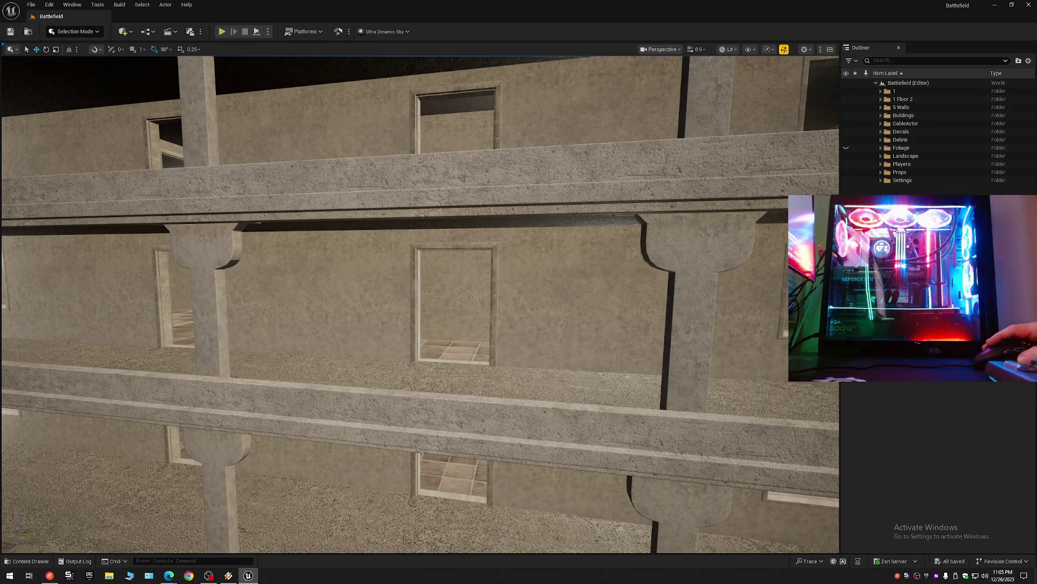
key(s)
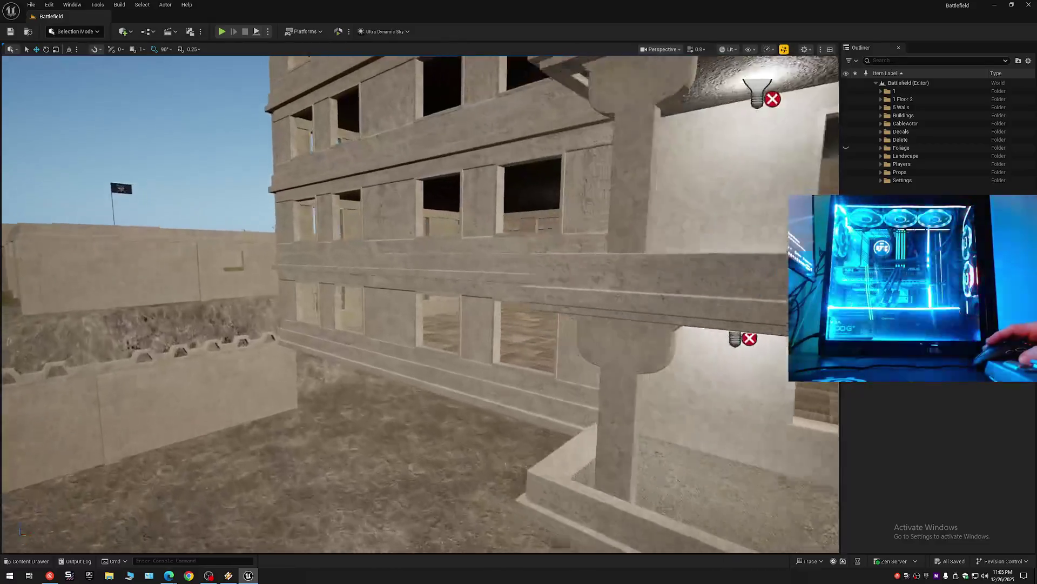
key(w)
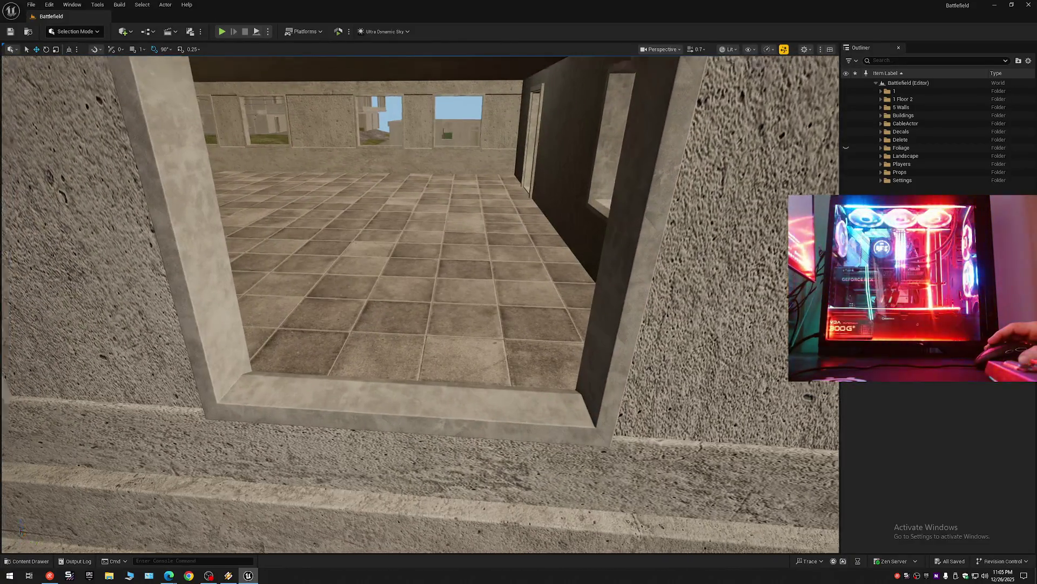
key(s)
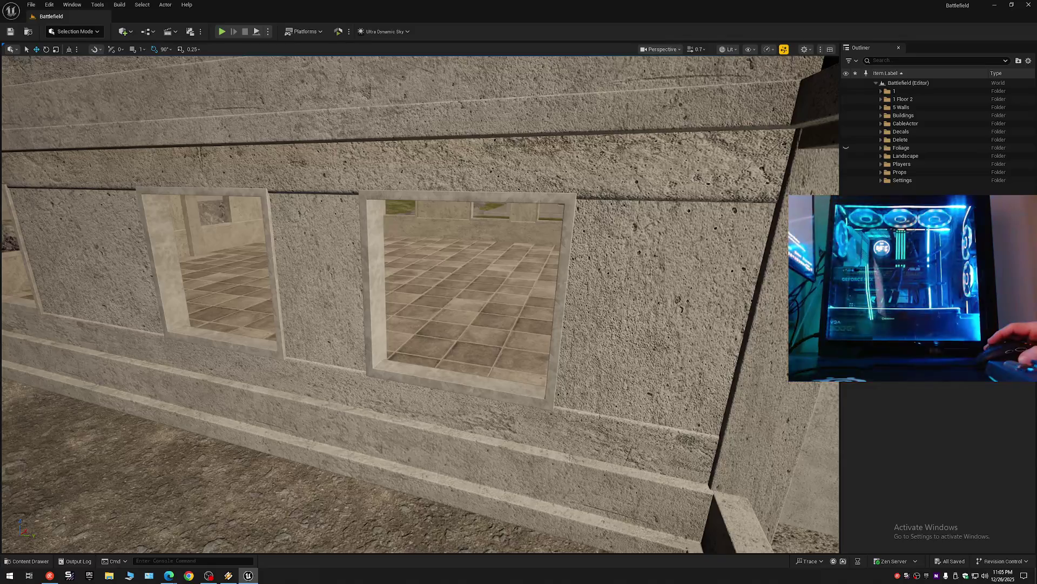
key(w)
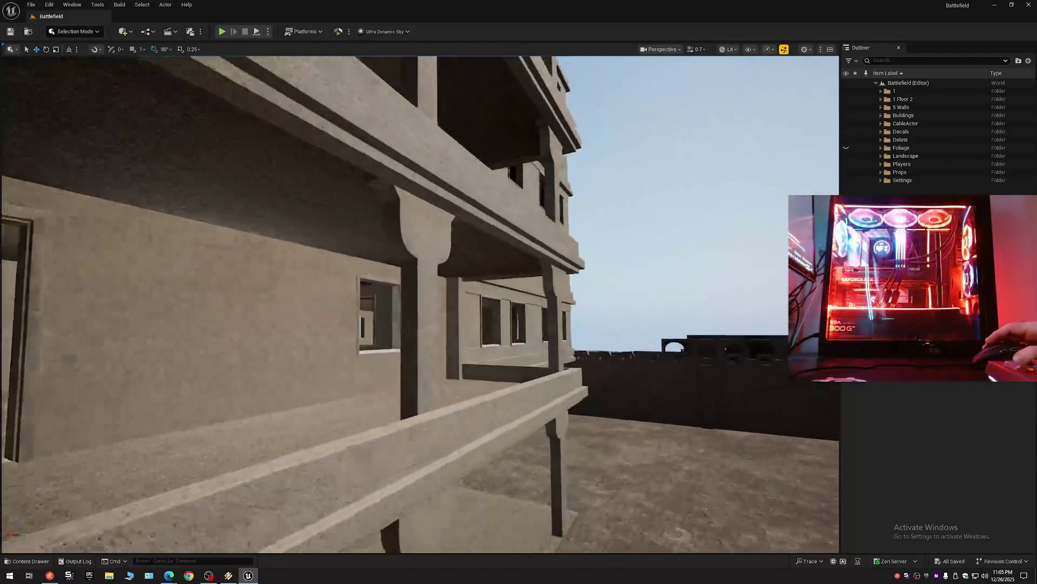
key(w)
key(w)
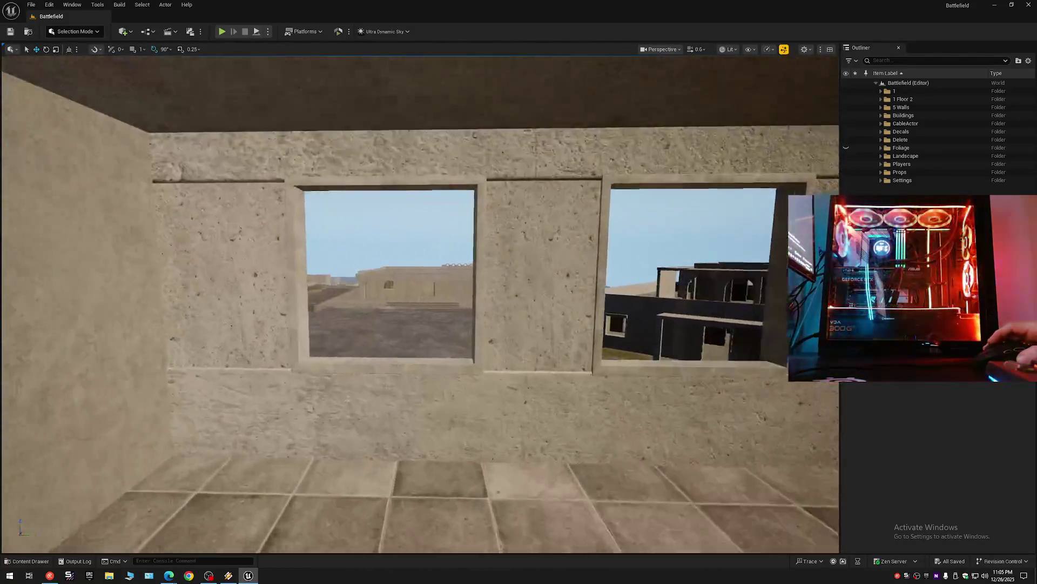
key(w)
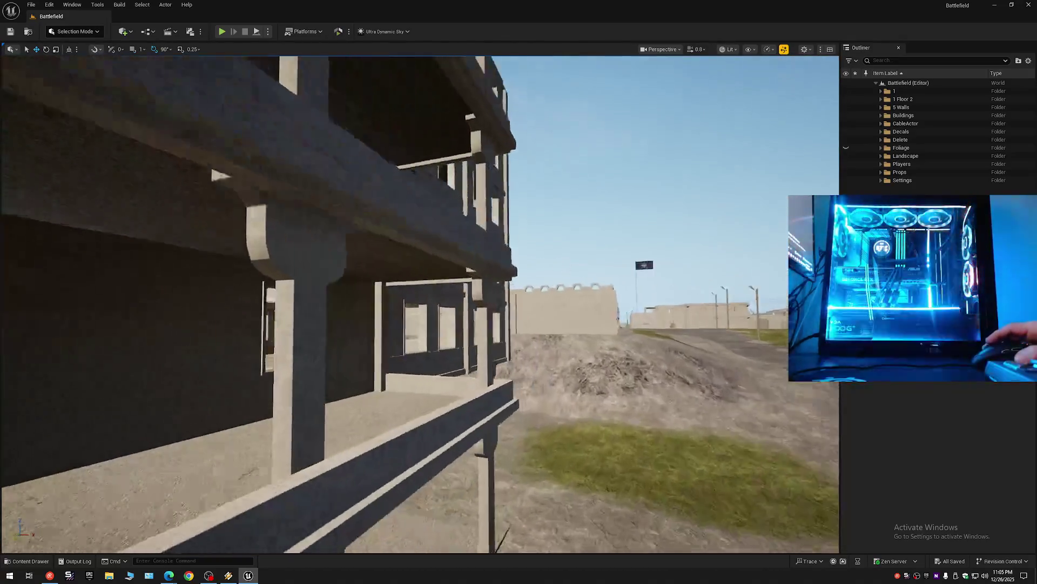
key(w)
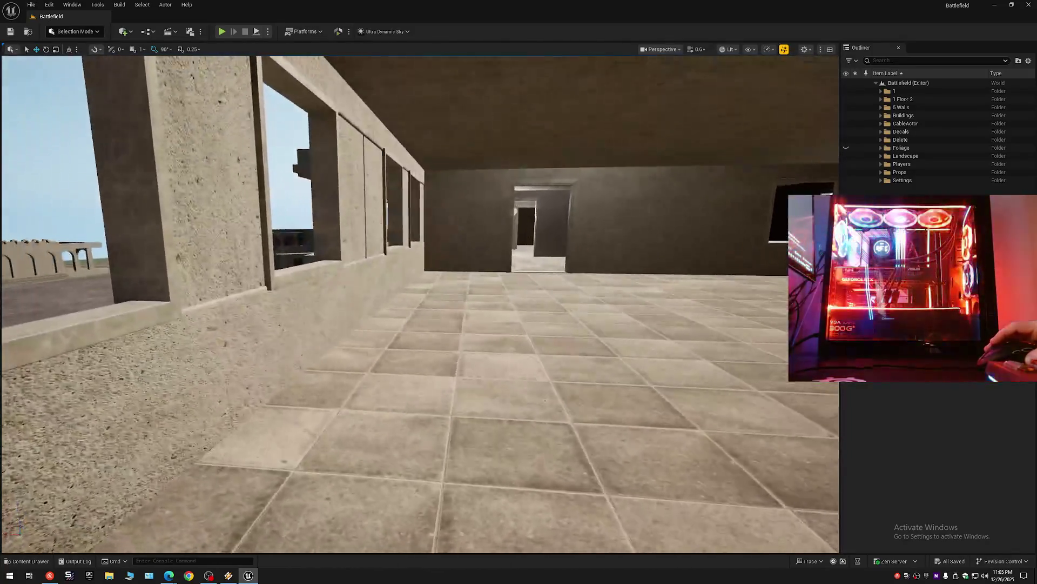
key(w)
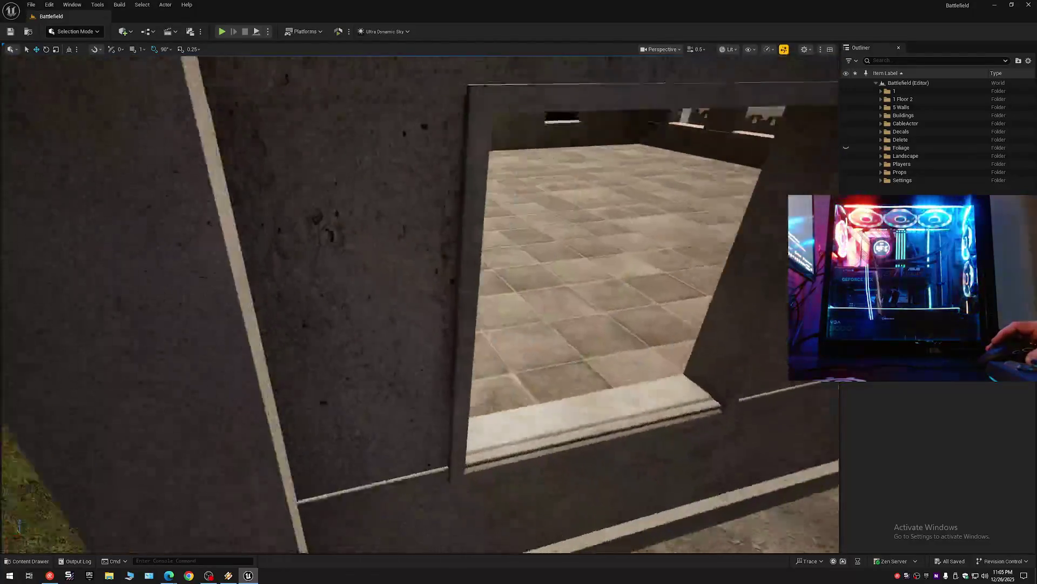
key(w)
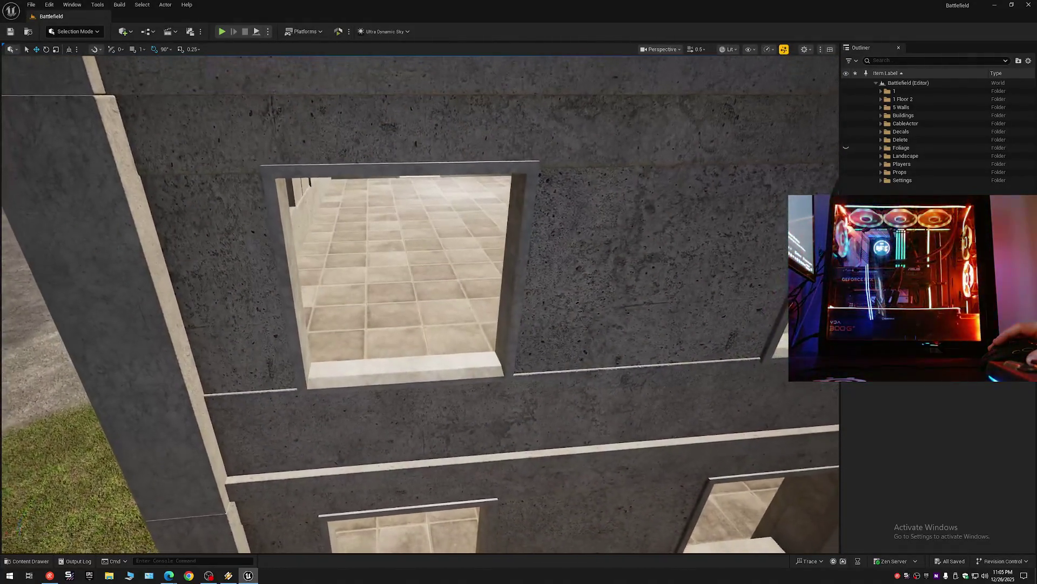
key(q)
click(405, 422)
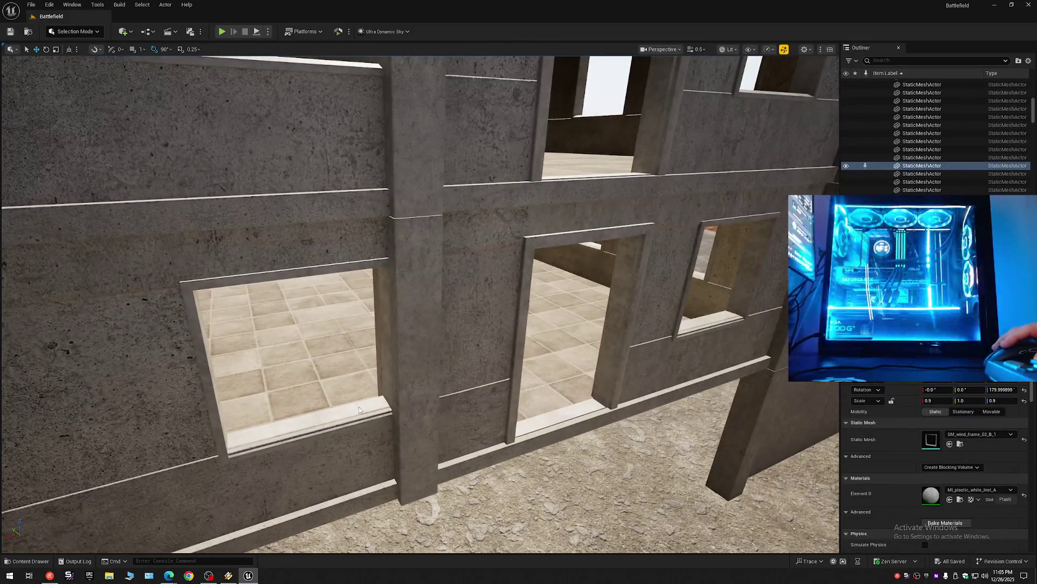
Step: Select the left and right window frames and view them up close and head-on
click(360, 410)
ctrl+click(698, 325)
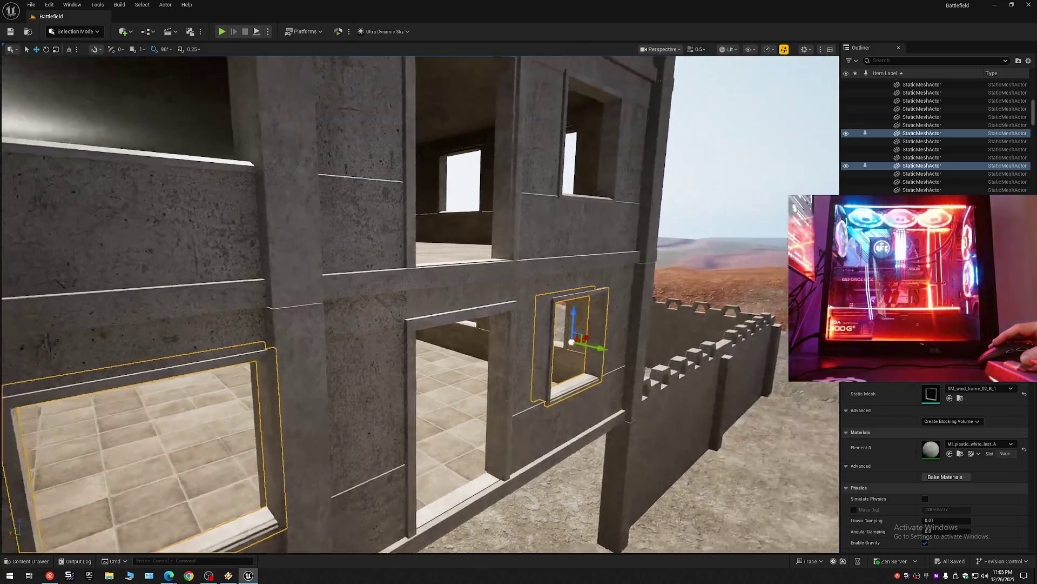
key(d)
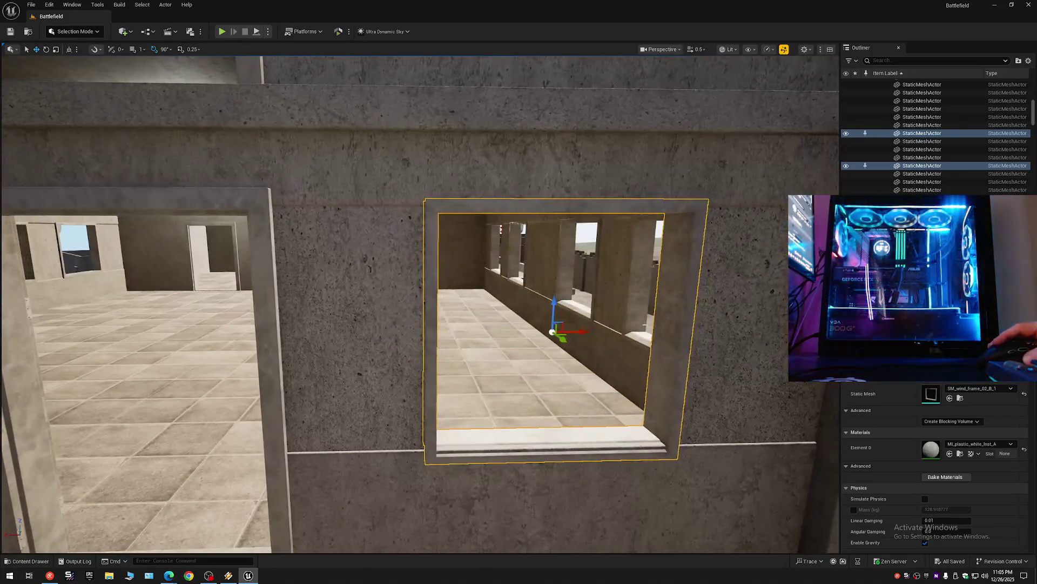
key(q)
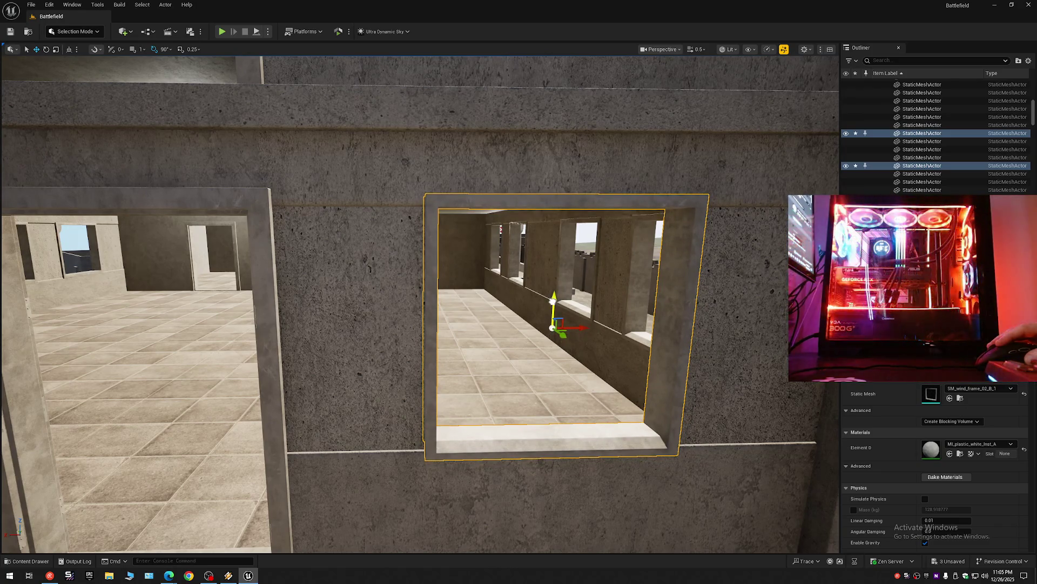
key(e)
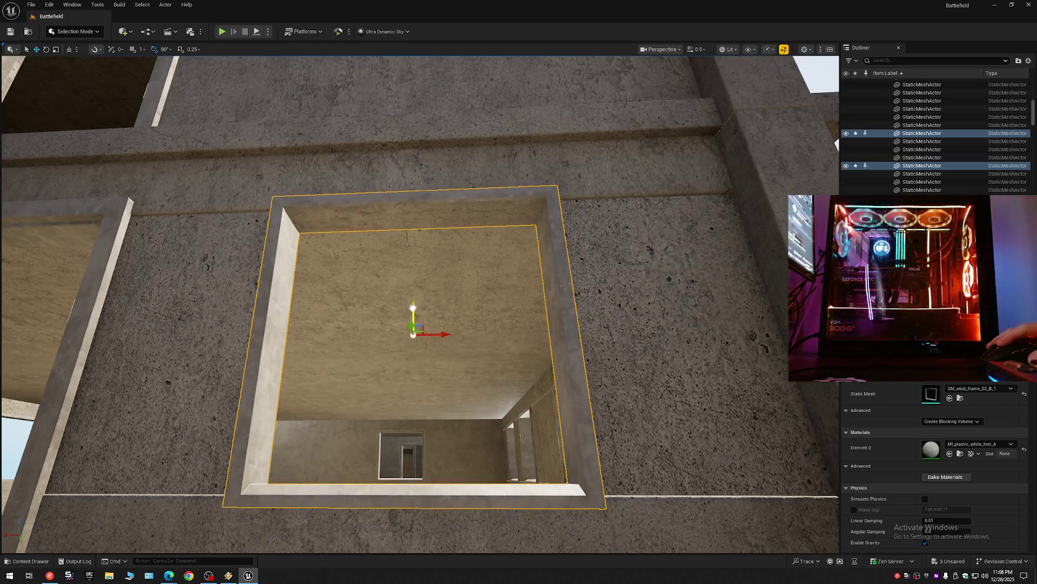
key(q)
Step: Fly along the facade to another opening, select its window frame and centre the view on it
key(s)
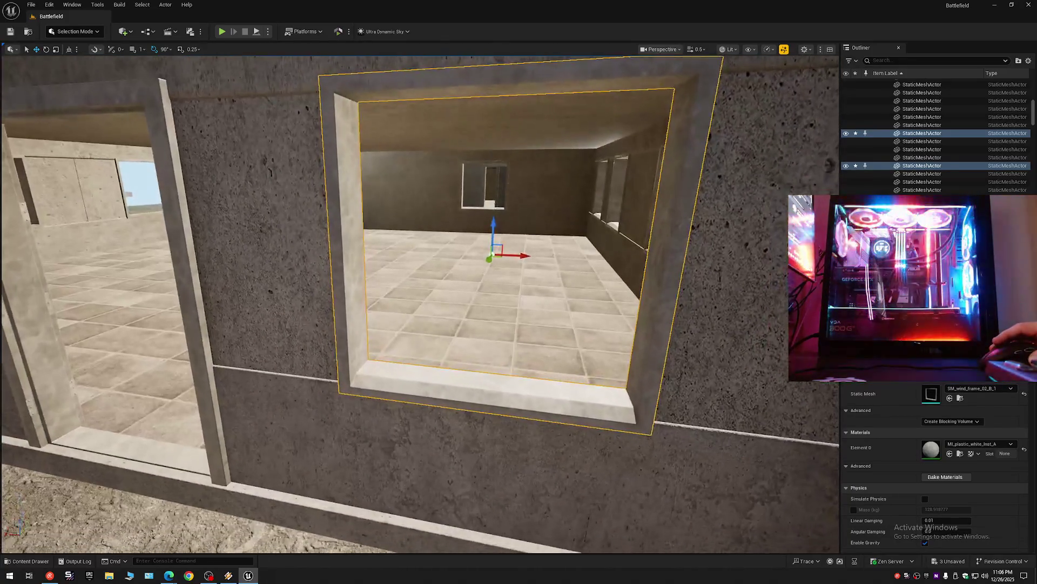
key(w)
key(s)
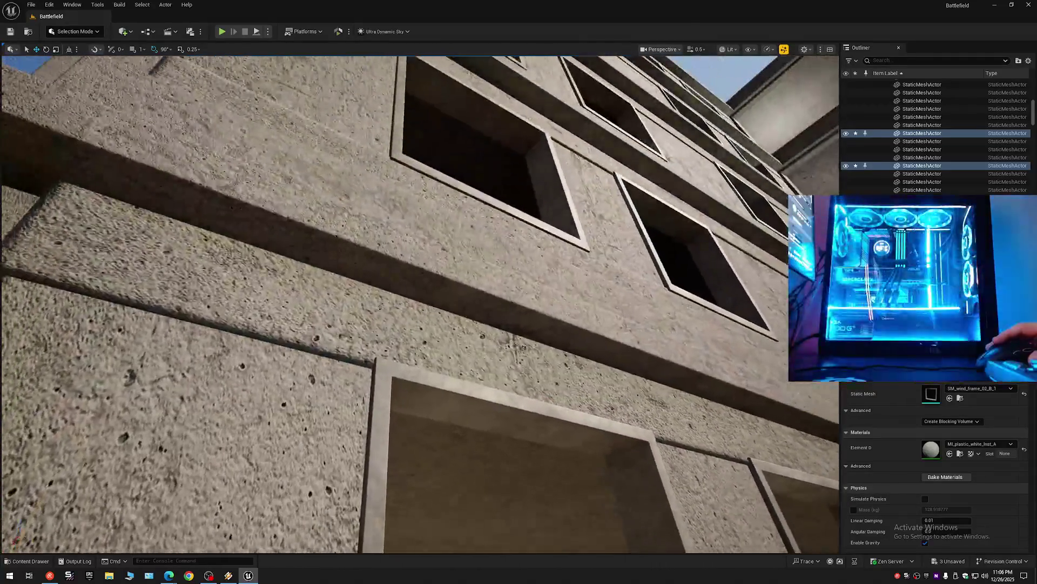
key(w)
key(s)
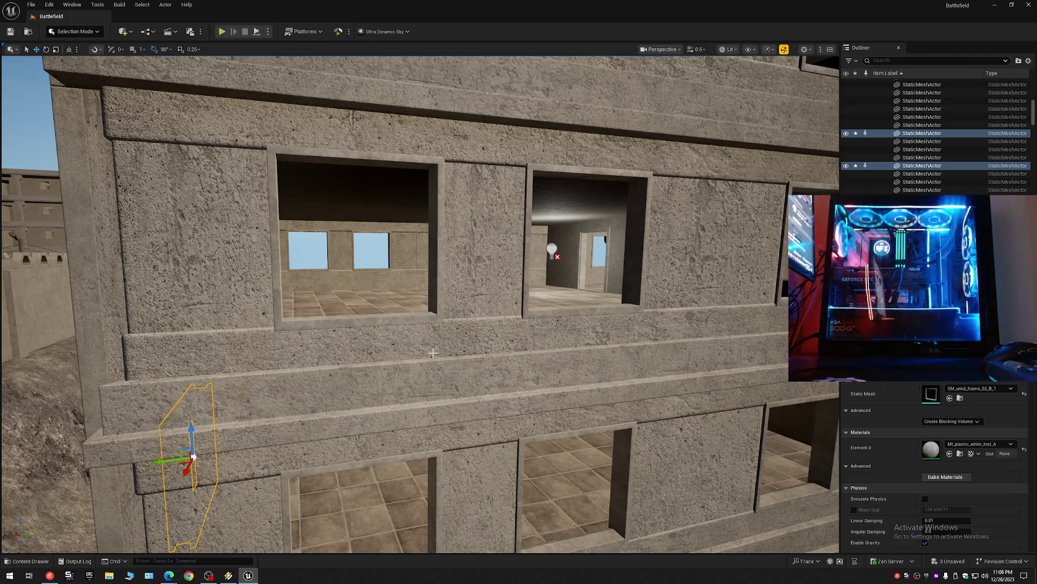
key(a)
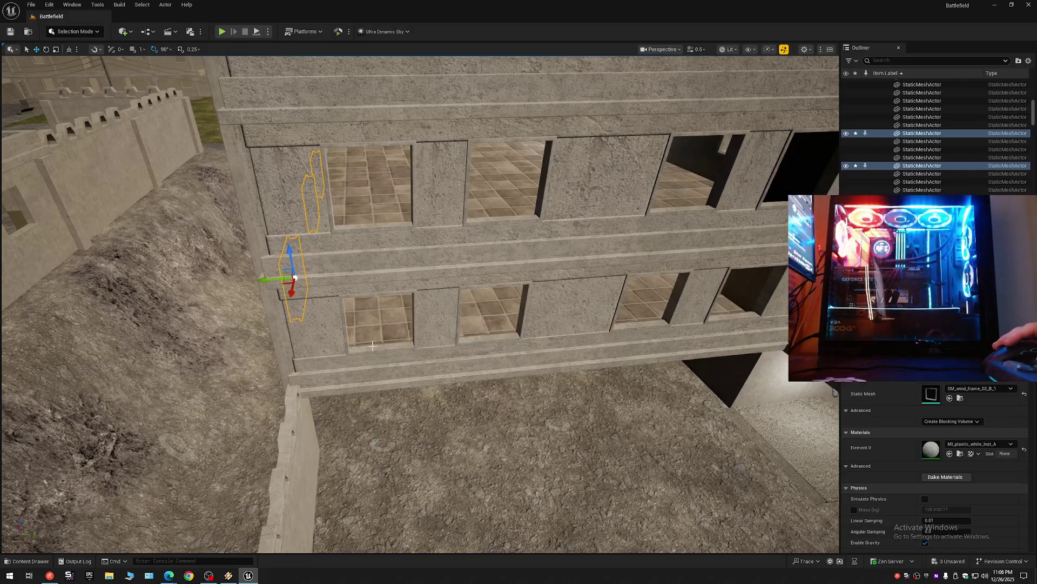
click(374, 349)
key(f)
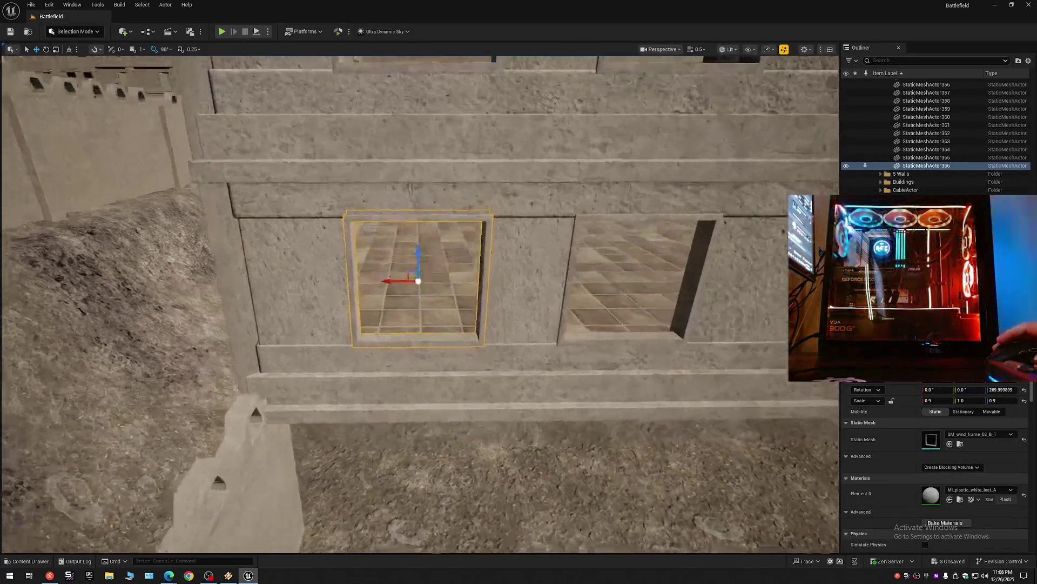
Step: Inspect the selected frame from inside the rooms and from the facade, then bring up the ZOL music player
key(d)
key(d)
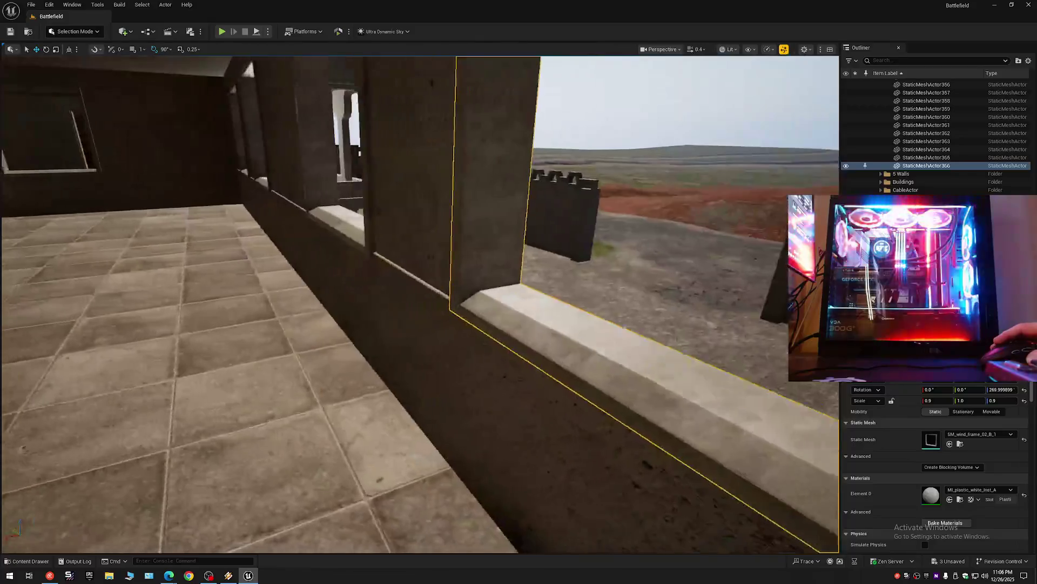
key(d)
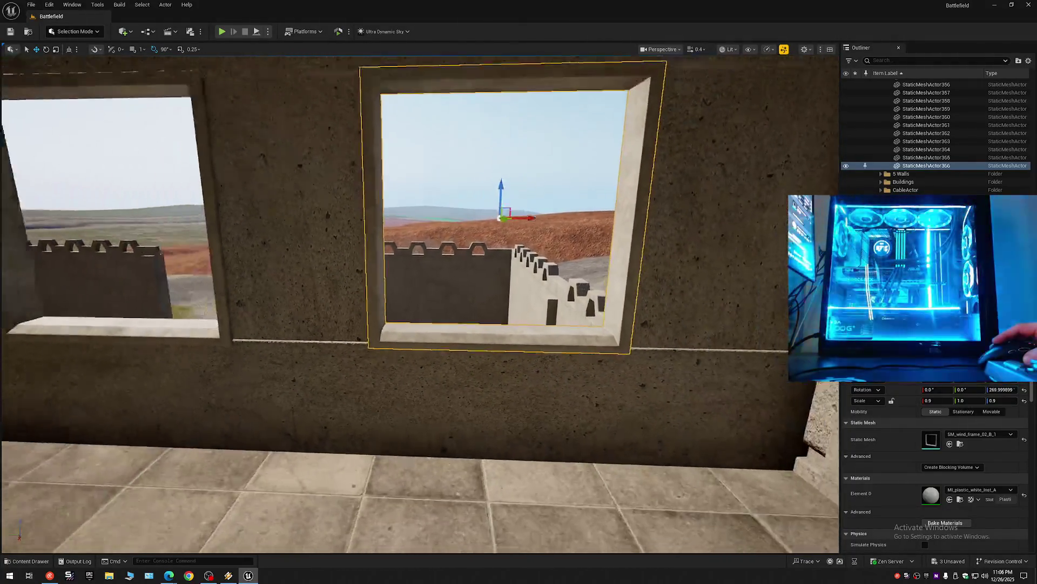
key(a)
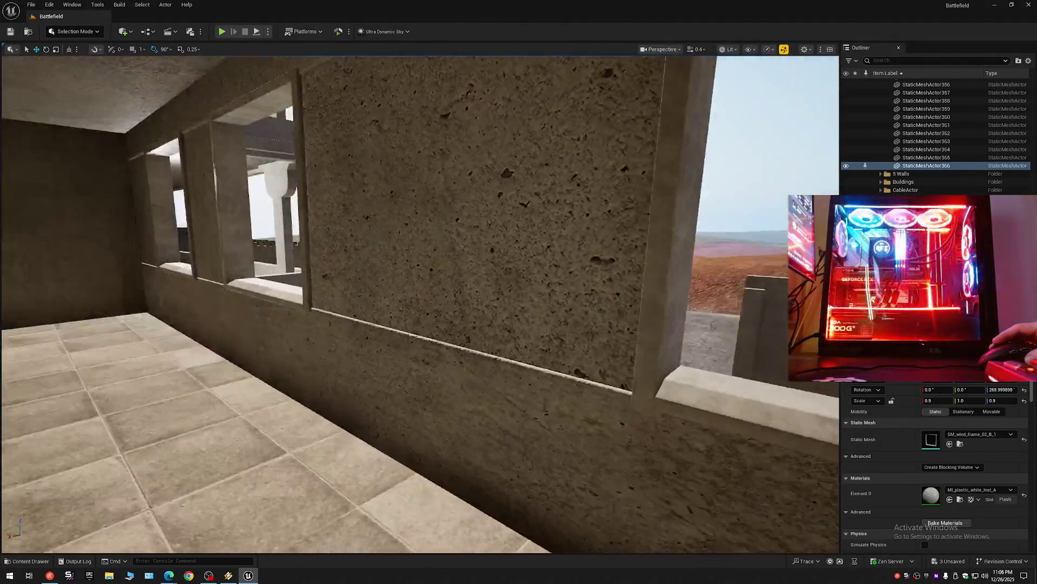
key(w)
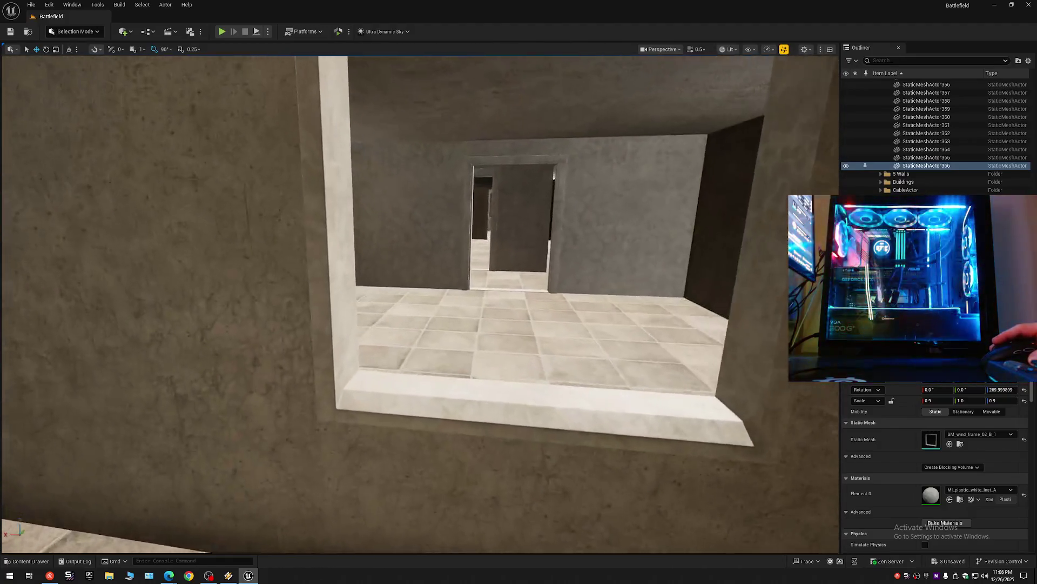
key(w)
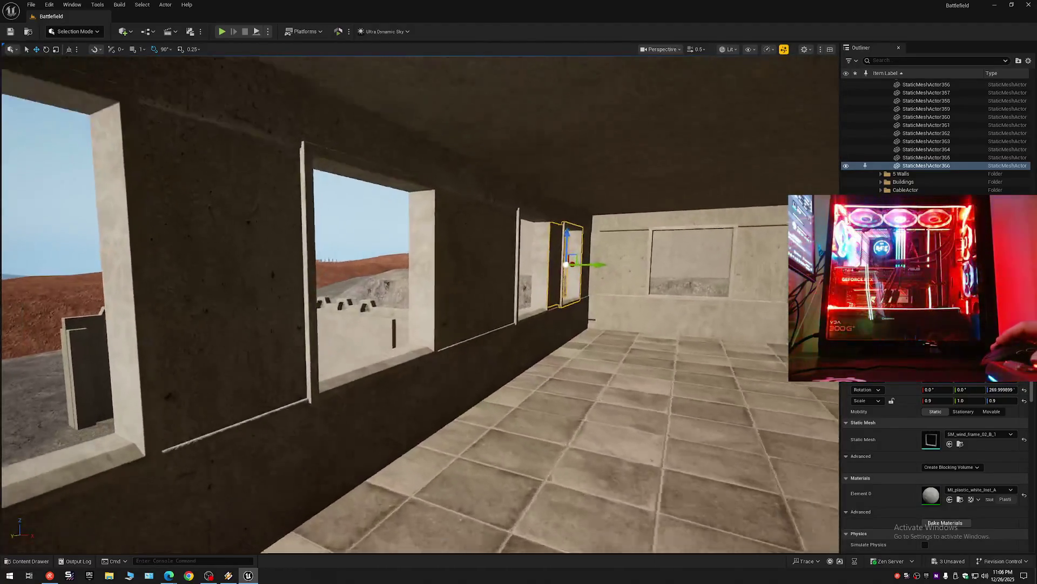
key(s)
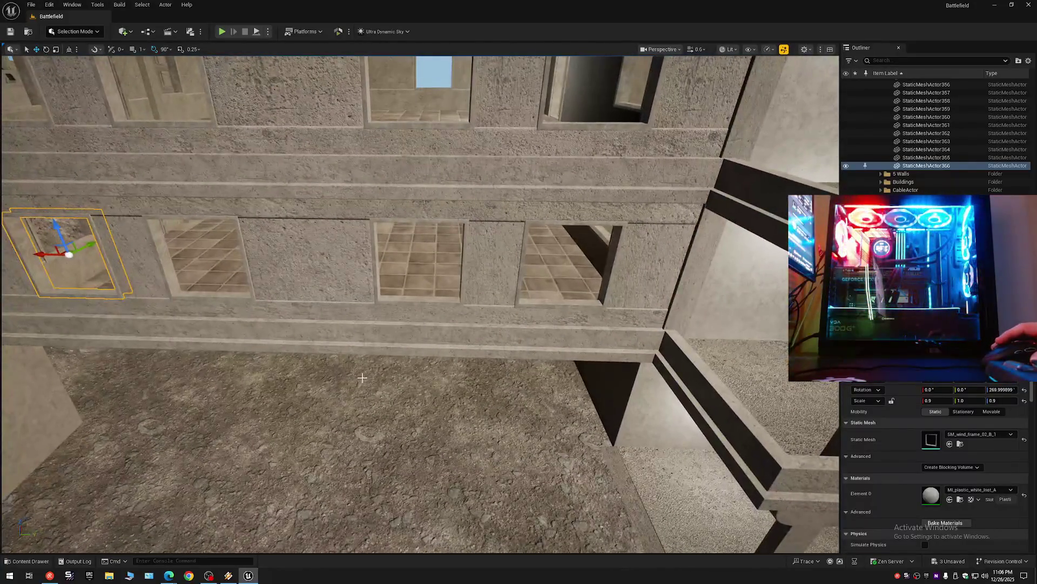
click(228, 576)
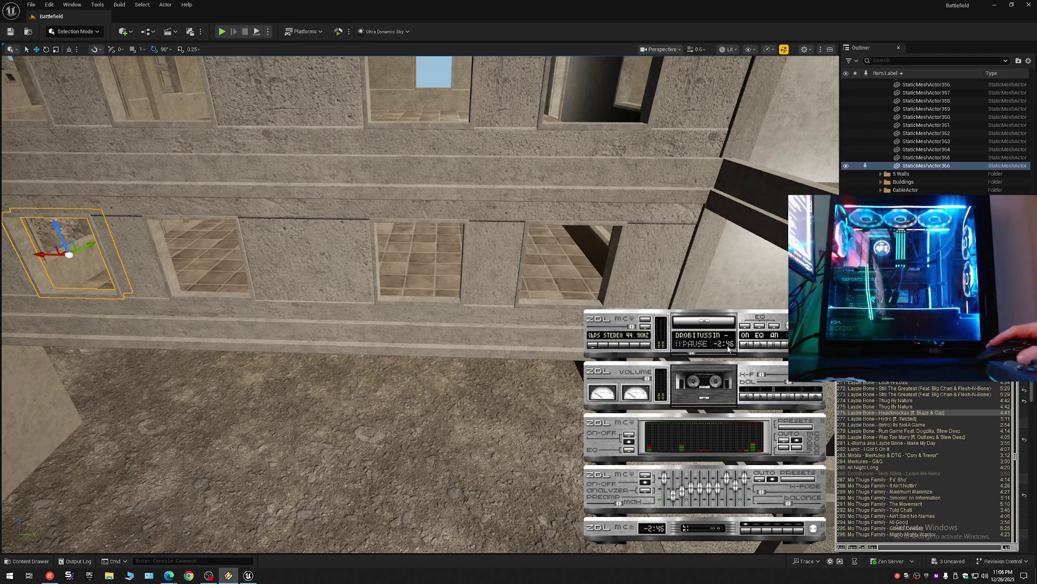
Step: Start playback and skip through the playlist to a Mo Thugs Family track
click(760, 346)
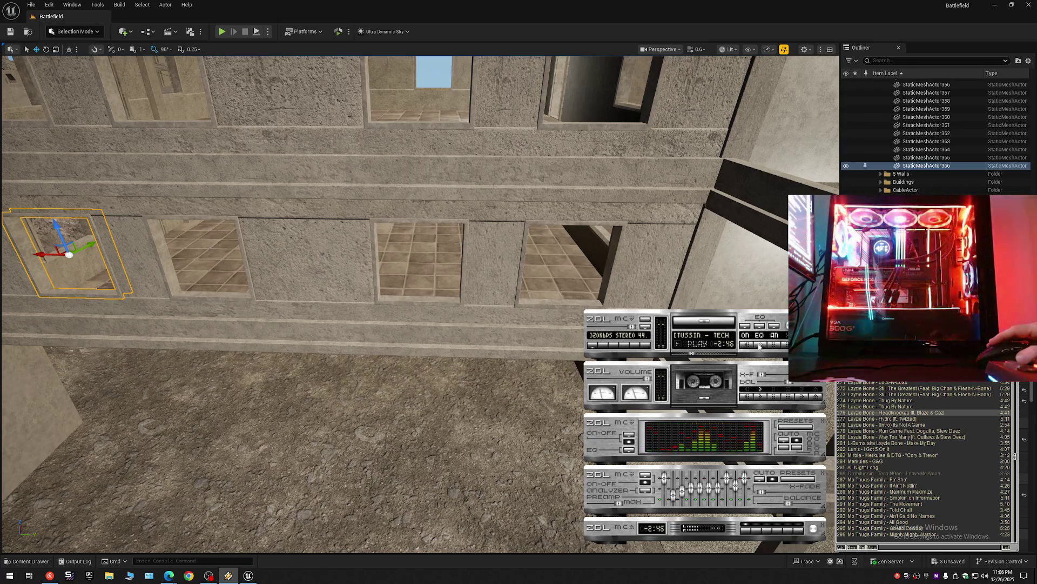
click(760, 344)
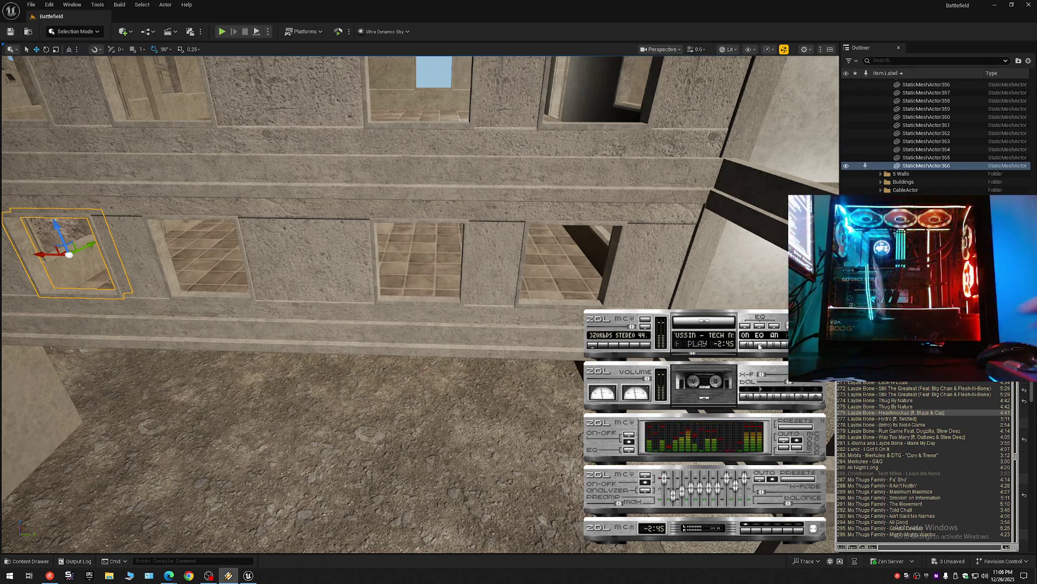
click(657, 328)
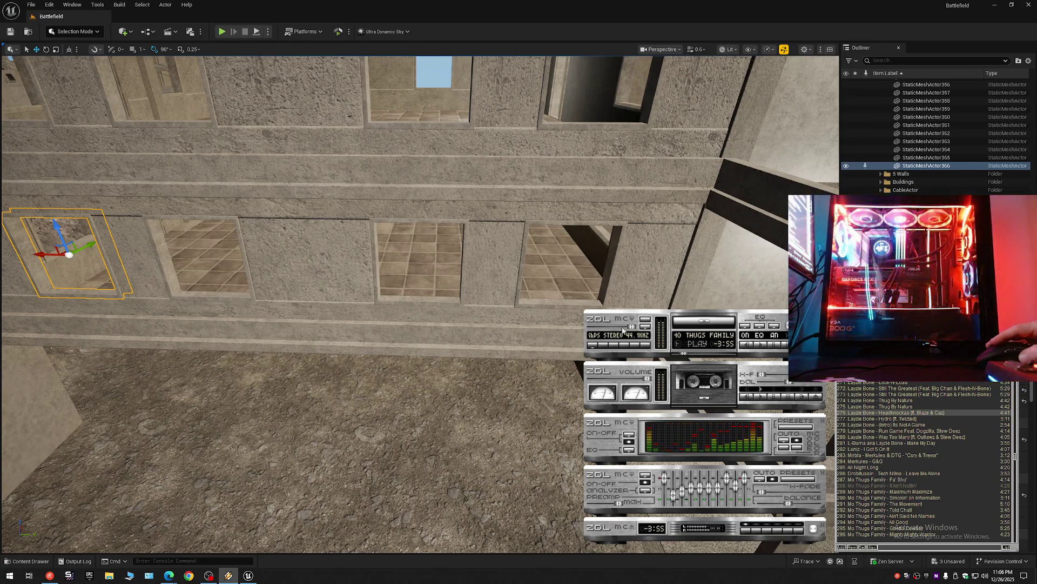
click(595, 344)
key(x)
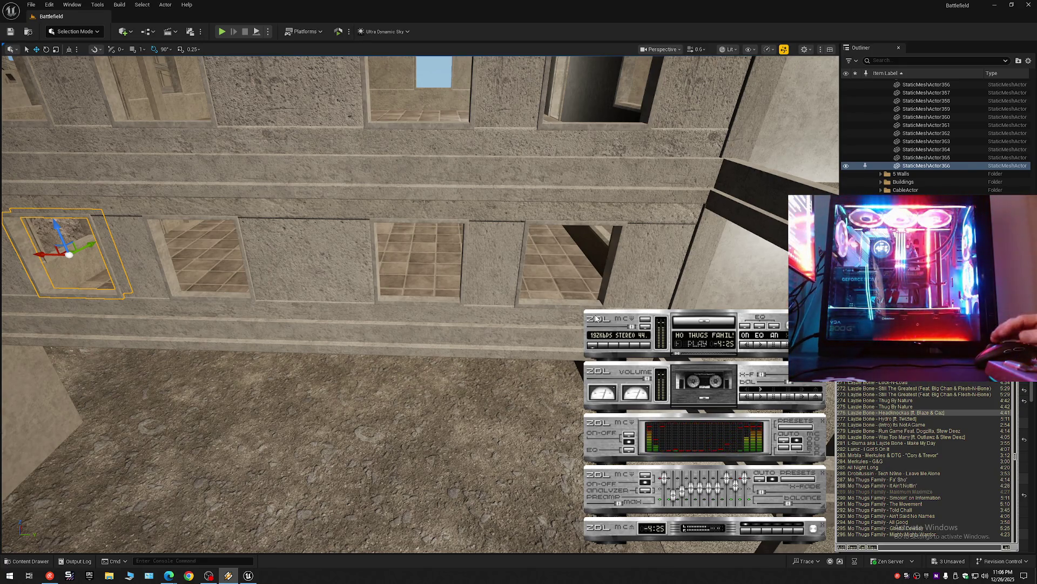
key(b)
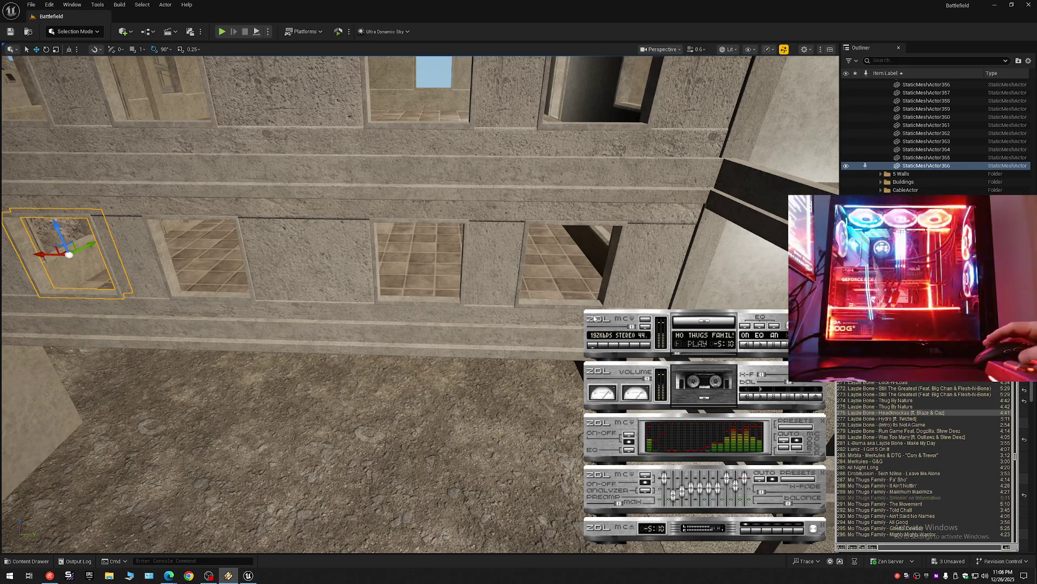
key(b)
key(b)
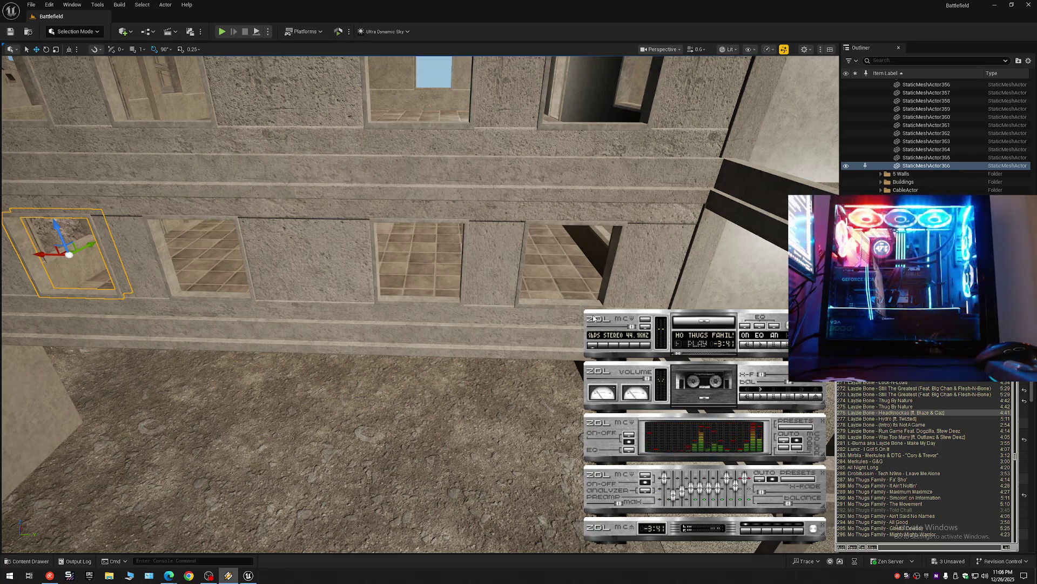
Step: Settle on a track, seek to a point within it, and return to the Unreal viewport
key(z)
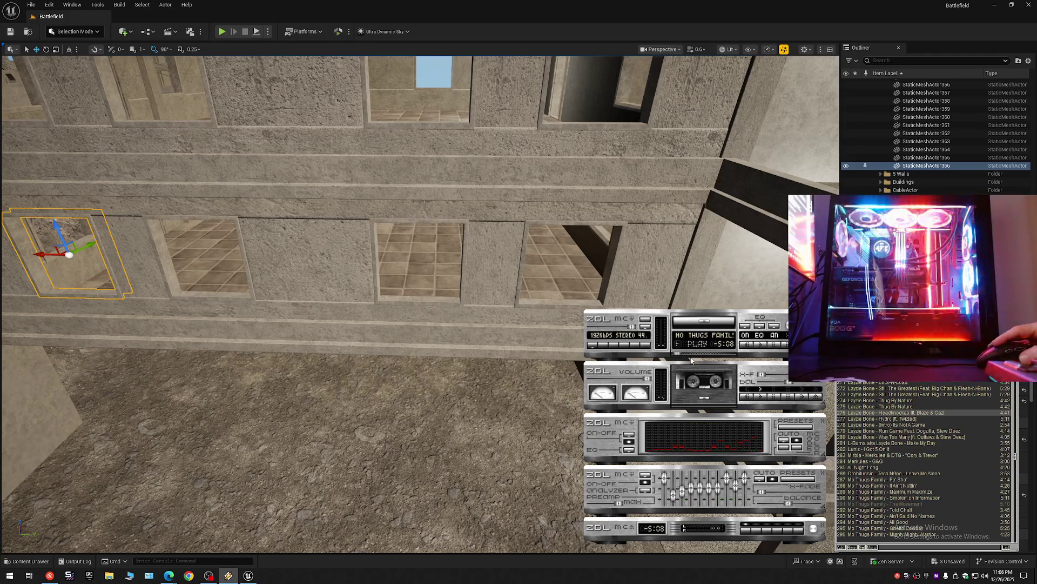
key(b)
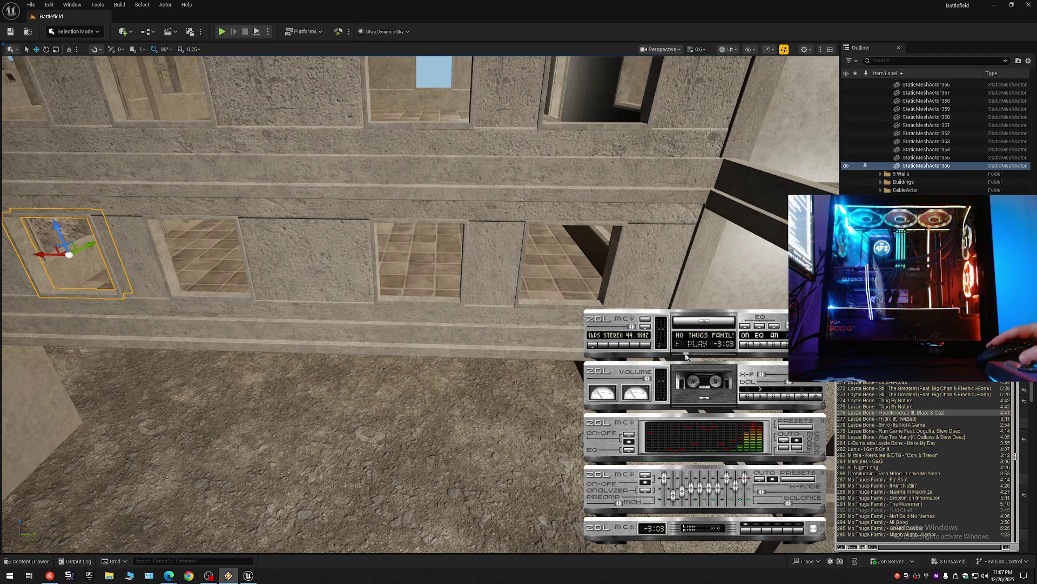
click(686, 349)
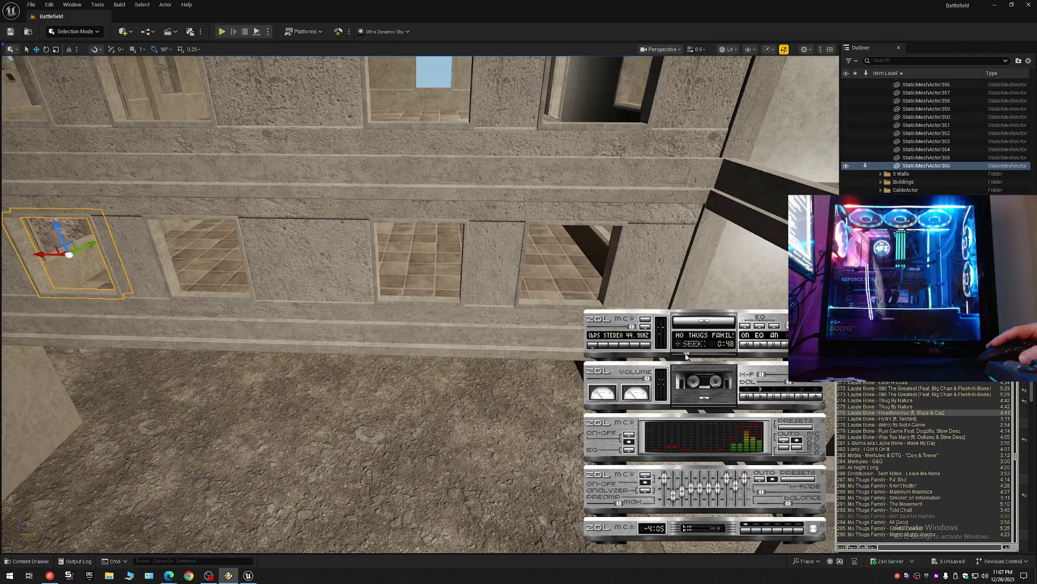
click(686, 354)
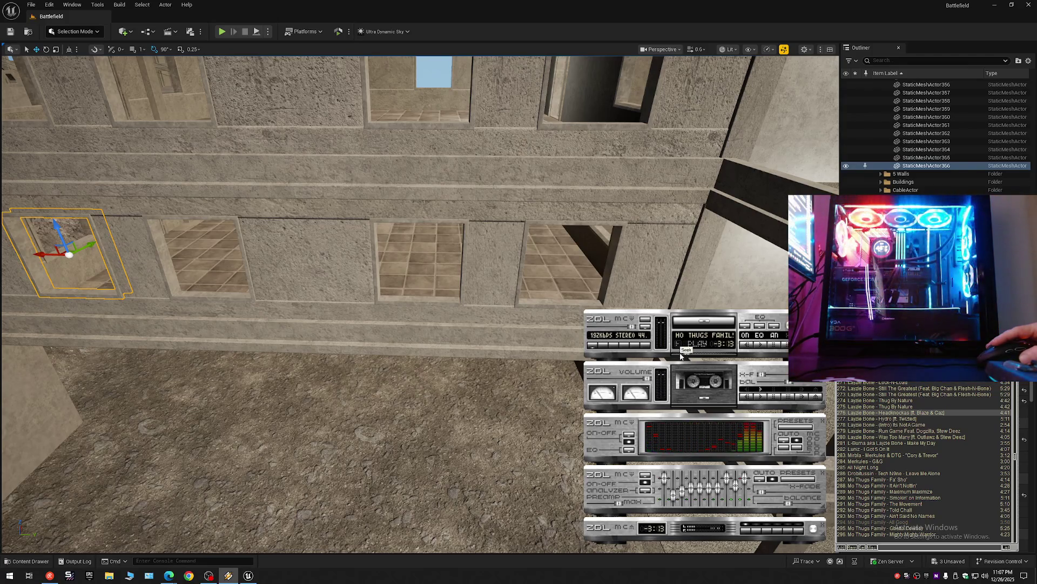
click(684, 354)
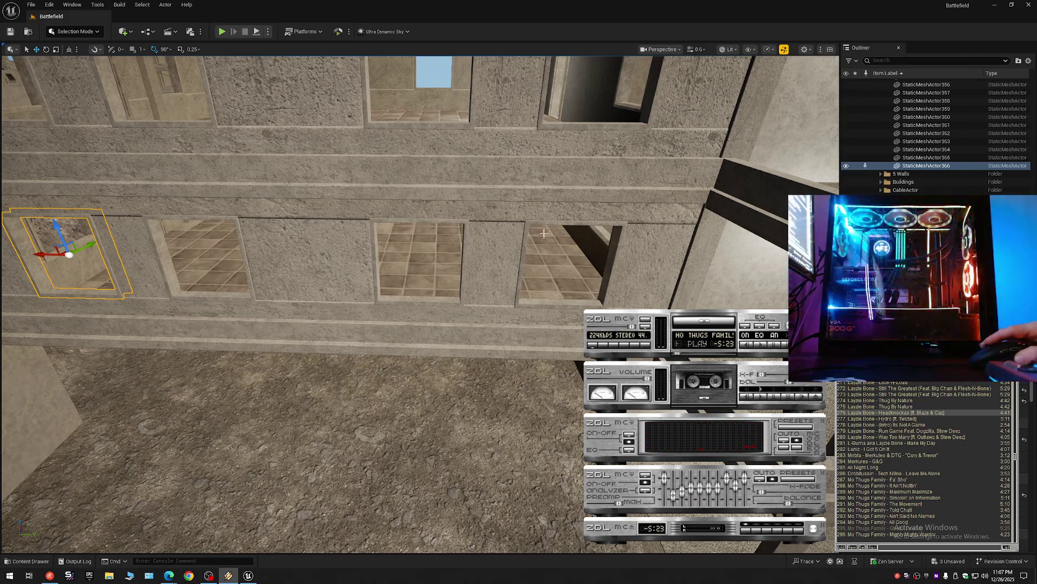
right_click(433, 369)
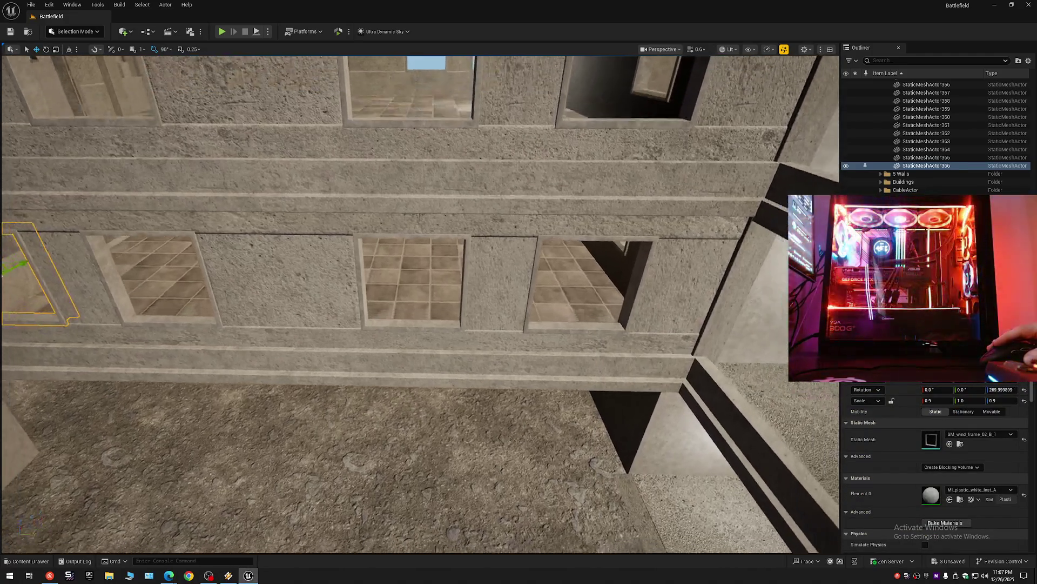
Step: Ctrl-select the first rows of window frames across the facade, including the top-middle and leftmost upper ones
drag(467, 331, 467, 331)
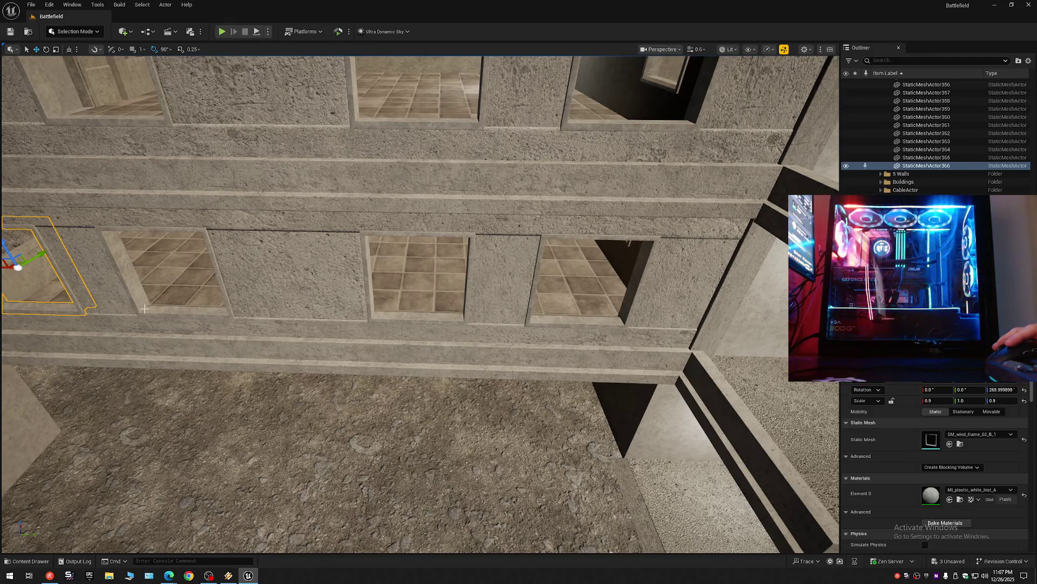
ctrl+click(164, 305)
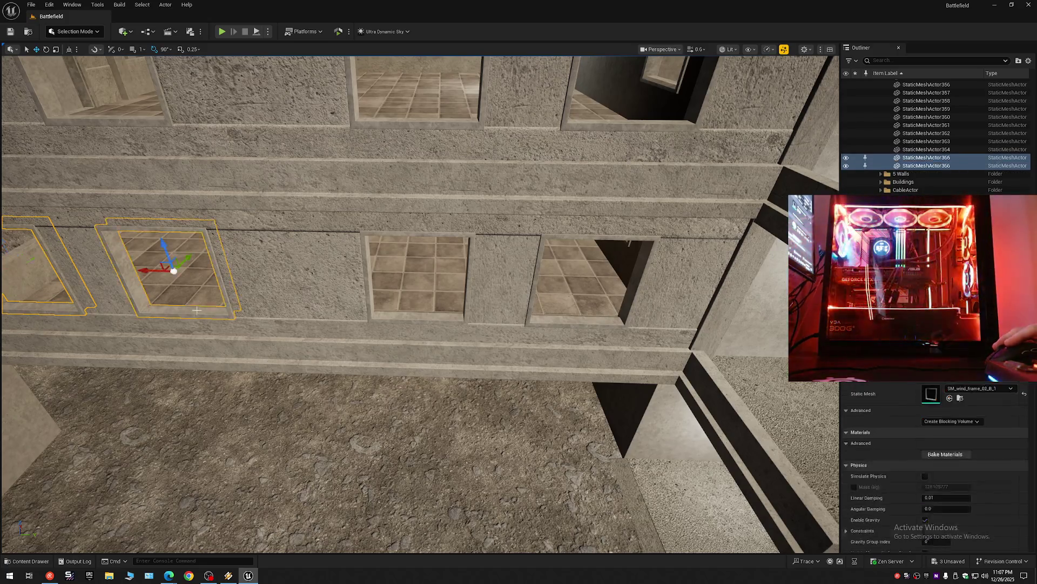
ctrl+click(399, 315)
ctrl+click(554, 322)
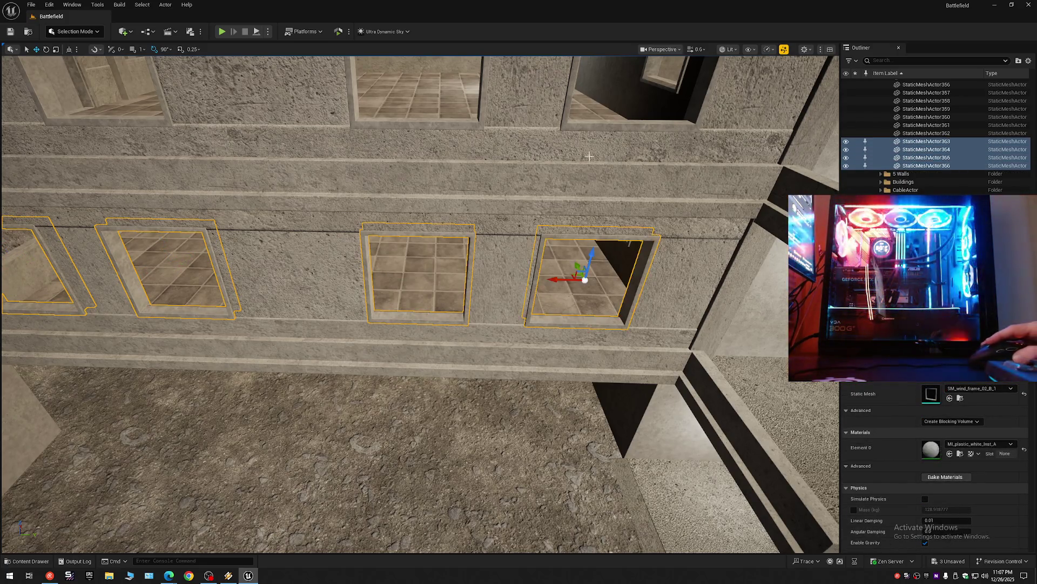
ctrl+click(582, 127)
ctrl+click(434, 120)
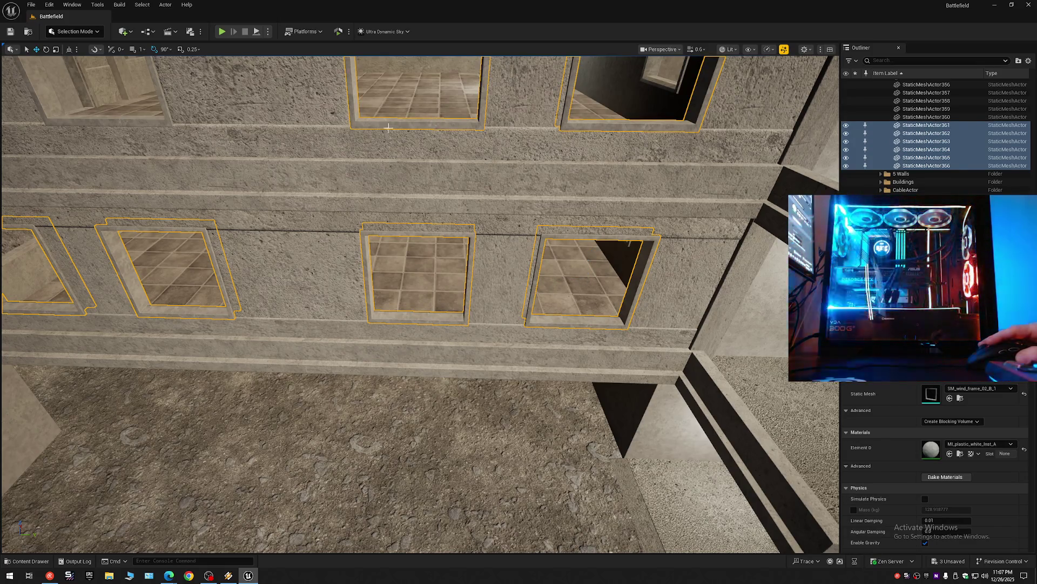
drag(200, 146, 256, 142)
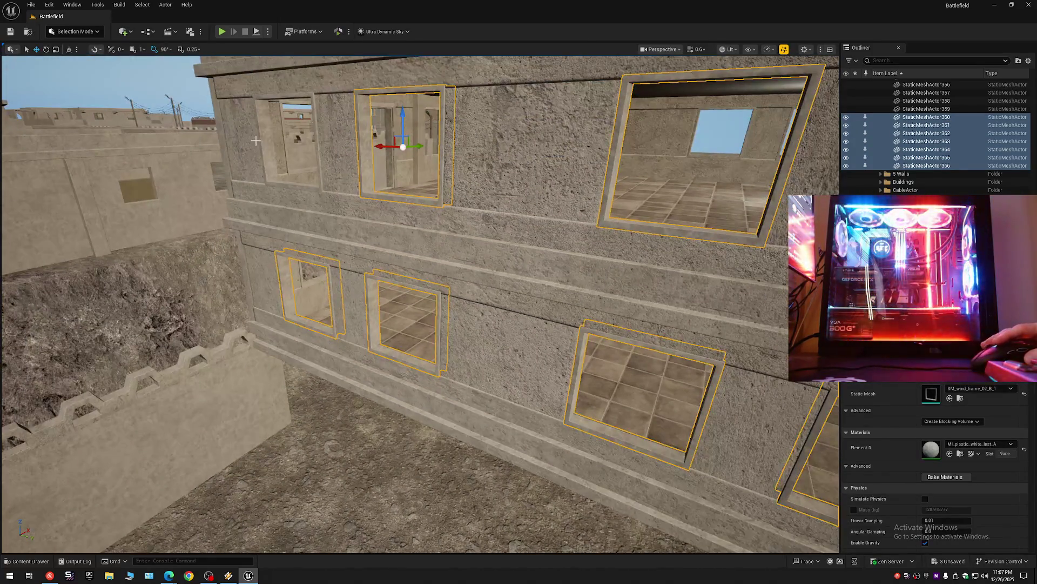
ctrl+click(267, 138)
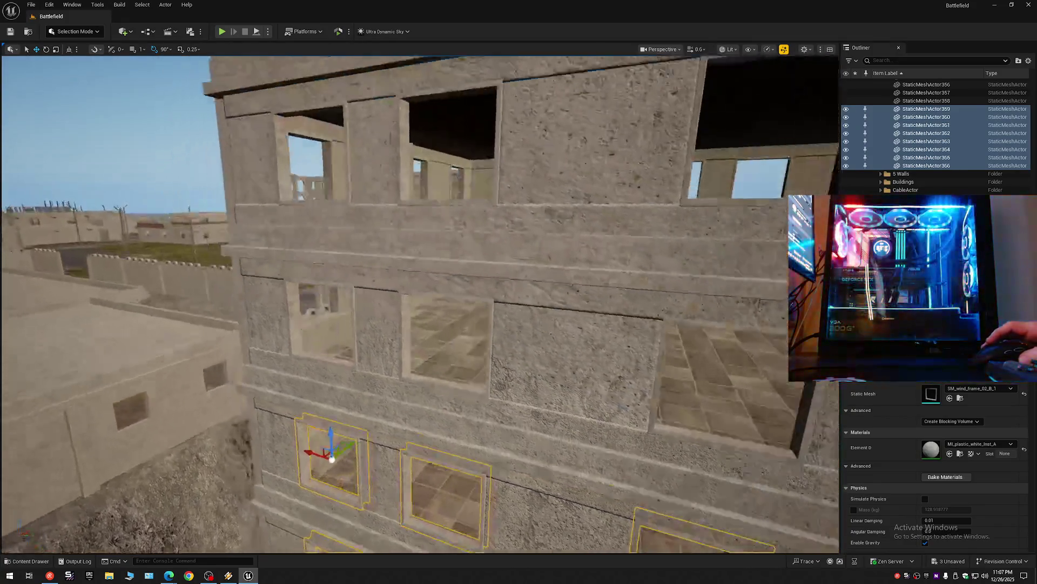
Step: Tilt down and add the remaining upper and top-row window frames to the selection
drag(246, 235, 252, 211)
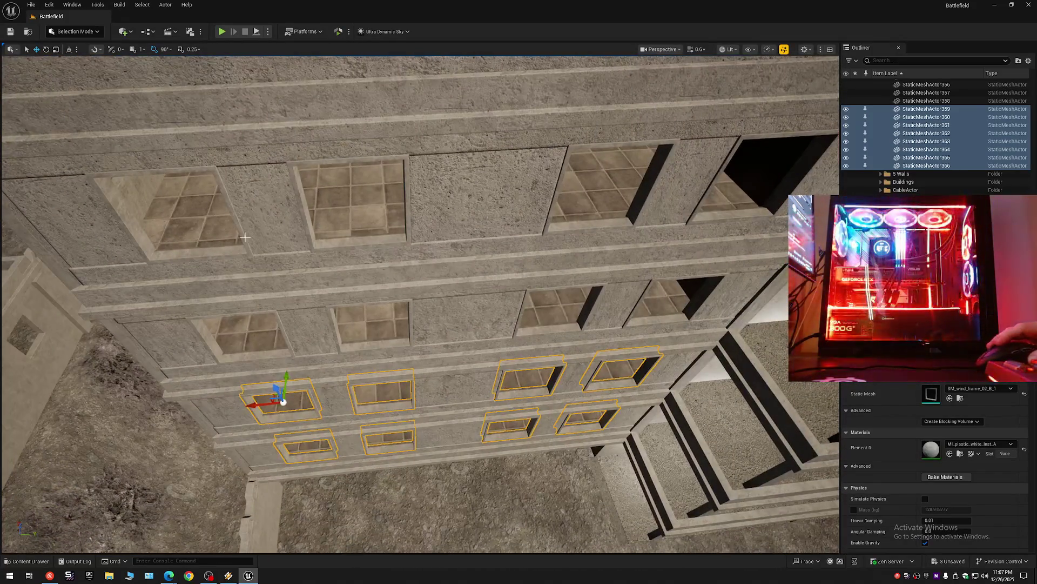
ctrl+click(263, 354)
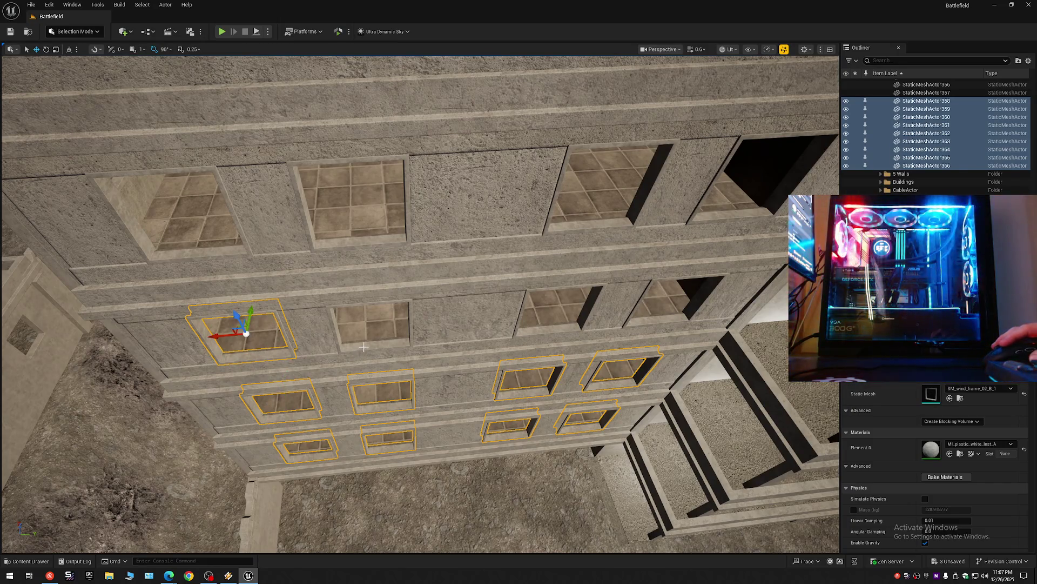
ctrl+click(366, 345)
ctrl+click(551, 312)
ctrl+click(669, 296)
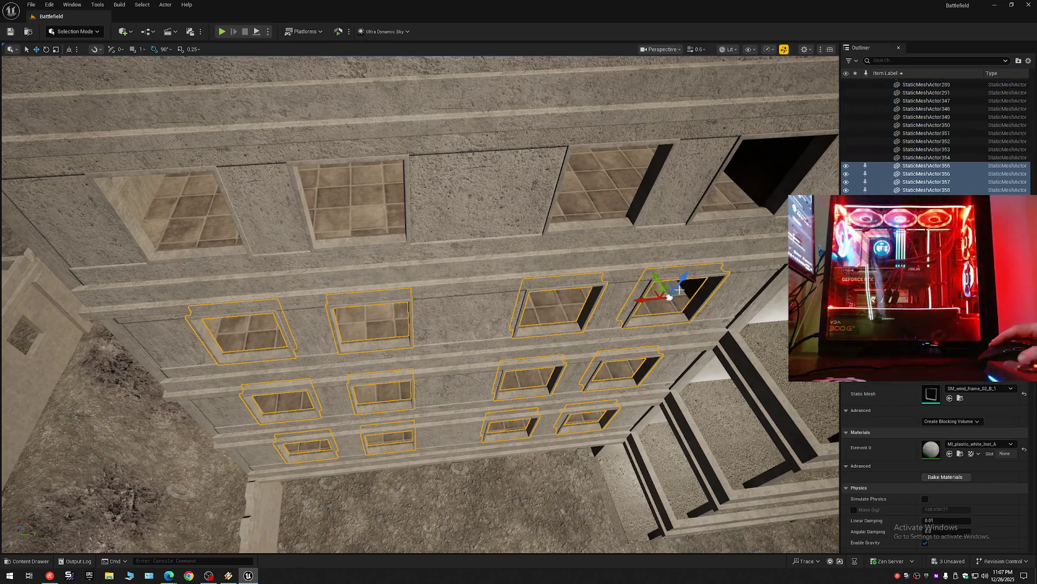
ctrl+click(707, 212)
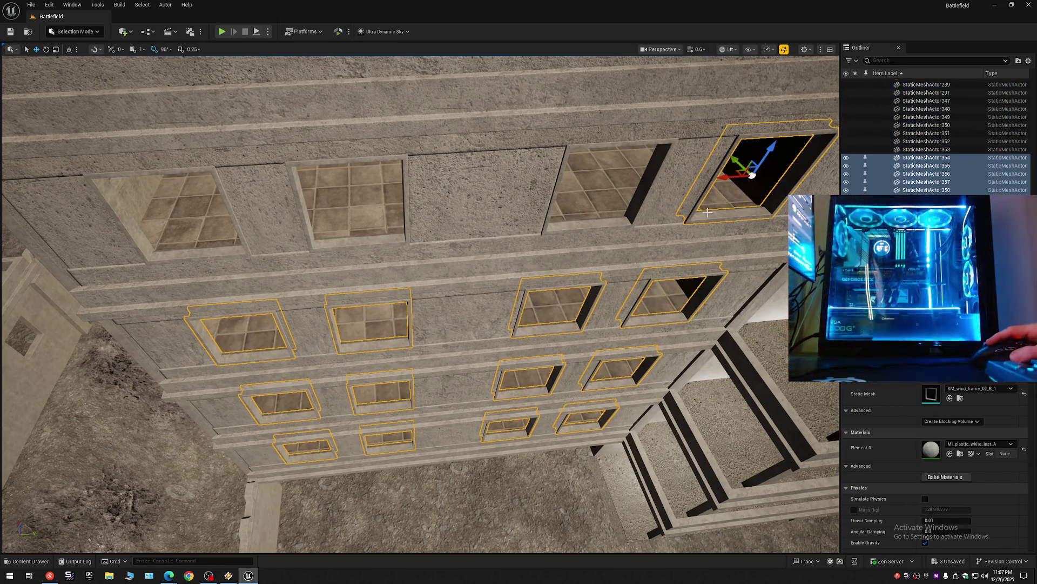
ctrl+click(608, 223)
ctrl+click(355, 237)
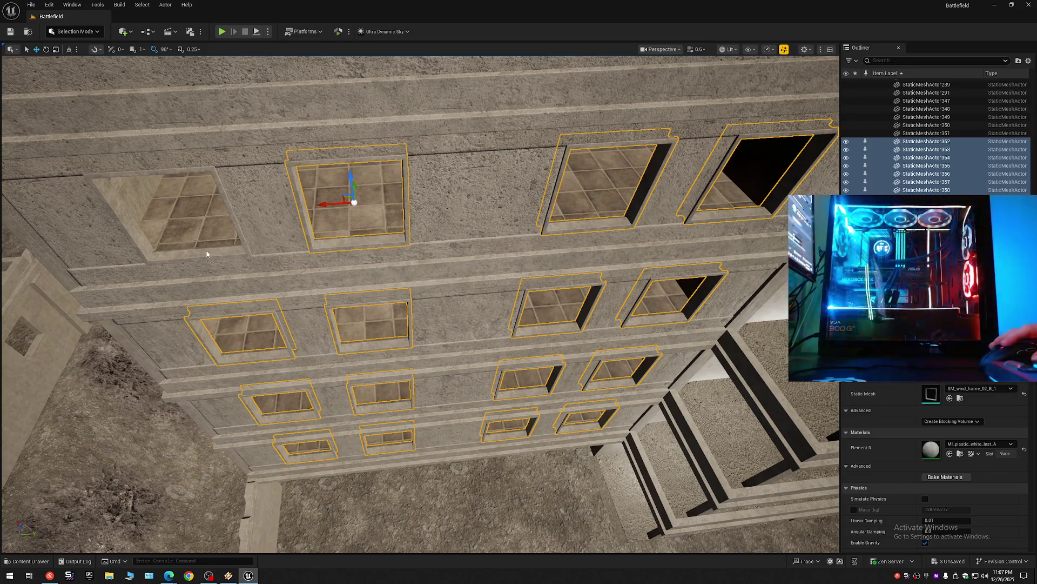
ctrl+click(219, 248)
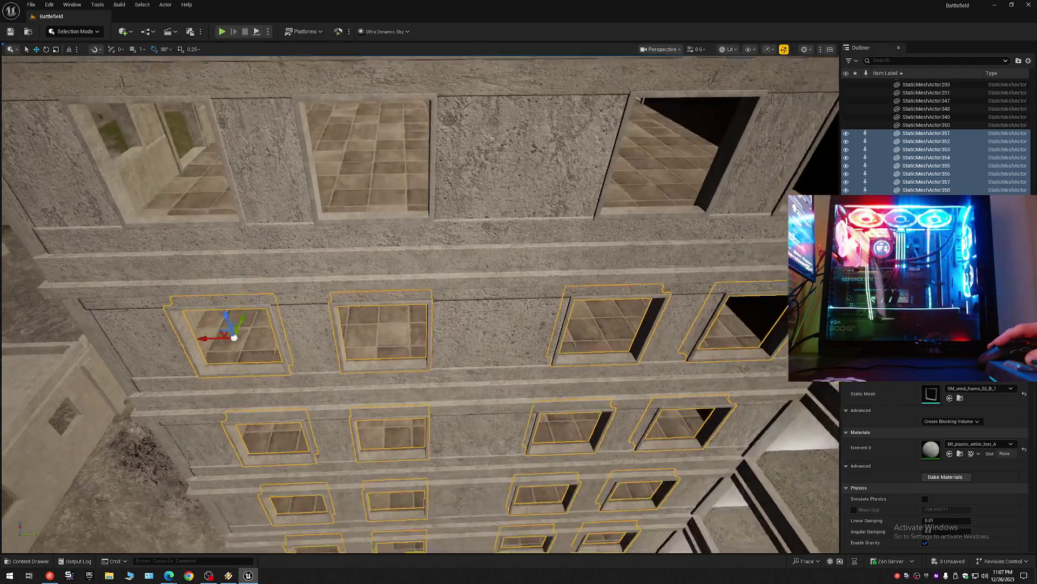
Step: Add the last four top-row window frames and rise to view the building from above
drag(208, 315, 208, 315)
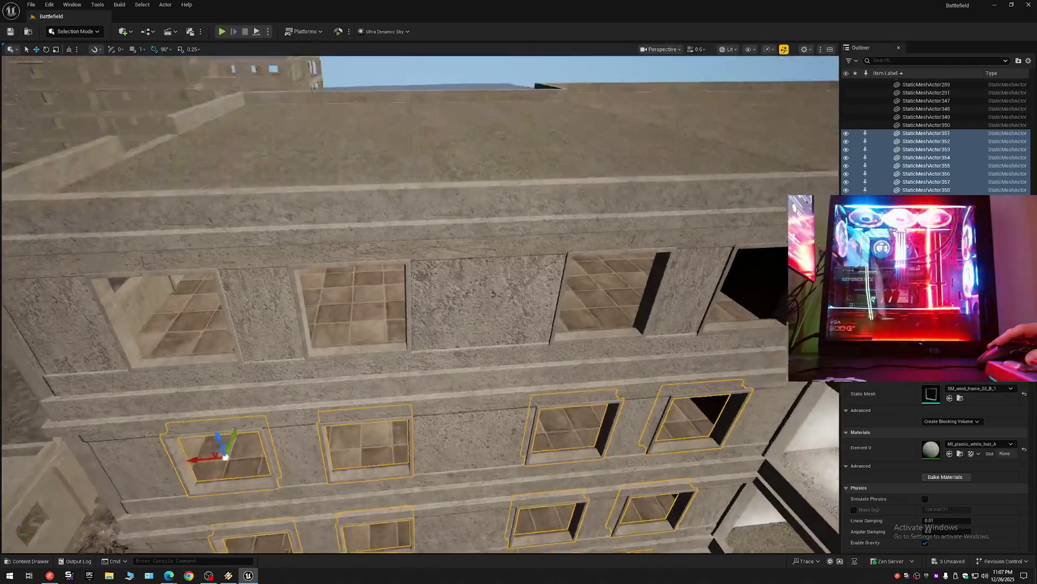
ctrl+click(208, 314)
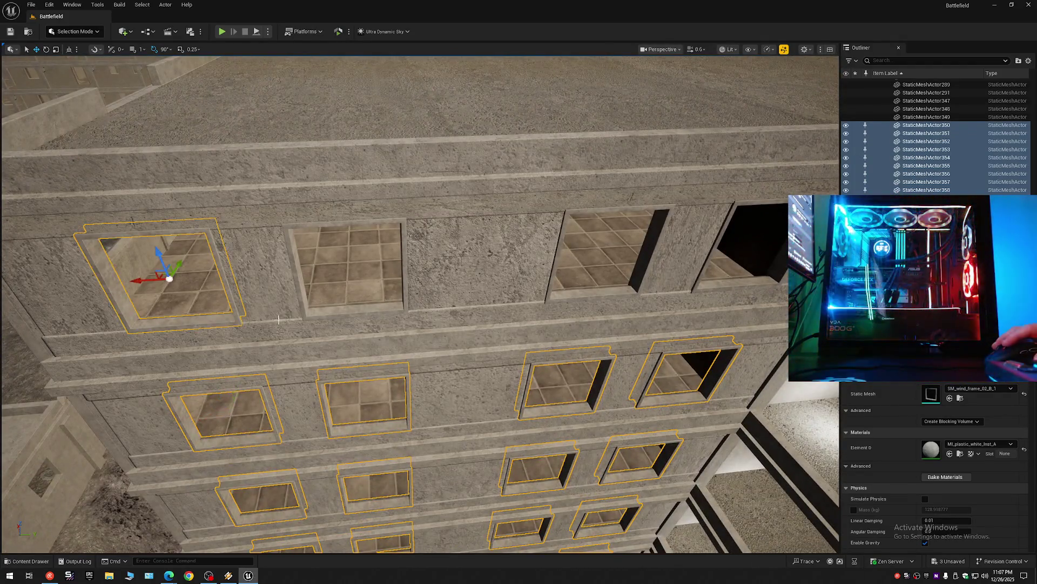
ctrl+click(334, 313)
ctrl+click(572, 295)
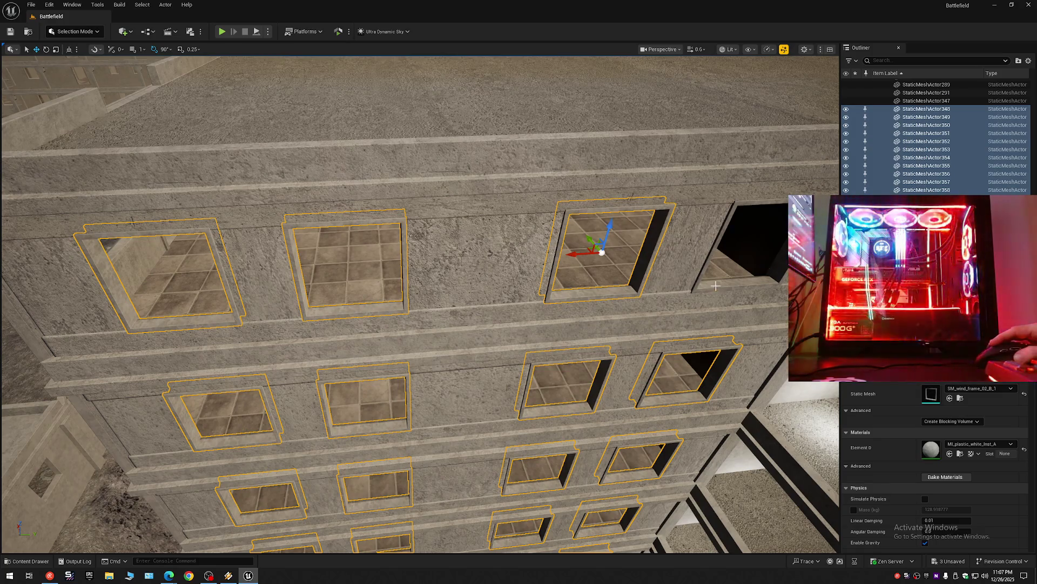
ctrl+click(716, 289)
drag(717, 289, 716, 288)
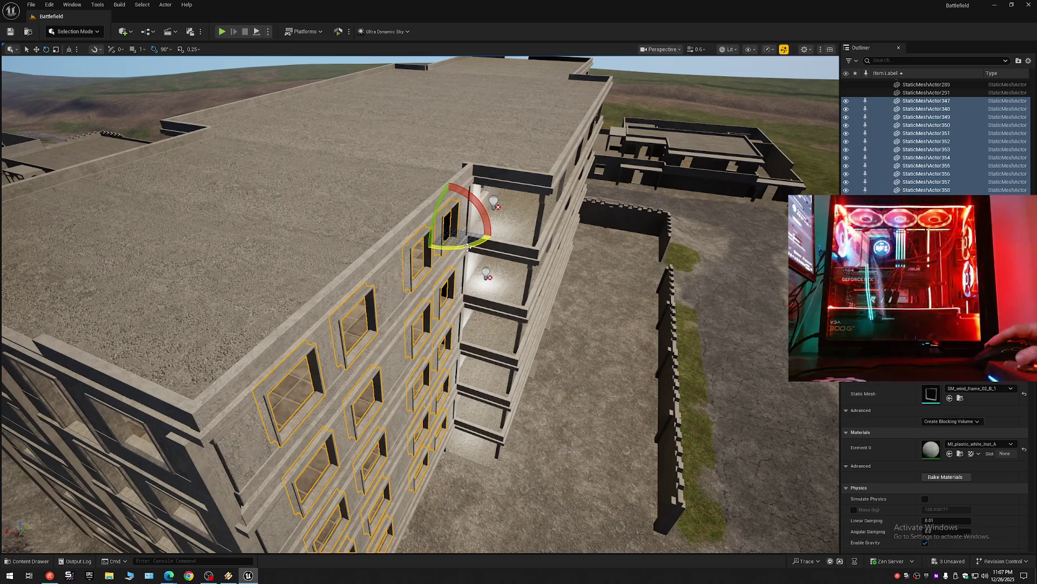
Step: Rotate the selected frames toward the front wall and slide them along X into its window openings
drag(468, 248, 425, 248)
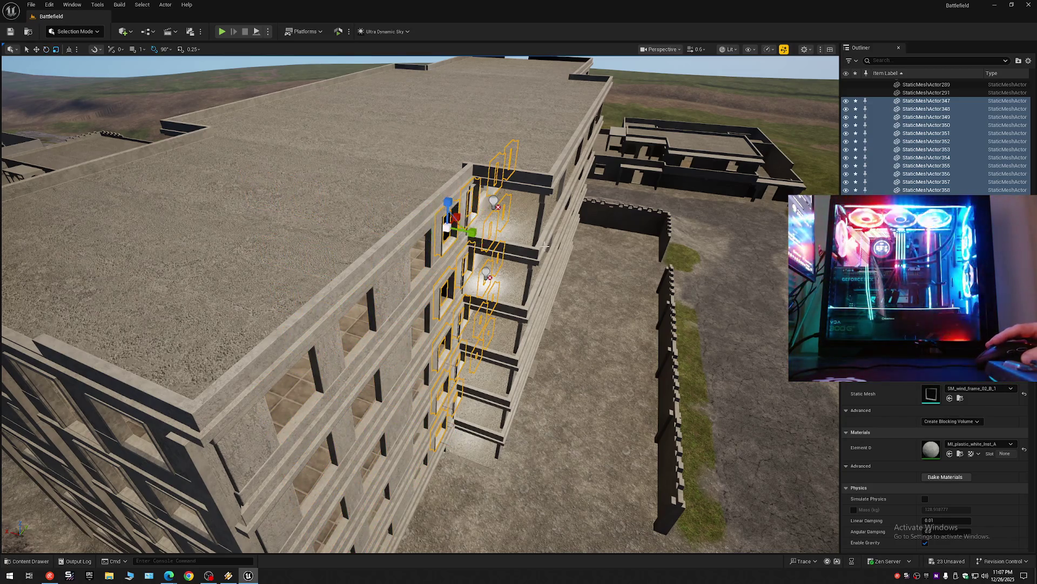
drag(545, 247, 640, 219)
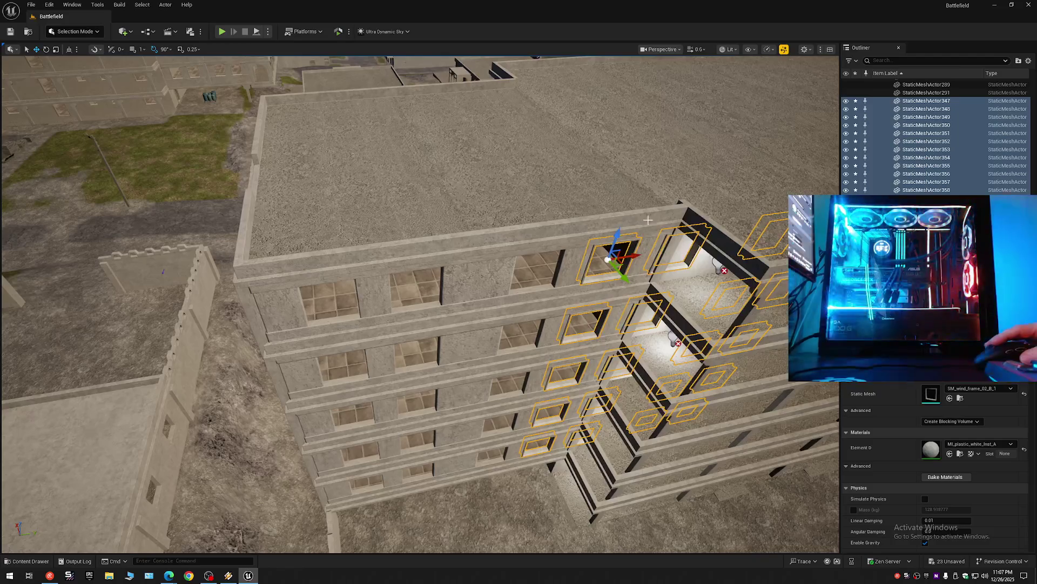
drag(632, 256, 371, 292)
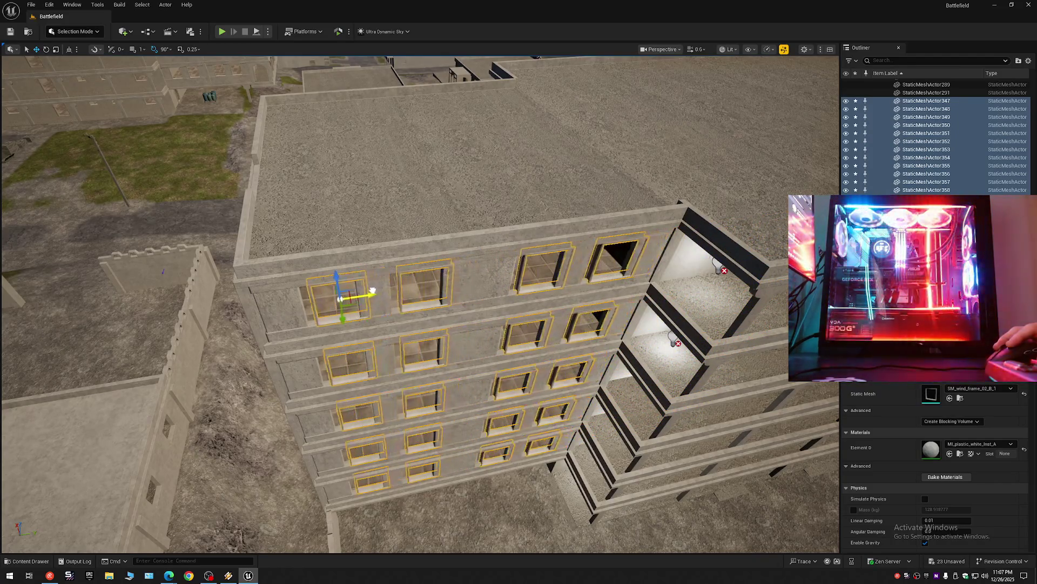
scroll(373, 292, up, 5)
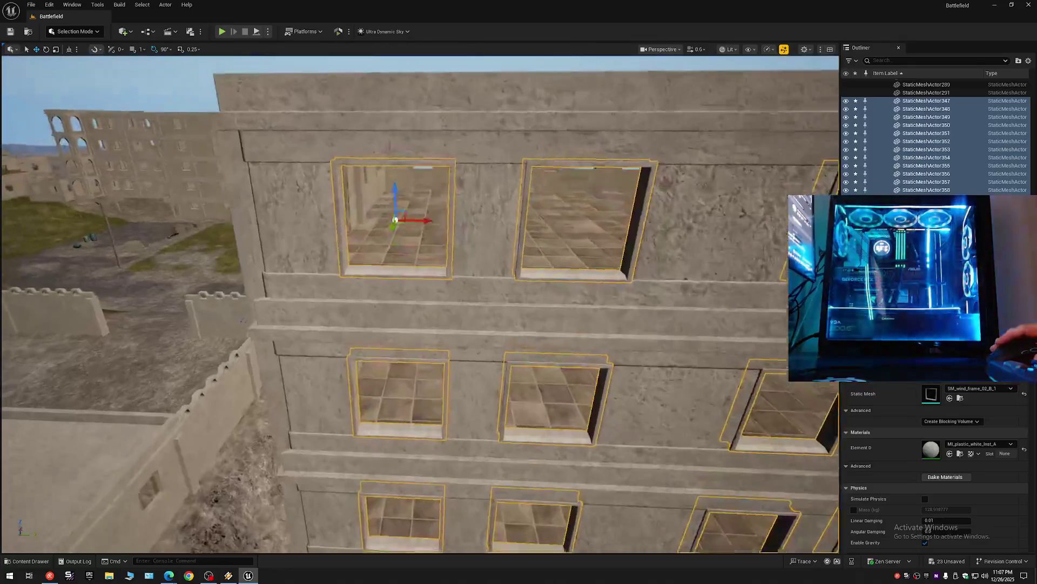
scroll(405, 300, up, 3)
scroll(406, 300, up, 3)
scroll(405, 300, up, 2)
scroll(406, 300, up, 2)
mouse_move(438, 243)
mouse_down()
mouse_move(463, 263)
mouse_move(462, 244)
mouse_up()
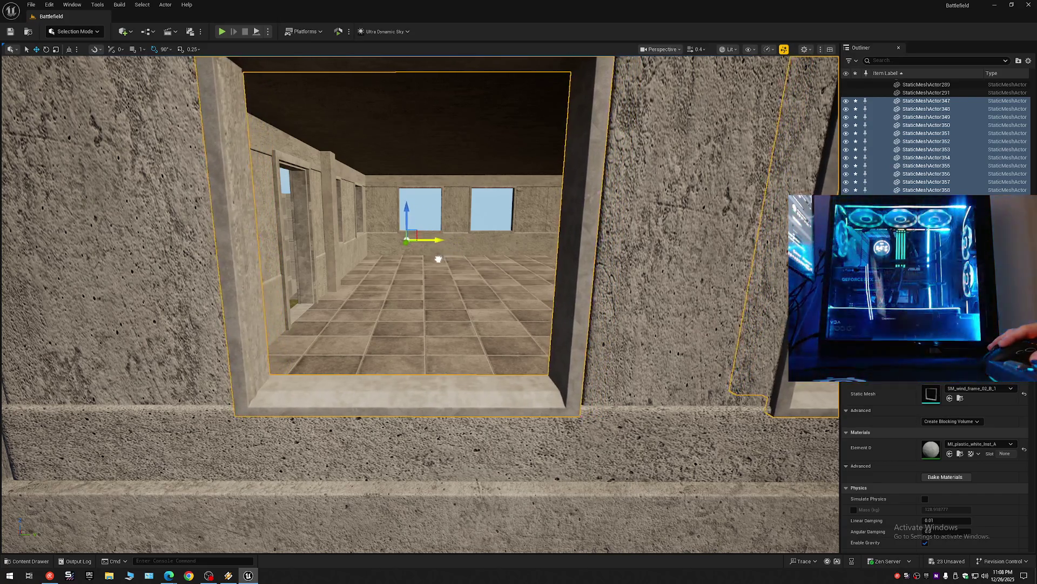
Step: Inspect the fitted frames along the front wall up close, then select the wall pillar beside a window
drag(445, 261, 340, 271)
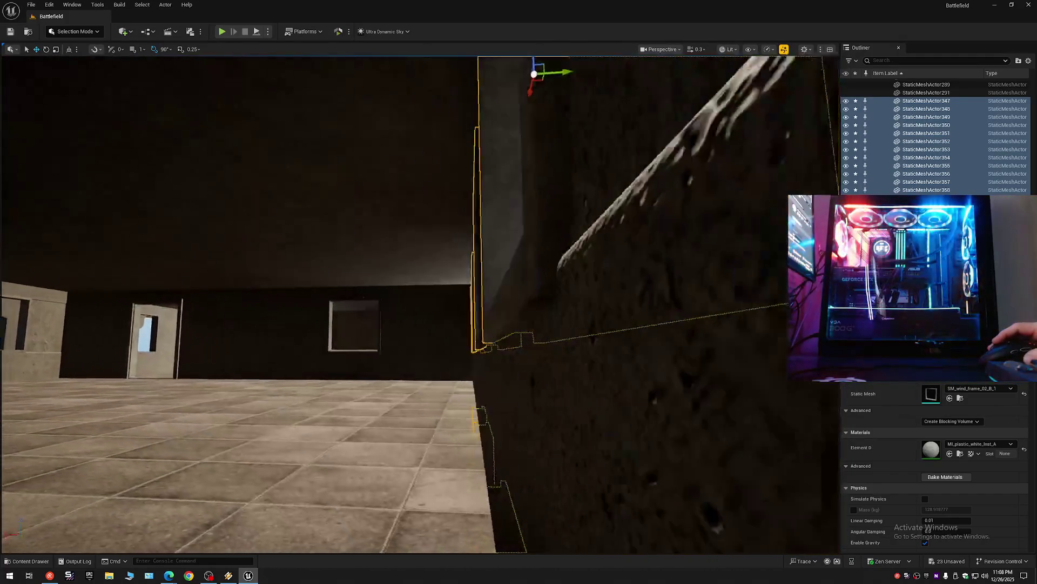
key(f)
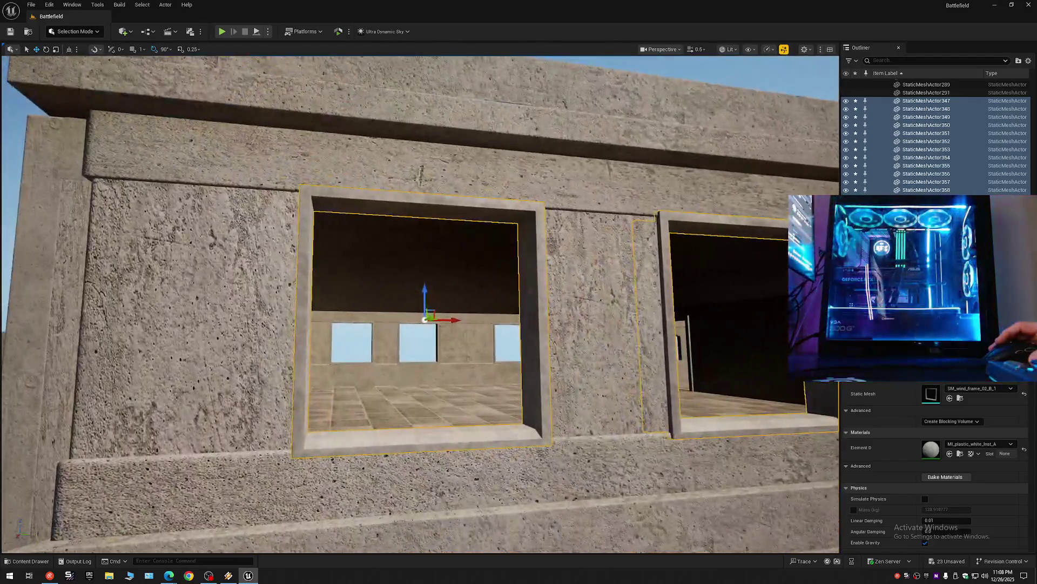
mouse_move(424, 316)
mouse_down()
mouse_move(519, 340)
mouse_move(536, 309)
mouse_up()
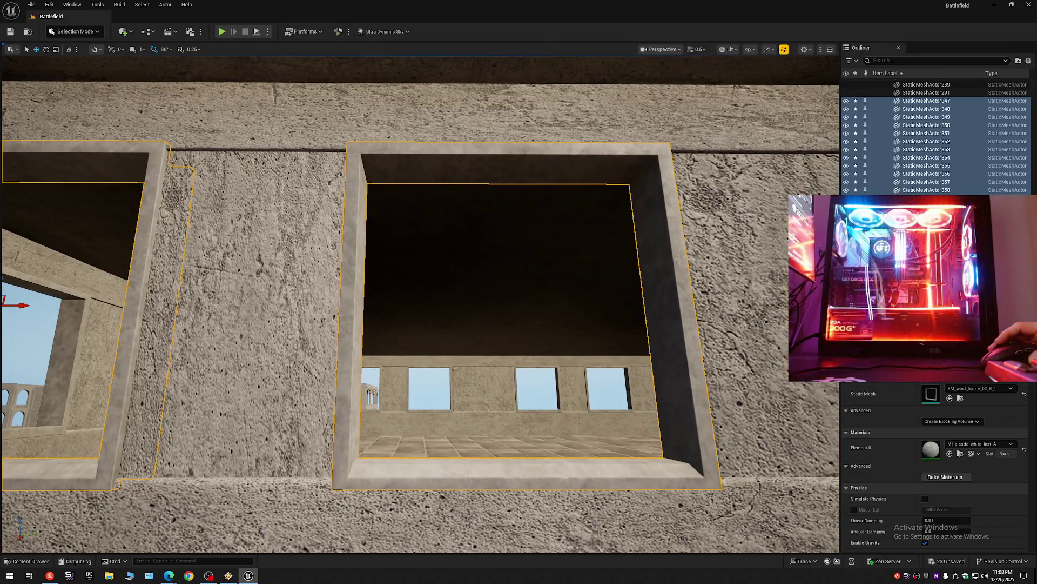
drag(519, 325, 454, 316)
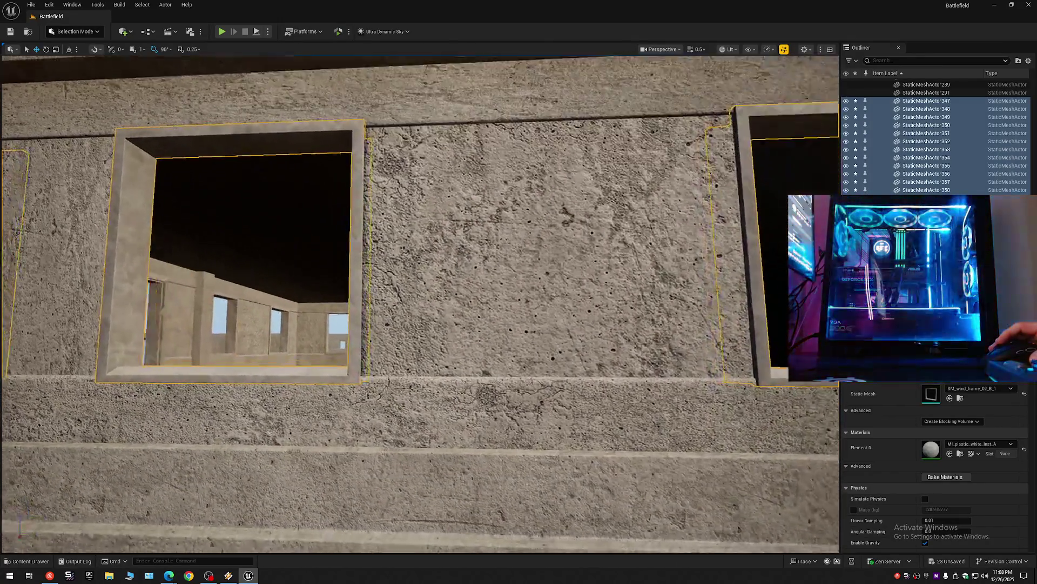
drag(519, 324, 482, 287)
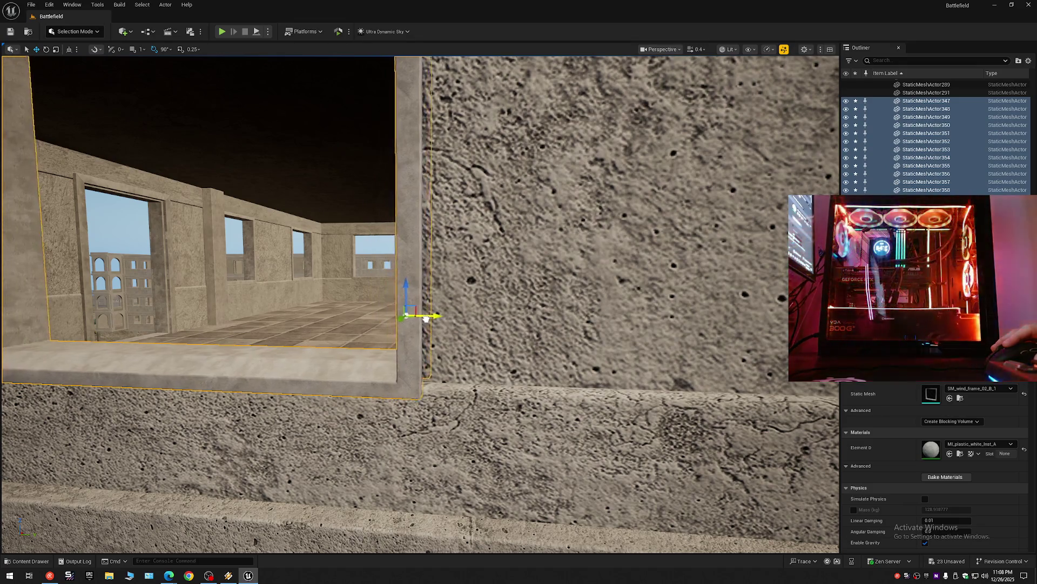
mouse_move(432, 320)
mouse_down()
mouse_move(365, 316)
mouse_move(405, 333)
mouse_move(372, 321)
mouse_up()
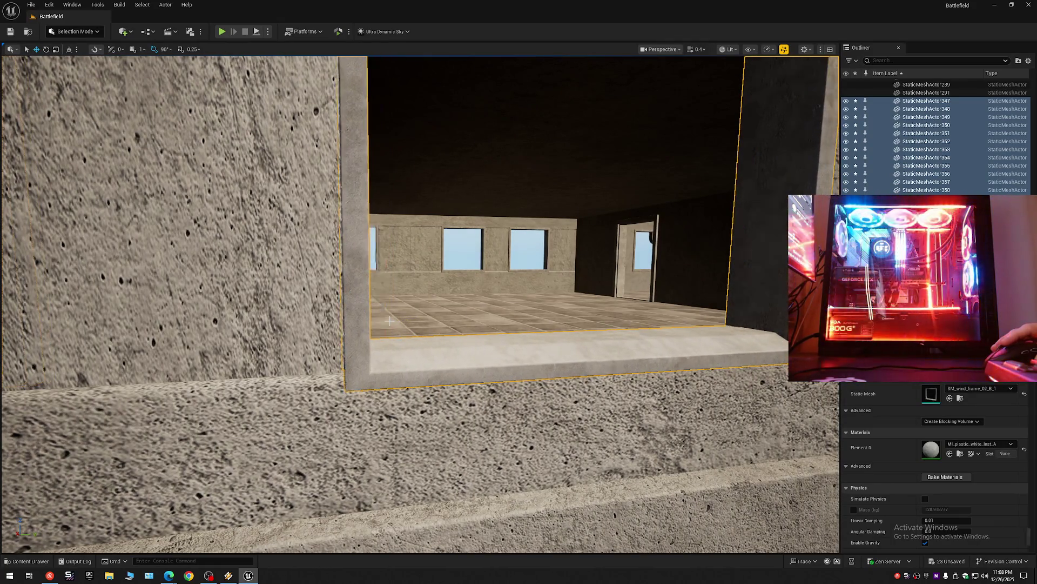
mouse_move(373, 322)
mouse_down()
mouse_move(371, 398)
mouse_move(357, 292)
mouse_up()
click(357, 300)
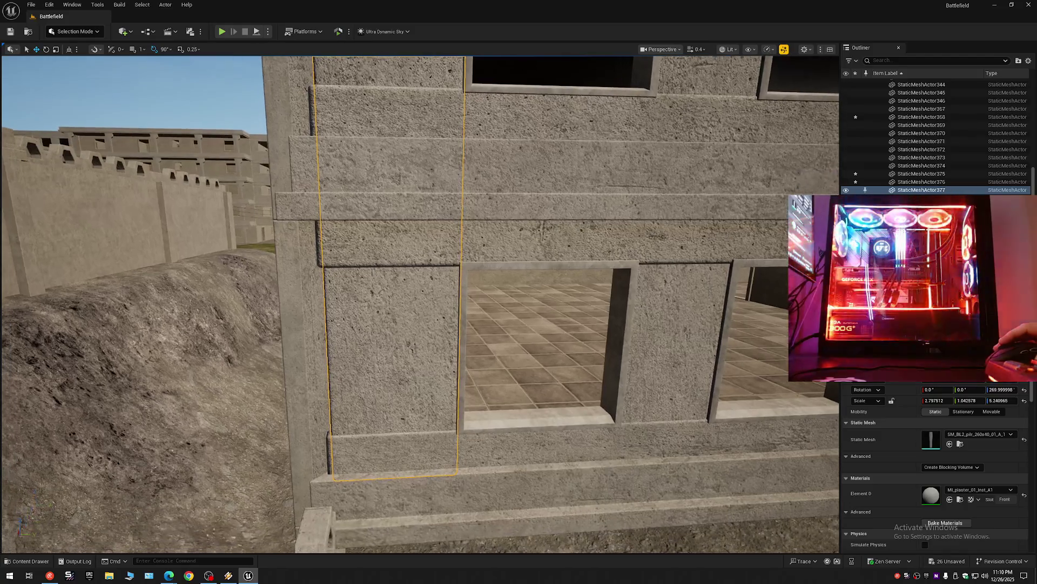
Step: Nudge the pillar's Scale X wider, undo it, and bring up the Outliner settings menu
mouse_move(352, 347)
mouse_down()
mouse_move(379, 288)
mouse_move(362, 343)
mouse_up()
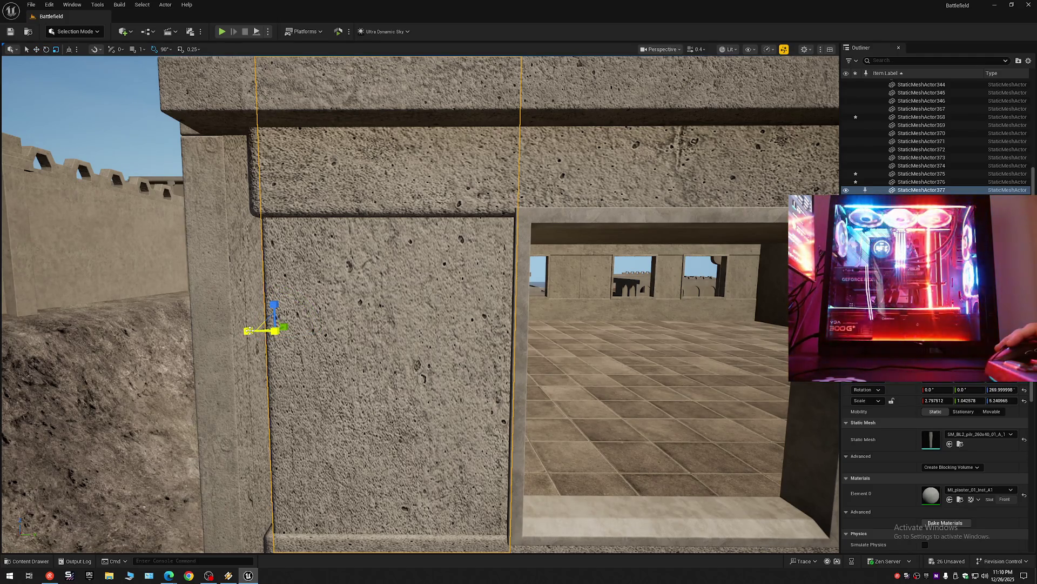
drag(934, 400, 941, 401)
key(ctrl+z)
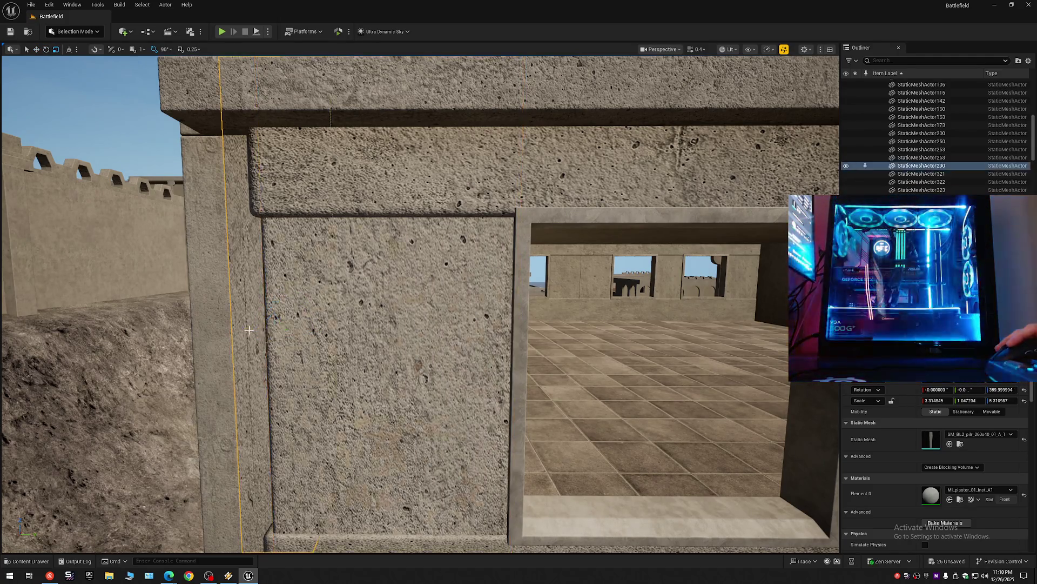
drag(420, 303, 437, 305)
drag(318, 324, 318, 336)
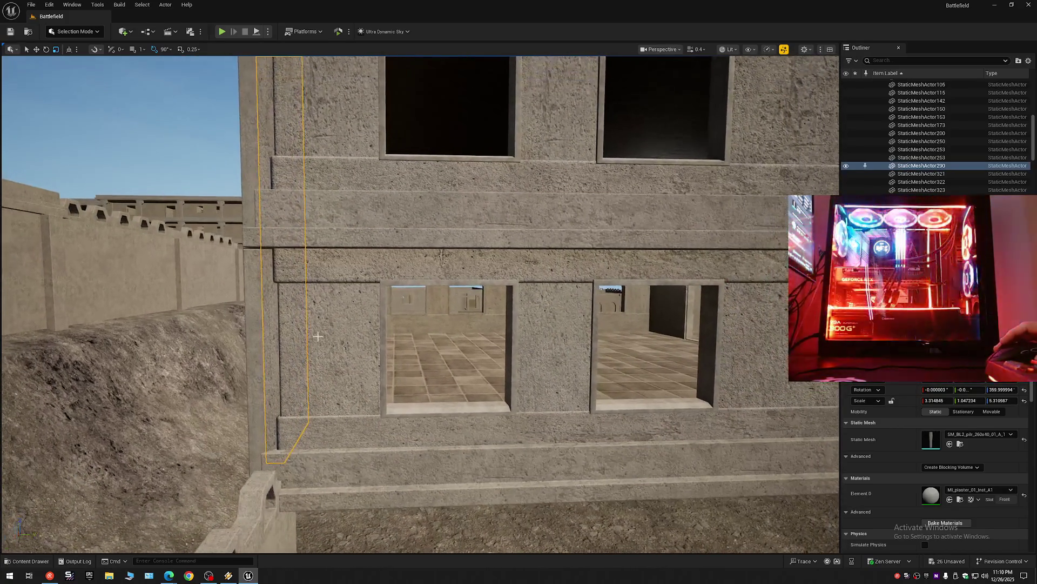
click(1029, 61)
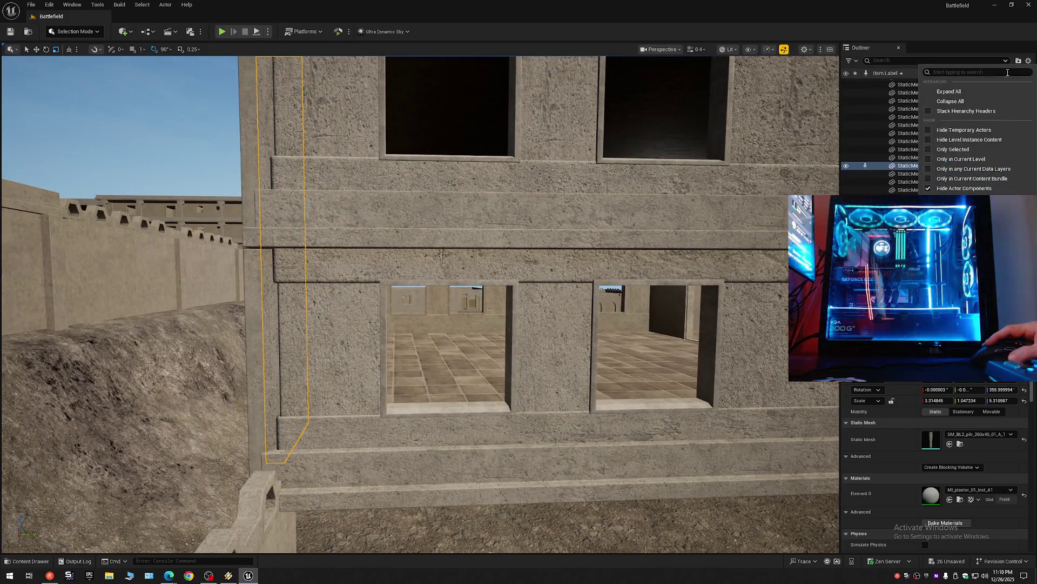
Step: Collapse the Outliner to the level's top folders, select the ledge below the windows, and collapse it again
click(960, 101)
click(878, 83)
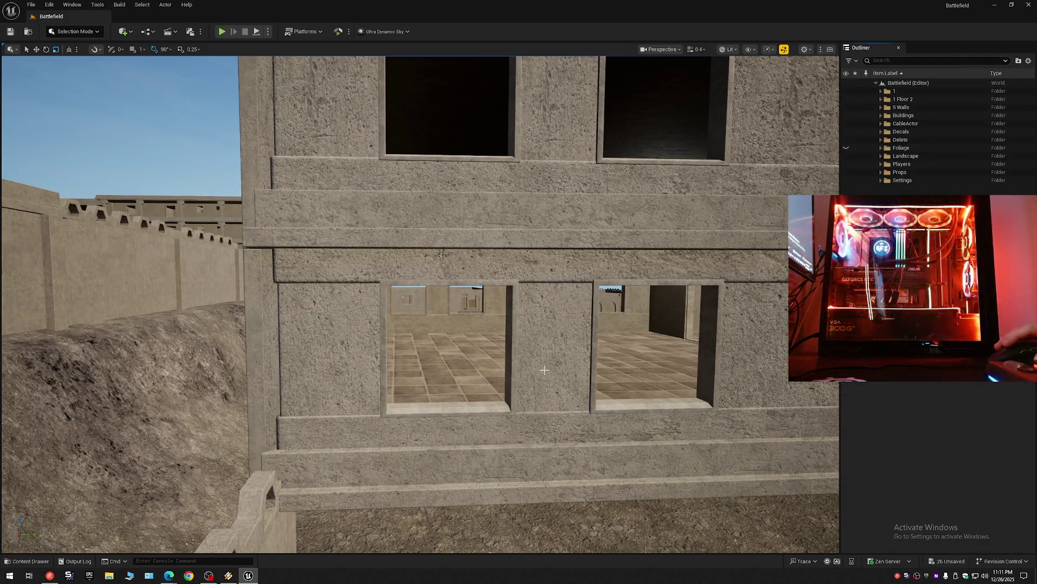
click(548, 426)
drag(579, 340, 588, 335)
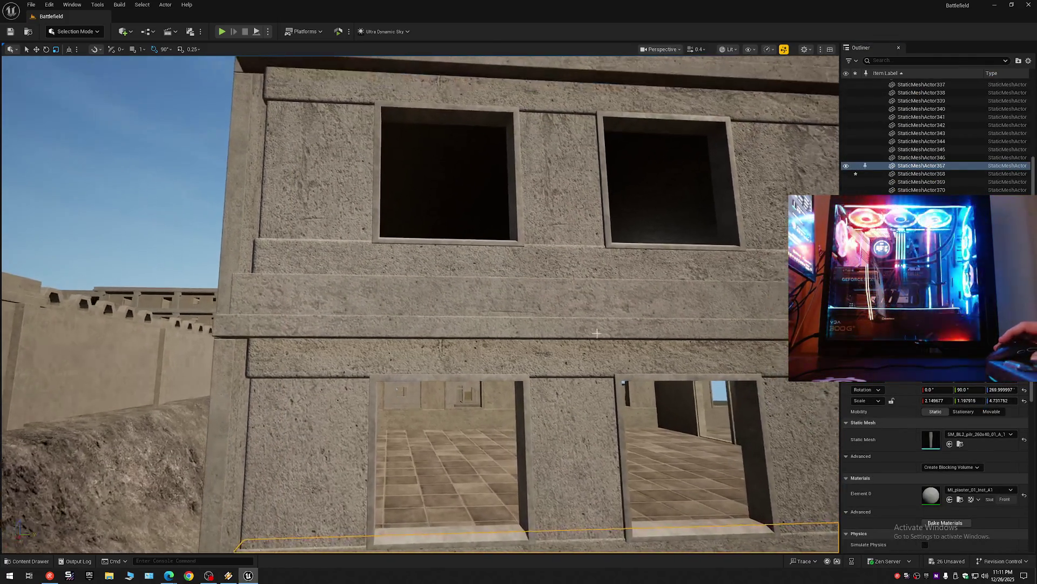
click(1028, 62)
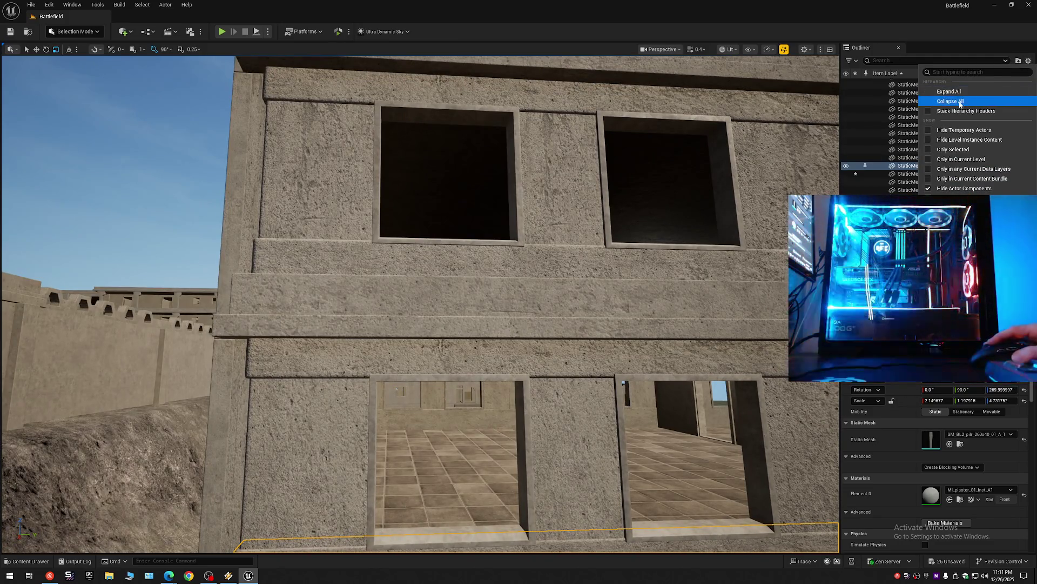
click(960, 97)
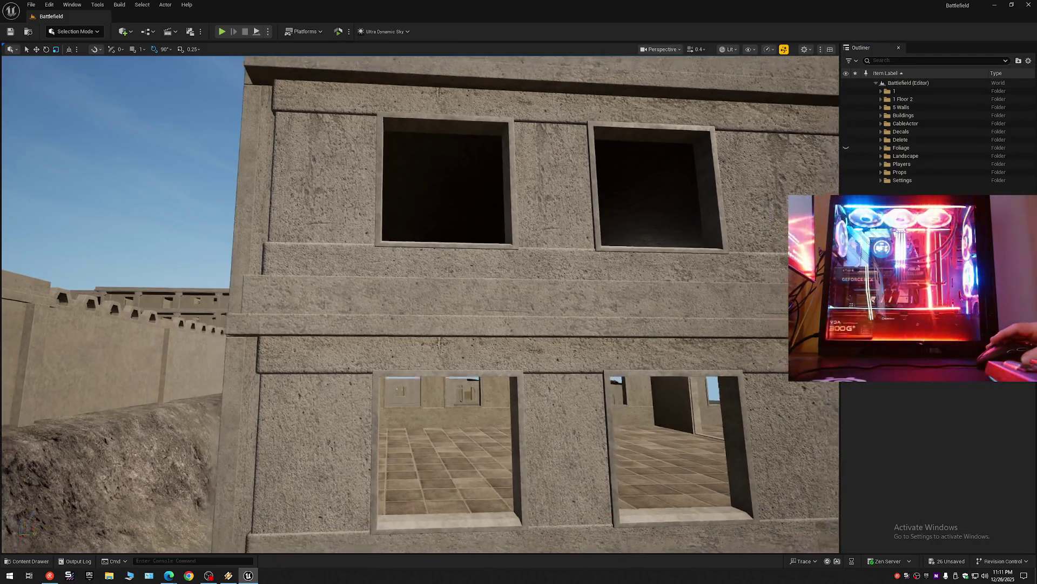
scroll(706, 451, down, 10)
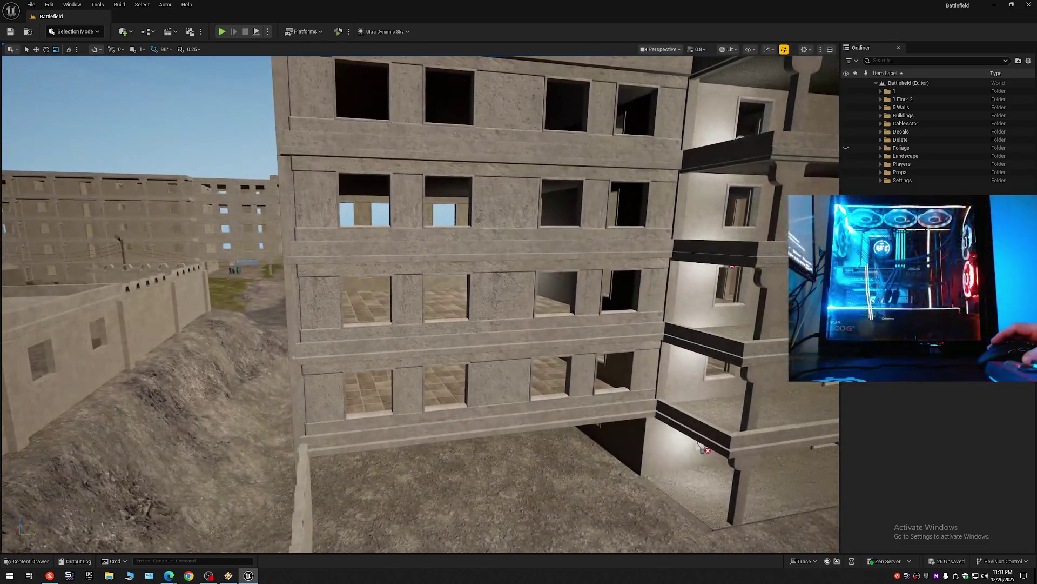
scroll(584, 167, up, 2)
scroll(584, 167, up, 2)
Step: Save all changes from the toolbar and bring up the File menu
drag(278, 77, 192, 438)
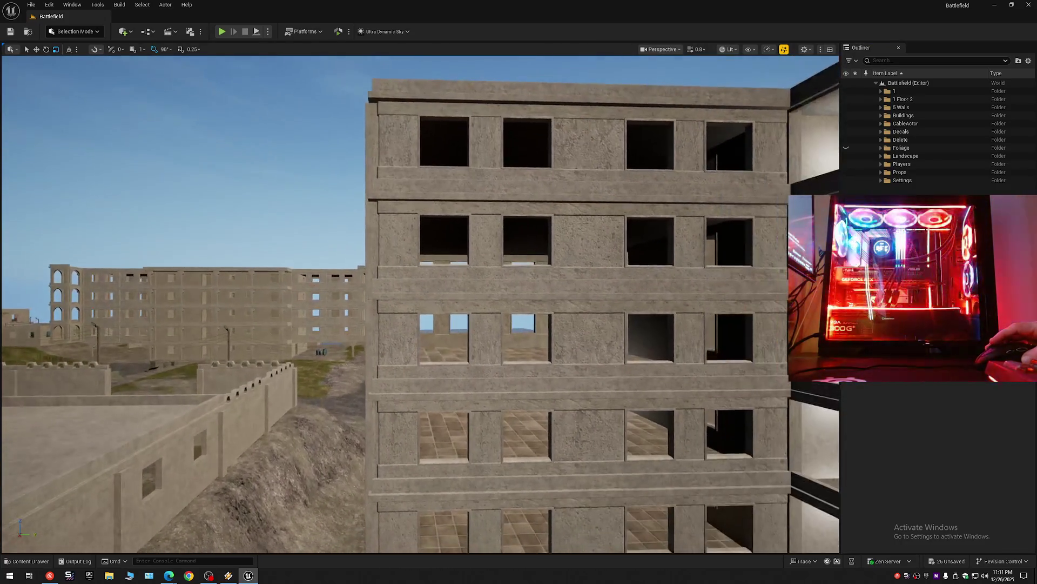
scroll(433, 131, up, 3)
click(12, 32)
click(33, 6)
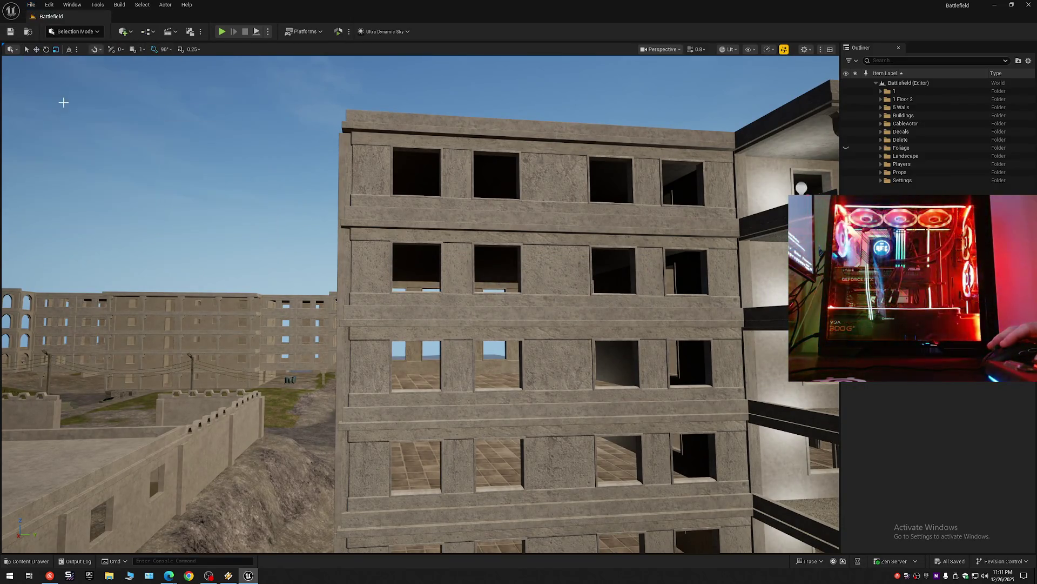
click(33, 7)
click(50, 120)
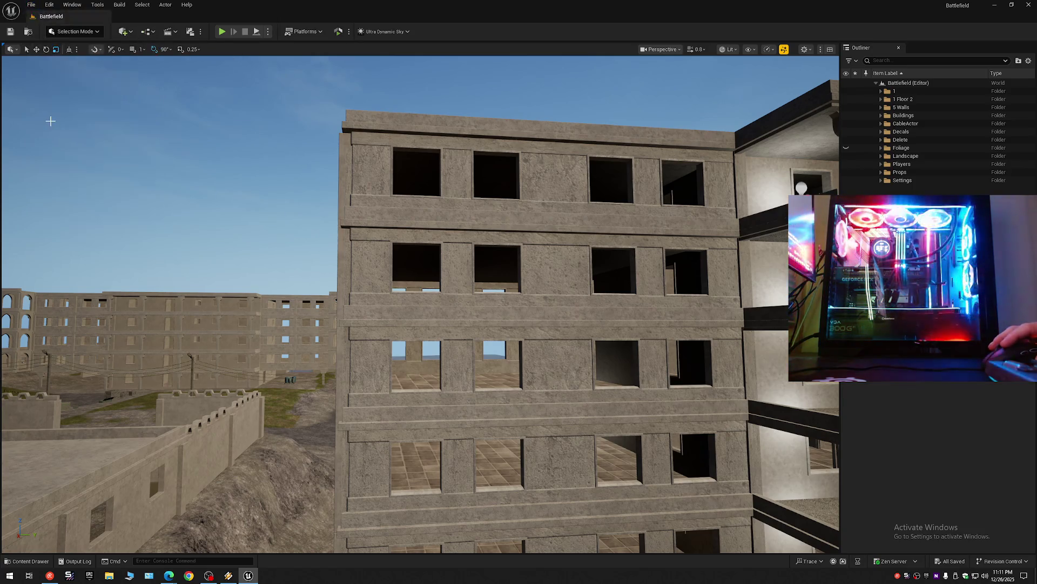
click(32, 5)
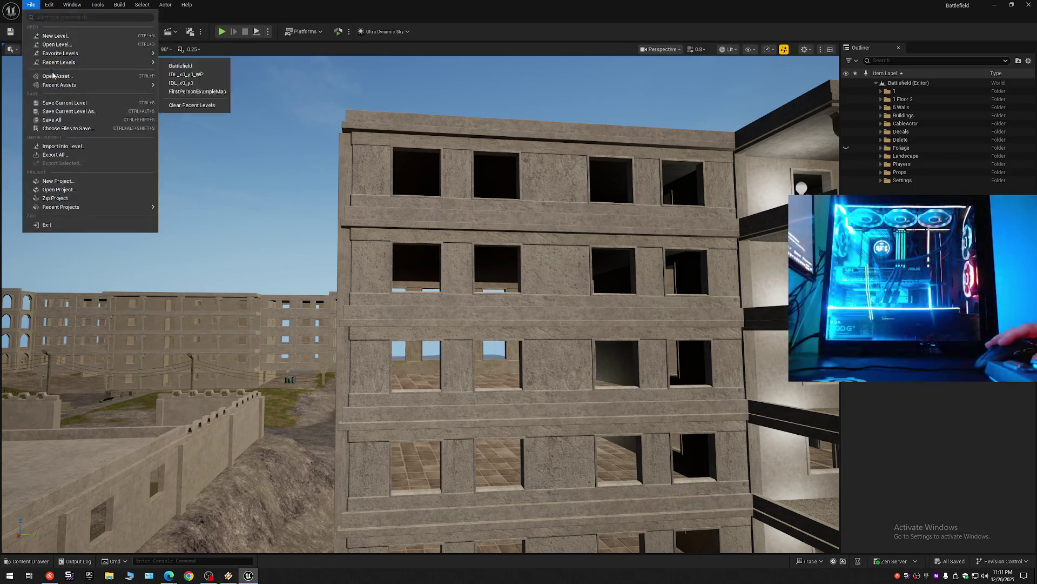
Step: Save Current Level As over the existing Battlefield map in Maps, confirming the replace
click(57, 115)
double_click(467, 205)
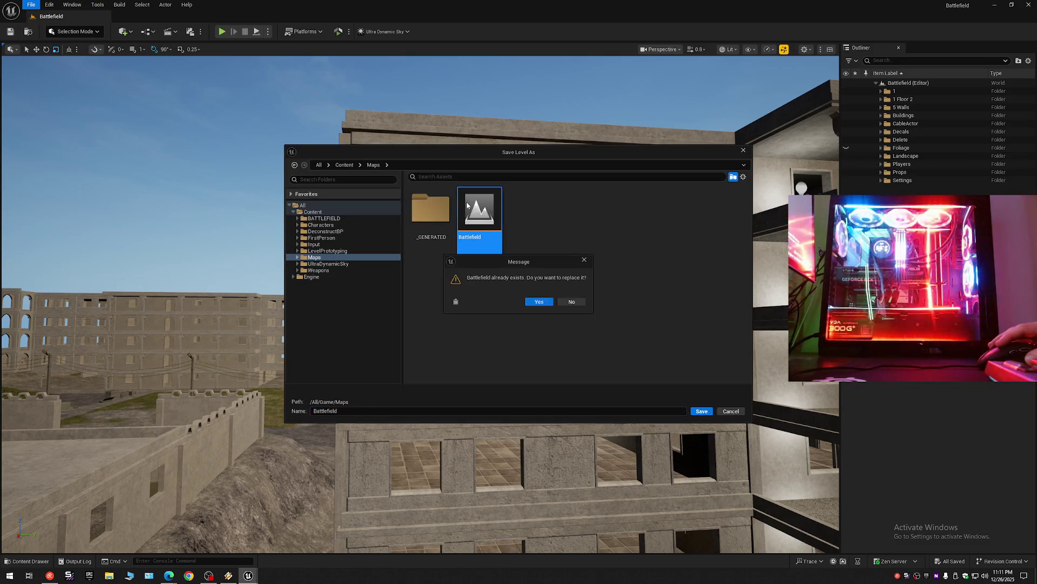
click(532, 302)
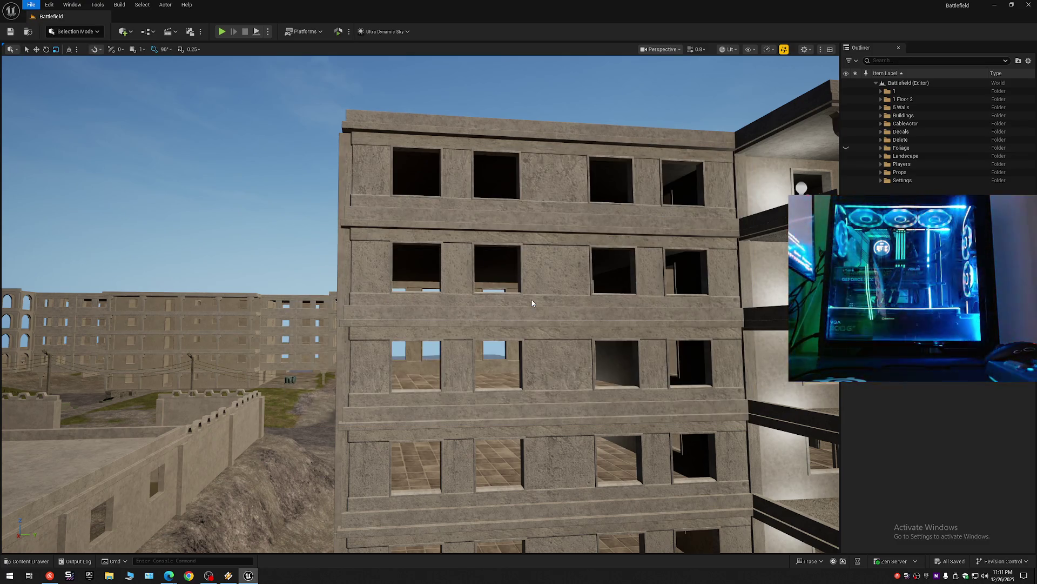